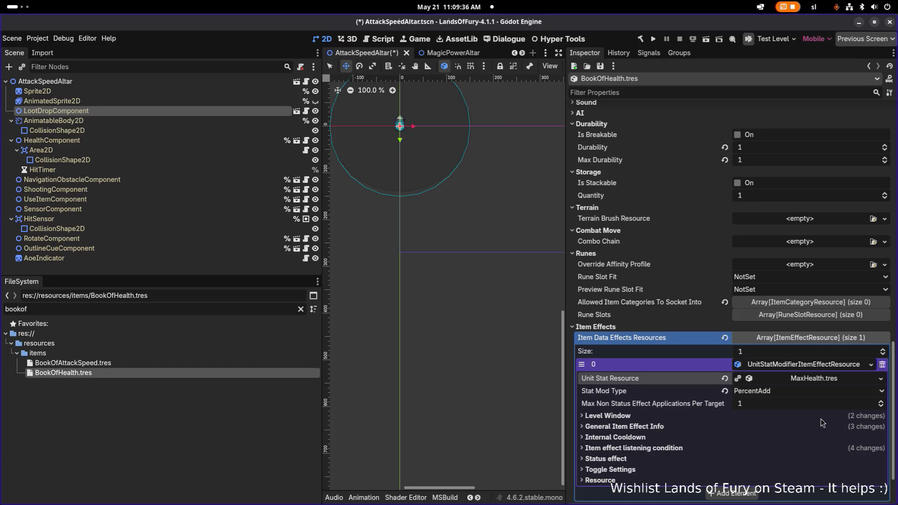
Change BookOfHealth's MaxHealth stat modifier type from PercentAdd to Flat.
scroll(822, 423, down, 3)
click(688, 357)
click(687, 357)
click(679, 349)
scroll(701, 345, down, 4)
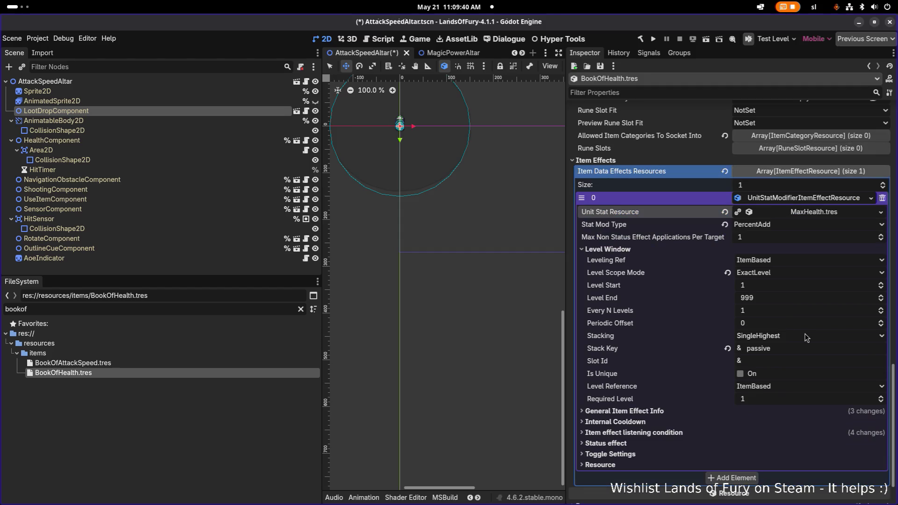
click(771, 226)
click(750, 237)
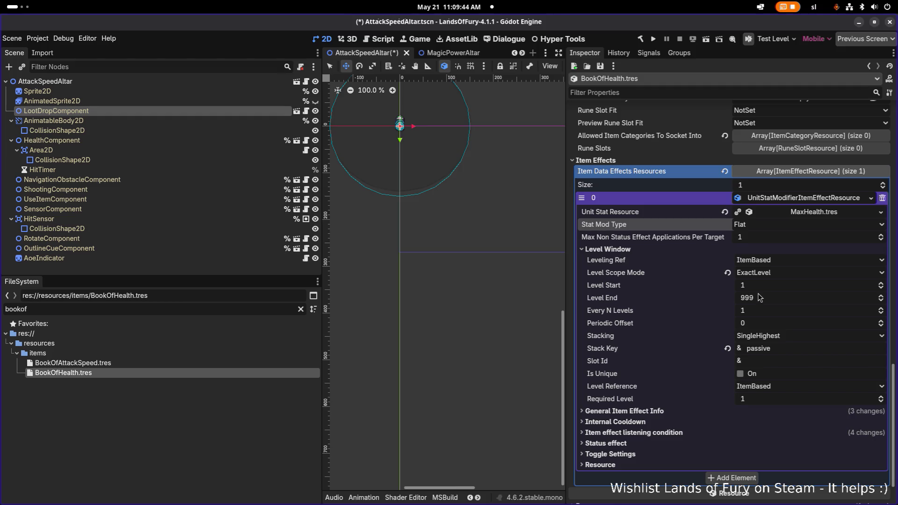
Set the effect's Min and Max Amount to 10.0 and save BookOfHealth.tres.
click(624, 412)
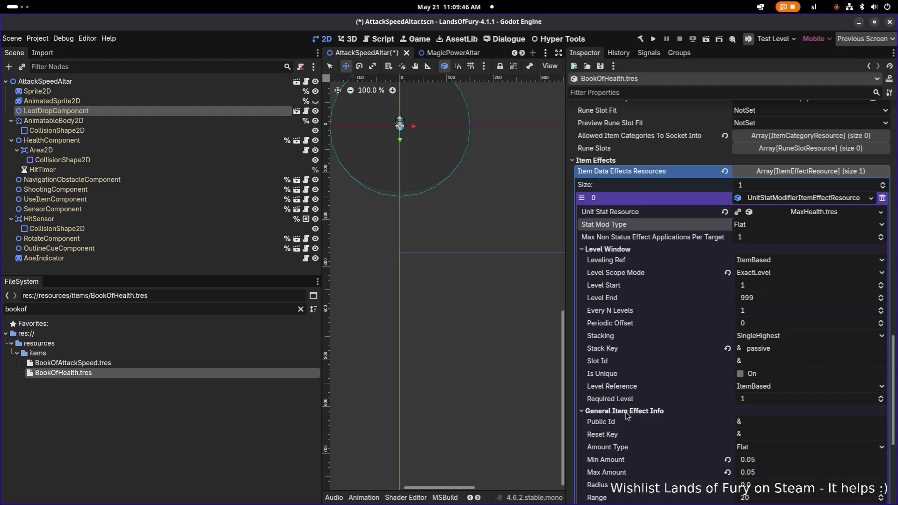
scroll(786, 325, down, 5)
click(788, 313)
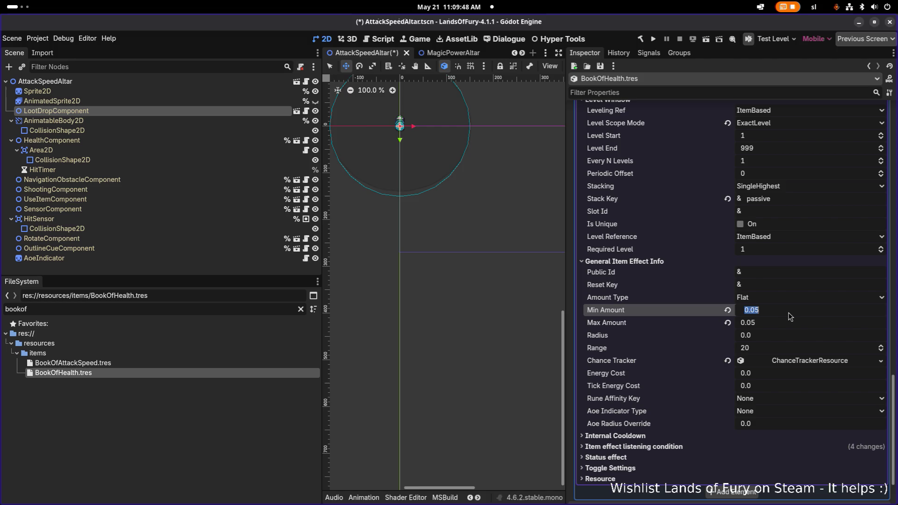
text(5)
key(Tab)
text(5)
key(ctrl+s)
click(788, 312)
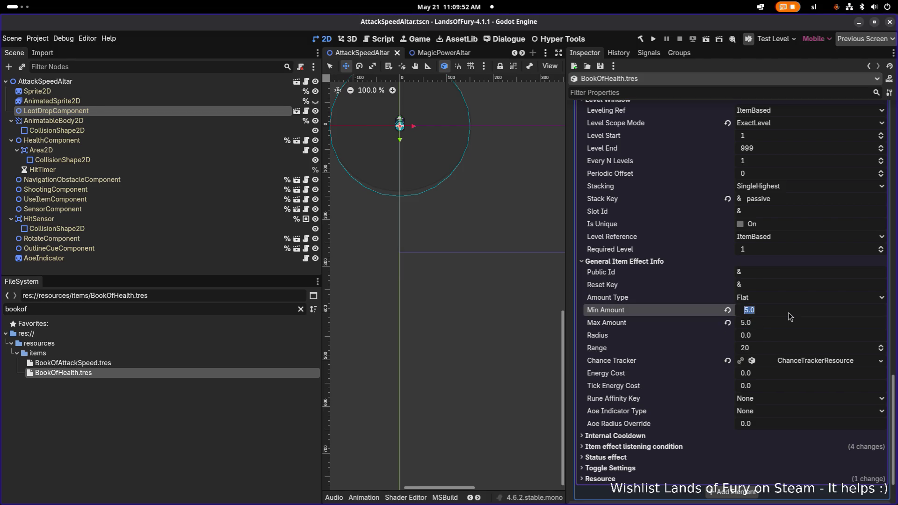
text(10)
key(Tab)
key(ctrl+s)
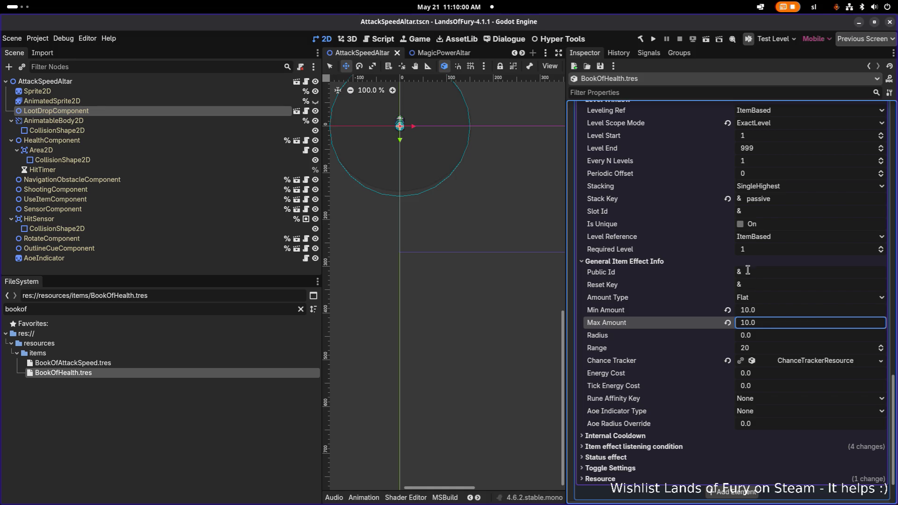
scroll(790, 318, up, 6)
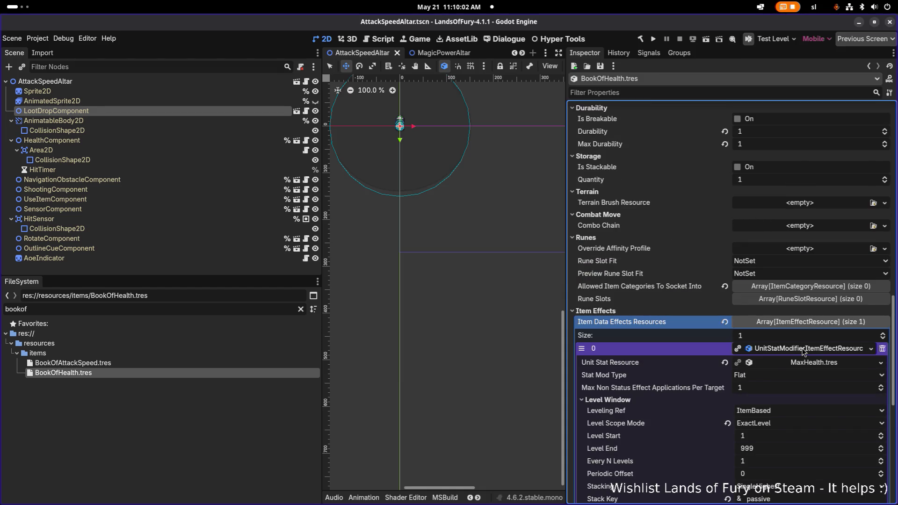
click(804, 350)
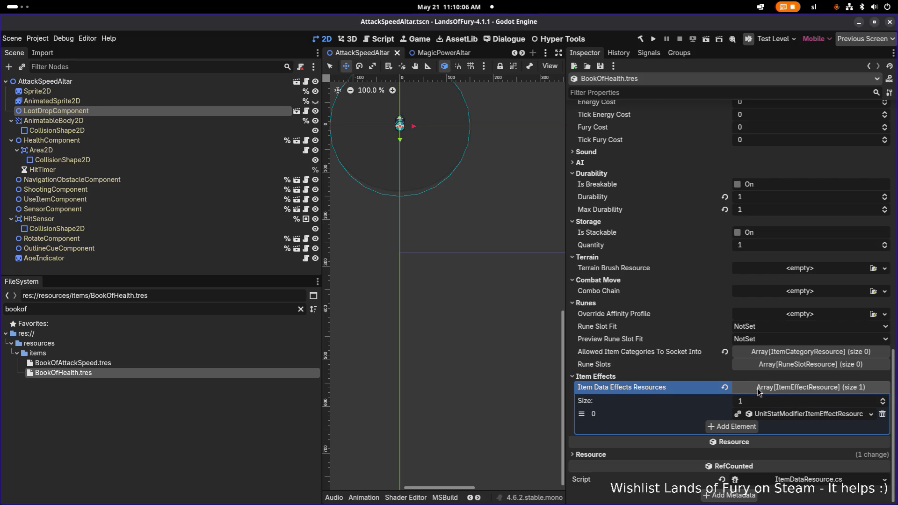
Look over BookOfAttackSpeed and BookOfHealth, check the code editor, then return to Godot.
click(203, 363)
click(192, 374)
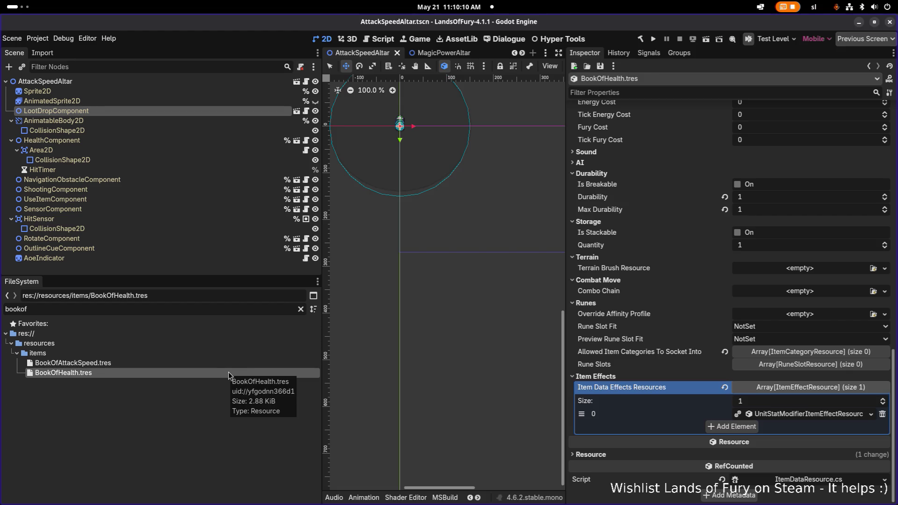
key(alt+Tab)
click(527, 262)
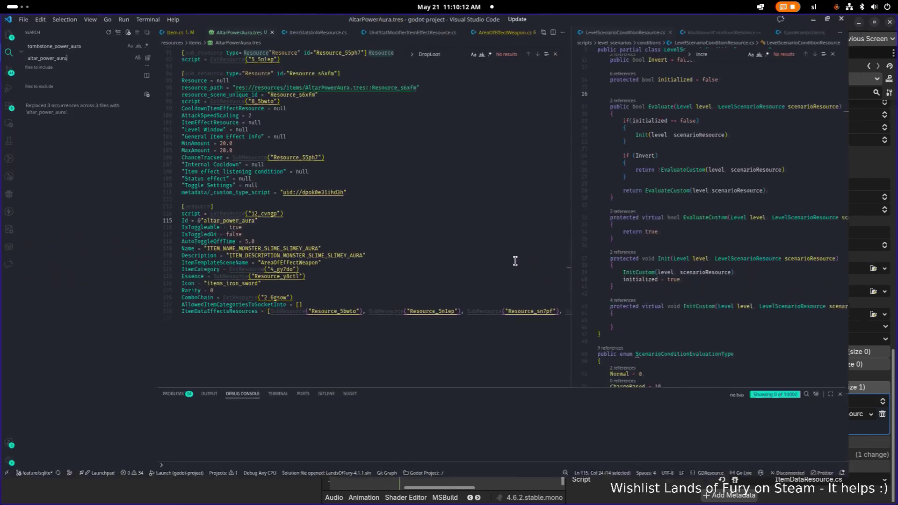
key(alt+Tab)
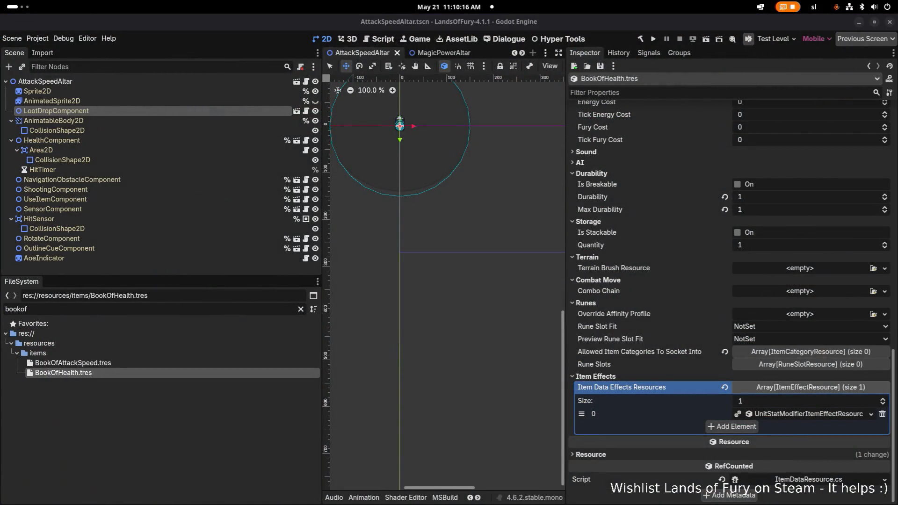
Duplicate BookOfHealth.tres as BookOfMeleePower.tres and open the new copy.
click(119, 371)
key(ctrl+d)
key(Right)
key(ctrl+shift+Right)
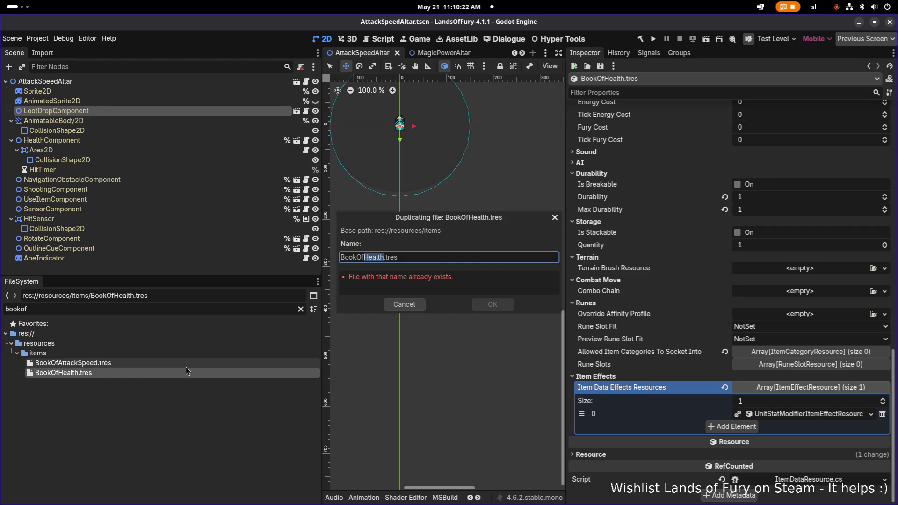
key(BackSpace)
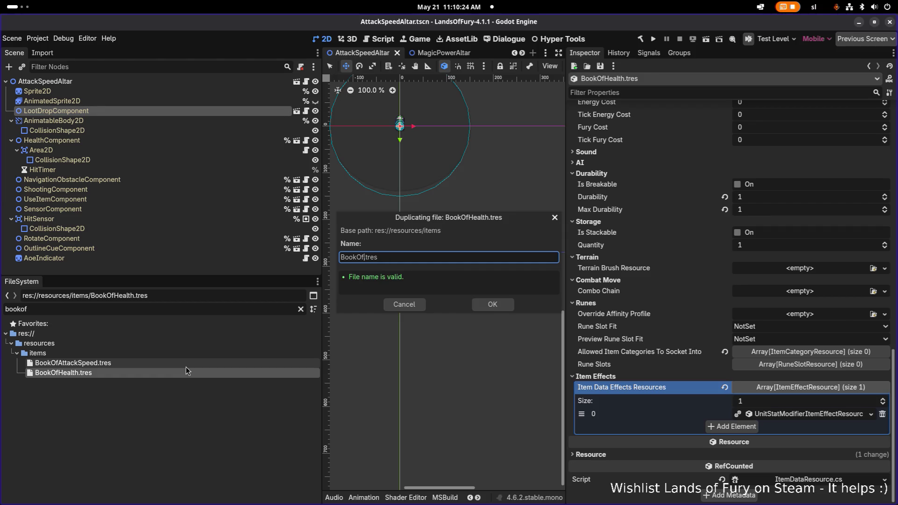
text(Mel)
text(eePower)
key(Return)
click(182, 383)
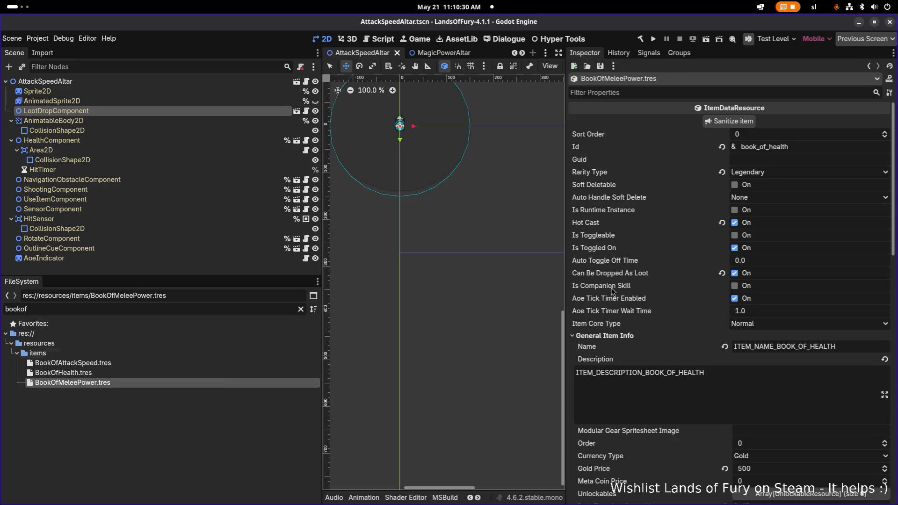
Replace health with melee power in the item Id, name and description keys, and save.
drag(767, 147, 833, 147)
text(melee_power)
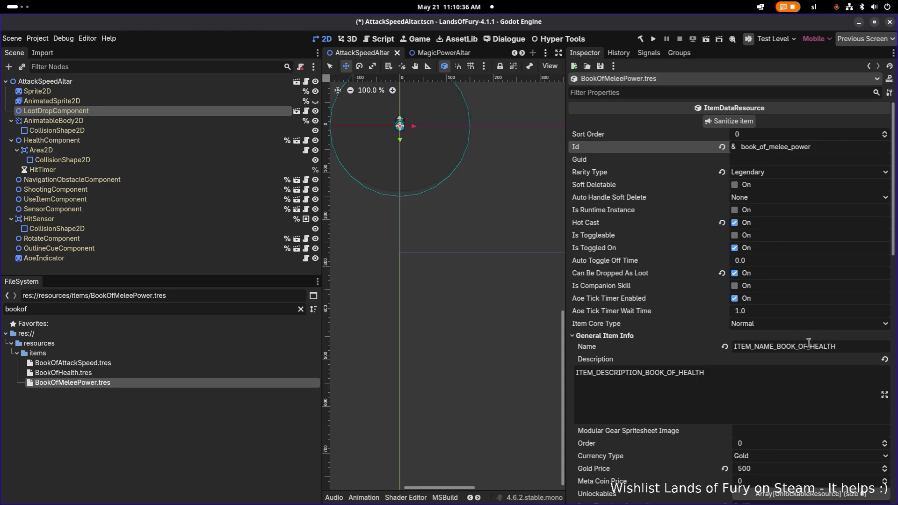
drag(810, 346, 896, 347)
text(MELEE_POWER)
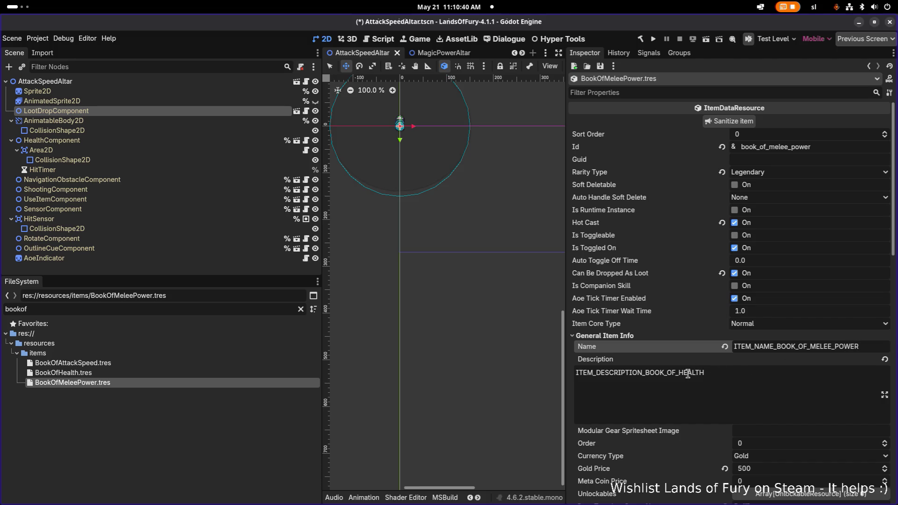
drag(678, 373, 812, 378)
text(MELE)
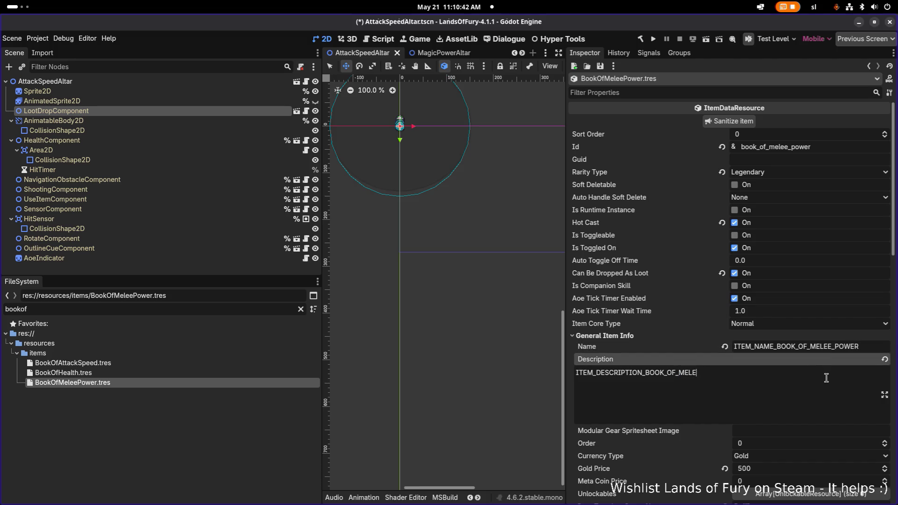
text(E_POWR)
click(771, 326)
click(771, 326)
key(ctrl+s)
Remove the Health tag and change the icon to items_book_of_melee_power, saving each change.
scroll(772, 324, down, 5)
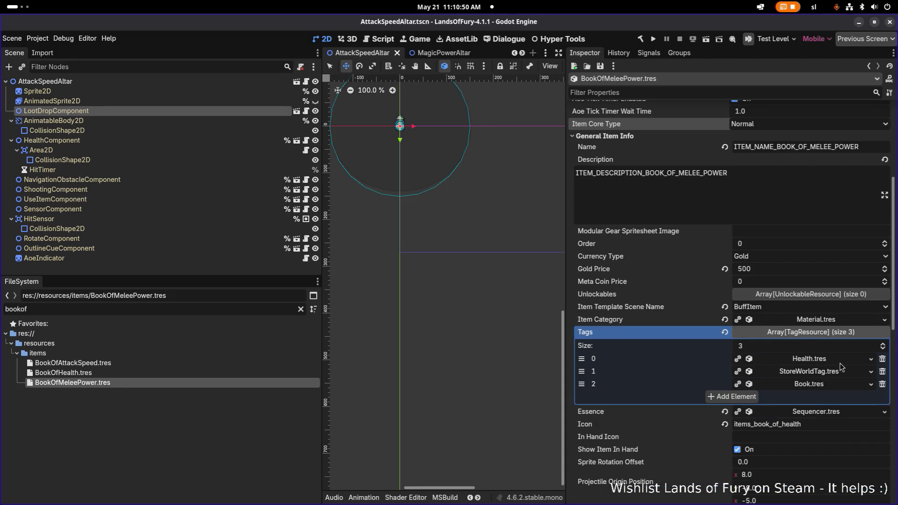
click(882, 359)
key(ctrl+s)
drag(780, 411, 880, 406)
key(BackSpace)
text(melee_power)
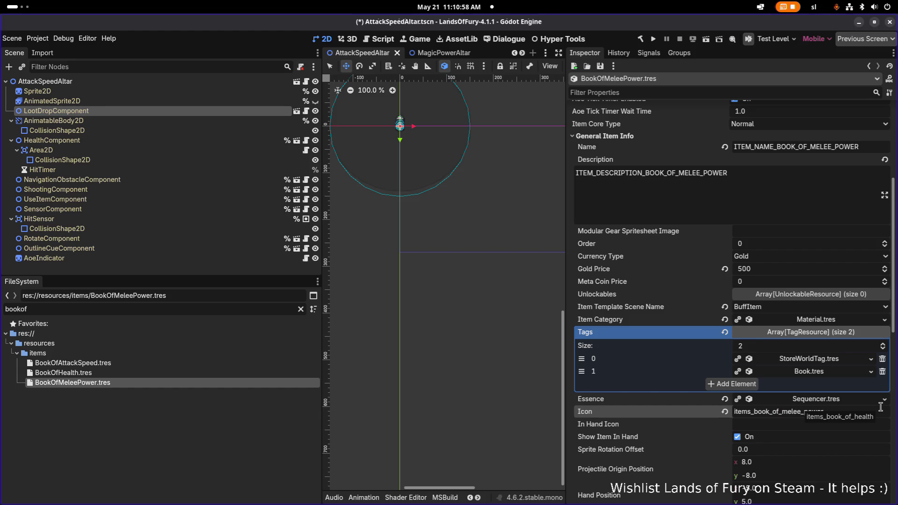
key(Return)
key(ctrl+s)
scroll(803, 421, down, 5)
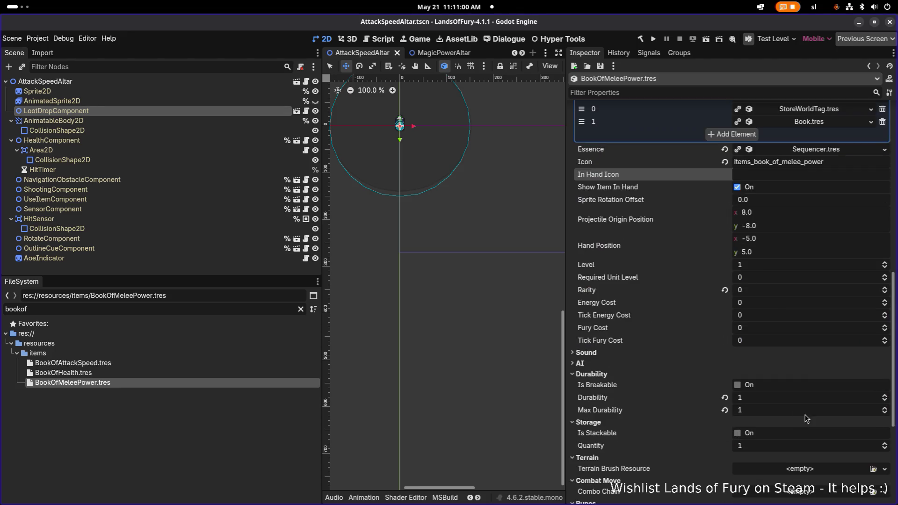
scroll(802, 421, down, 4)
right_click(824, 410)
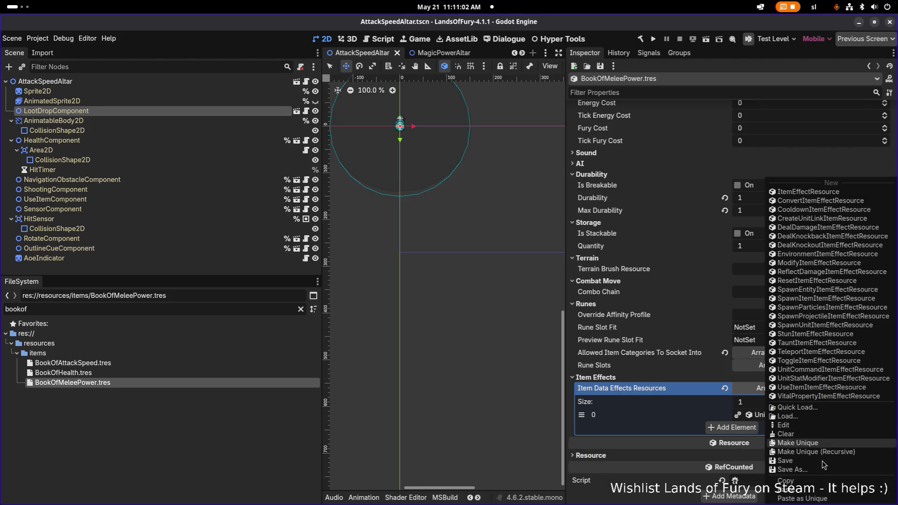
Make the effect unique recursively and point its Unit Stat Resource at MeleePower.tres.
click(816, 451)
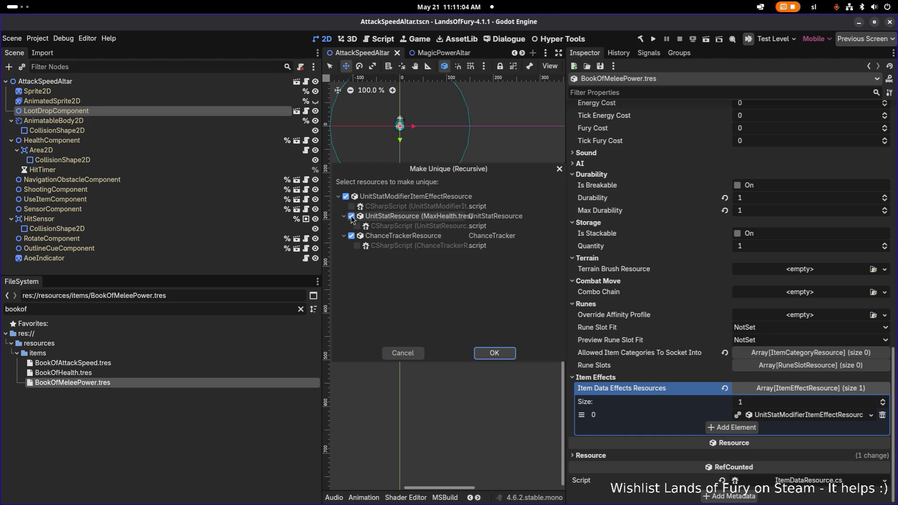
click(495, 353)
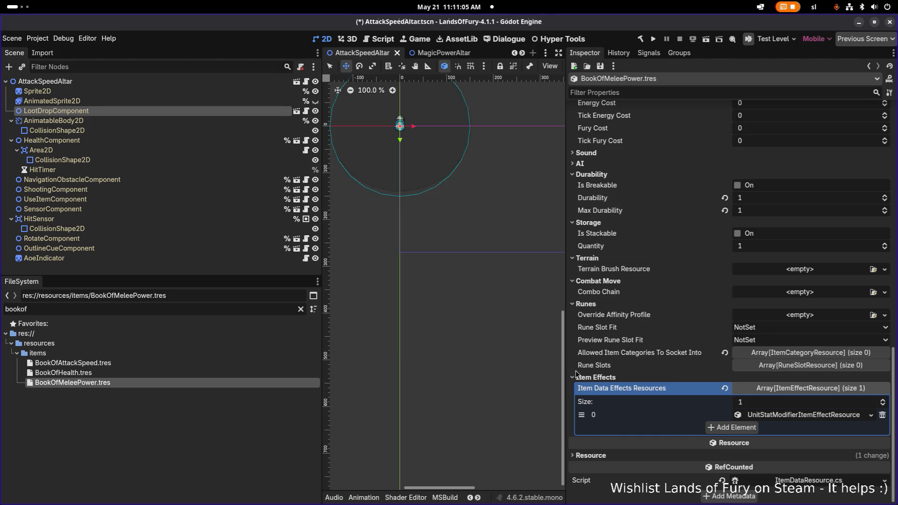
click(821, 421)
click(877, 429)
click(843, 429)
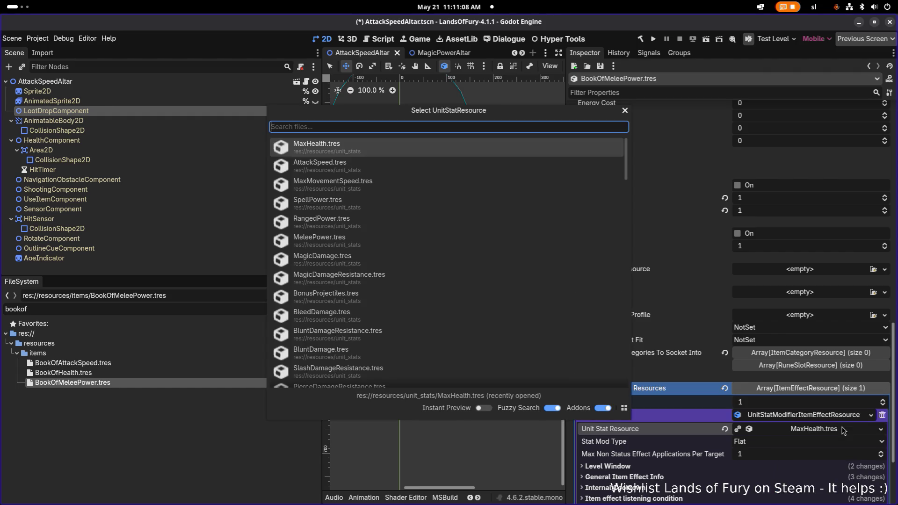
text(melee)
key(Return)
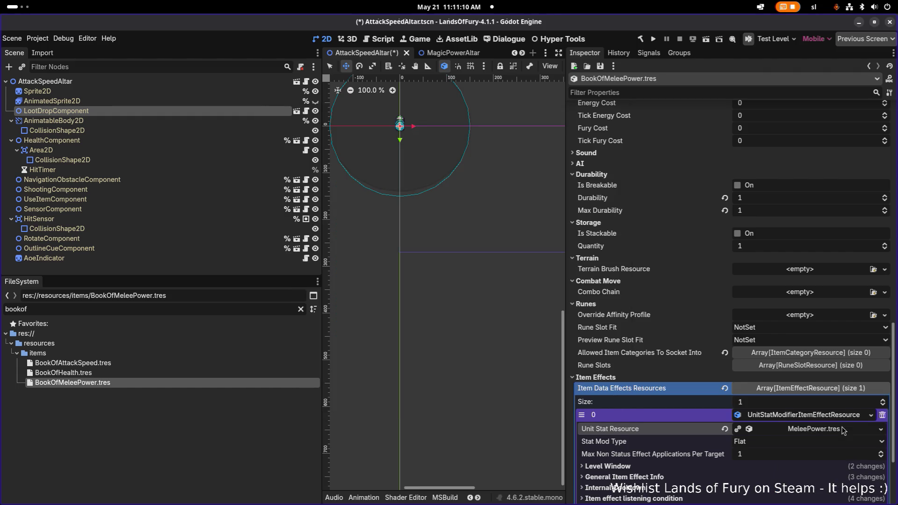
Set the effect's Min and Max Amount to 2.0 and save.
scroll(748, 425, down, 3)
click(675, 428)
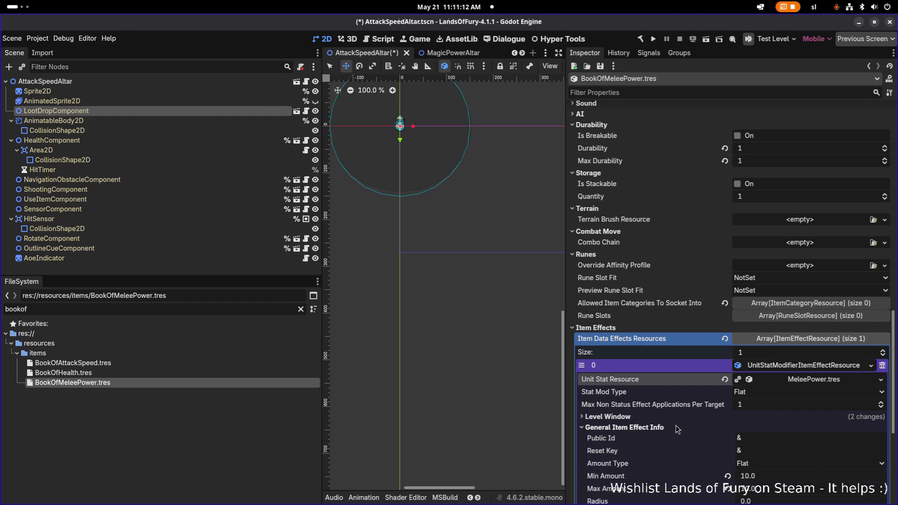
scroll(675, 425, down, 9)
click(768, 329)
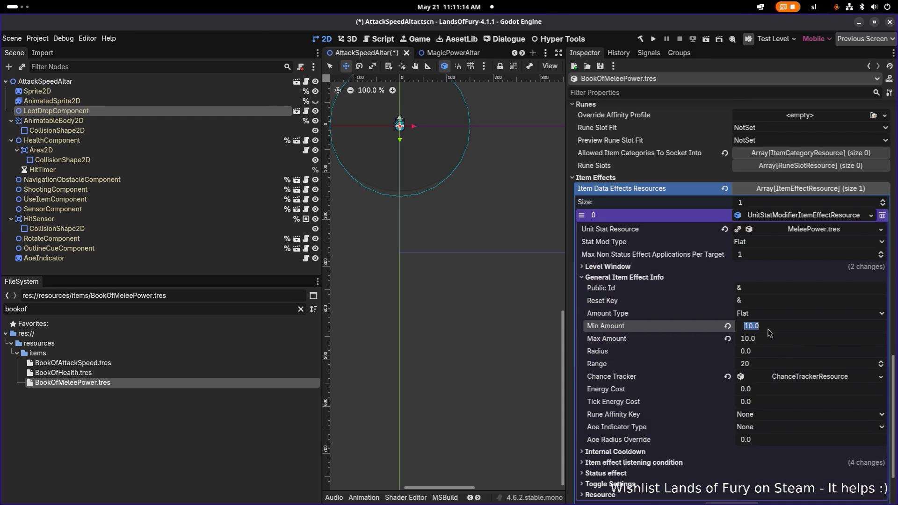
text(2)
key(Tab)
text(2)
key(ctrl+s)
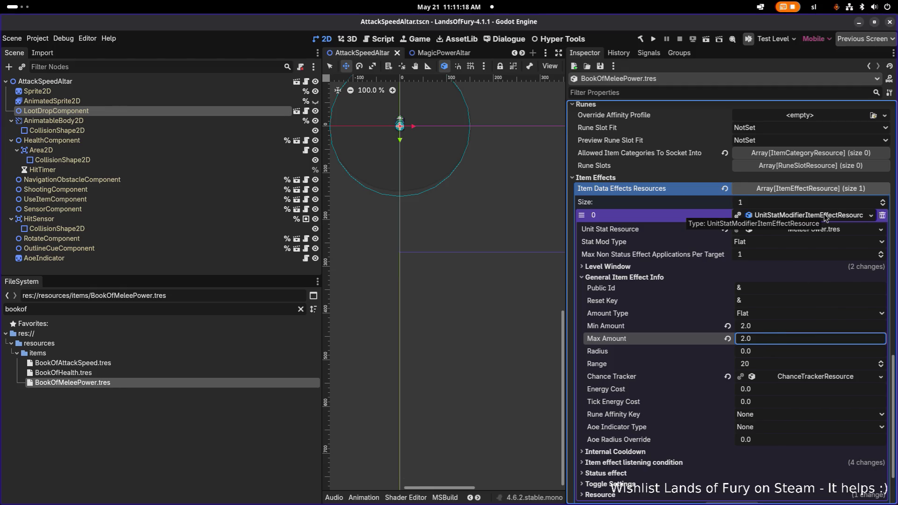
click(825, 218)
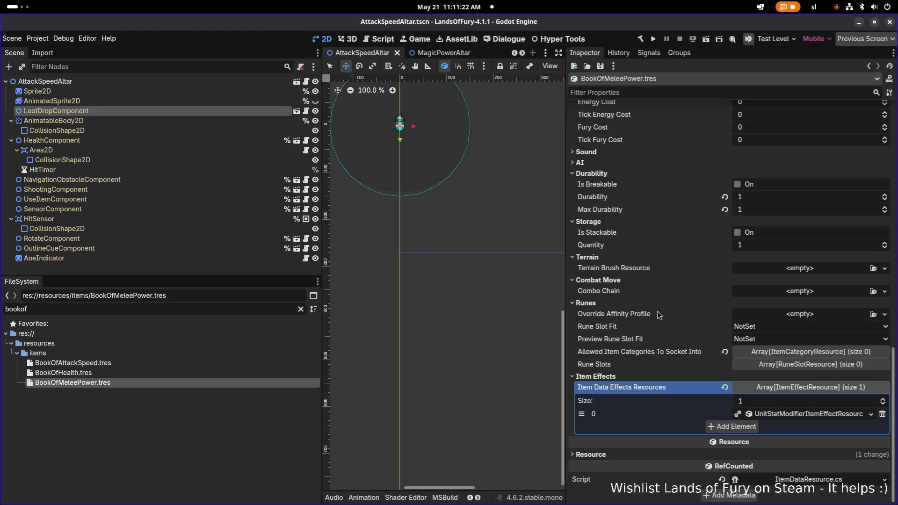
scroll(638, 346, up, 10)
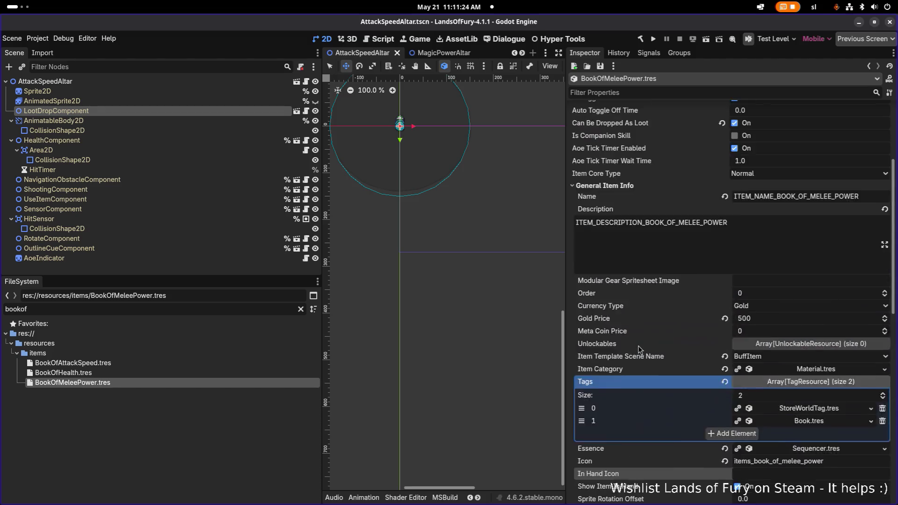
Duplicate BookOfMeleePower.tres as BookOfRangedPower.tres and open it.
scroll(638, 346, up, 3)
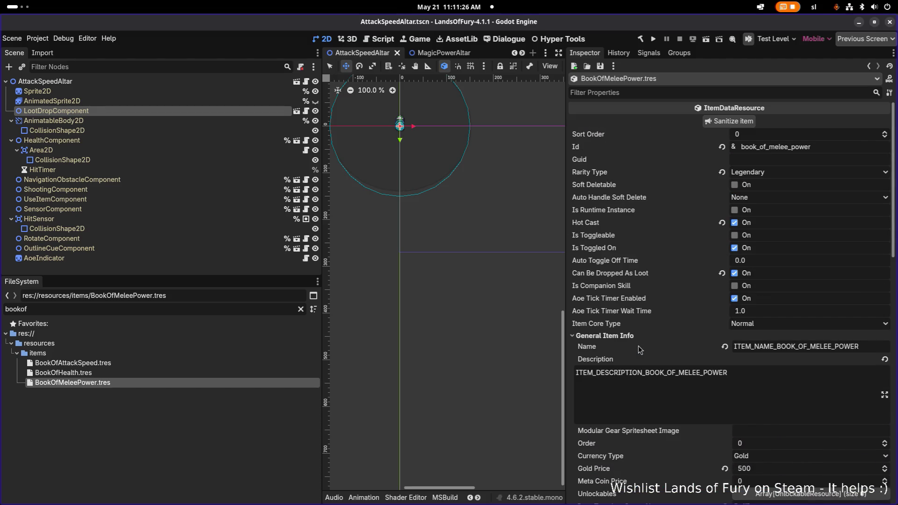
key(ctrl+d)
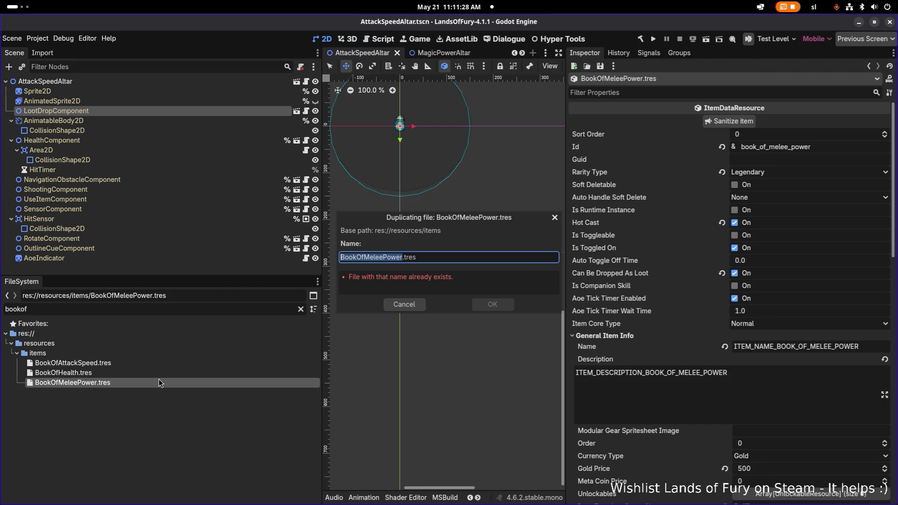
key(Left)
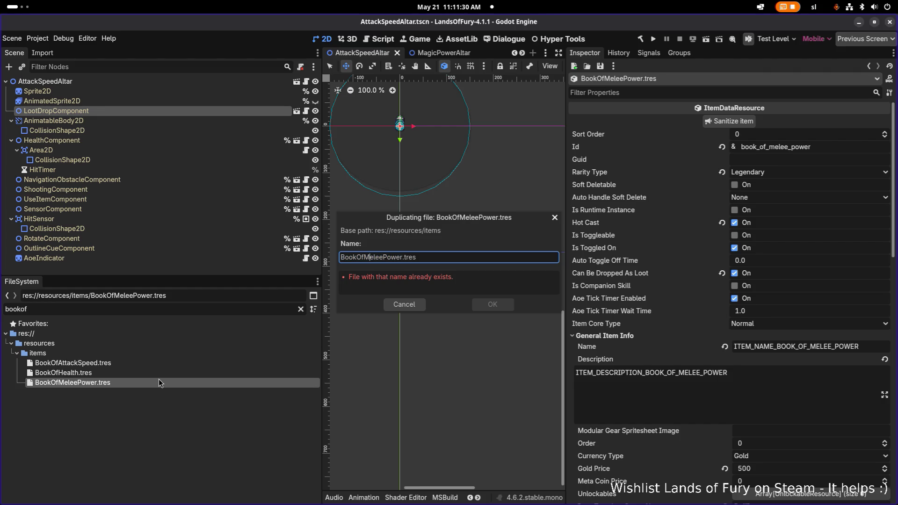
key(shift+Right)
key(shift+Right)
key(shift+Right)
key(BackSpace)
text(Ranged)
key(Return)
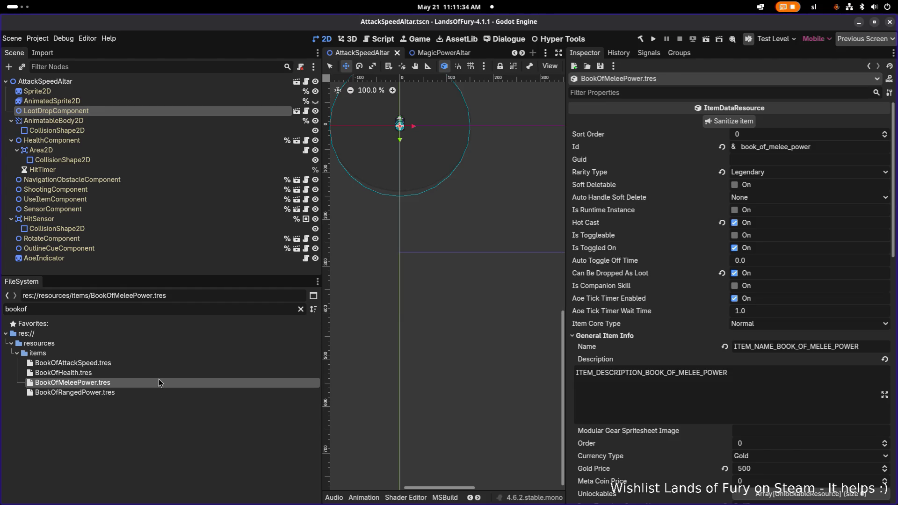
click(154, 390)
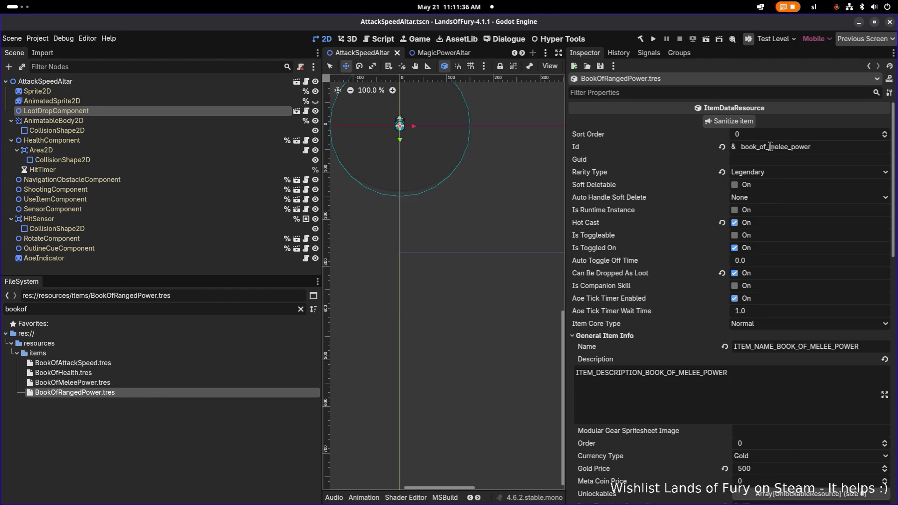
Replace melee with ranged in the item Id, name and description keys, and save.
drag(769, 146, 866, 146)
key(shift+Left)
key(shift+Left)
key(shift+Left)
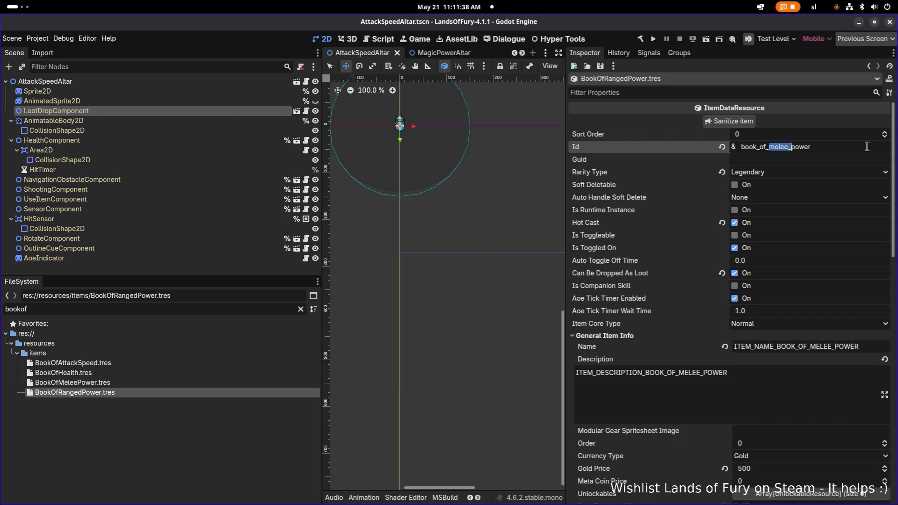
text(ranged)
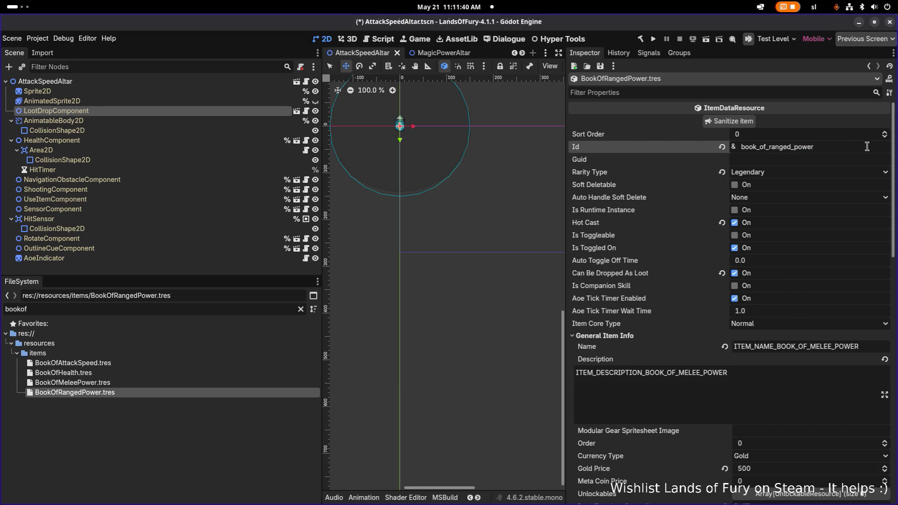
drag(812, 346, 896, 348)
text(RANGED_)
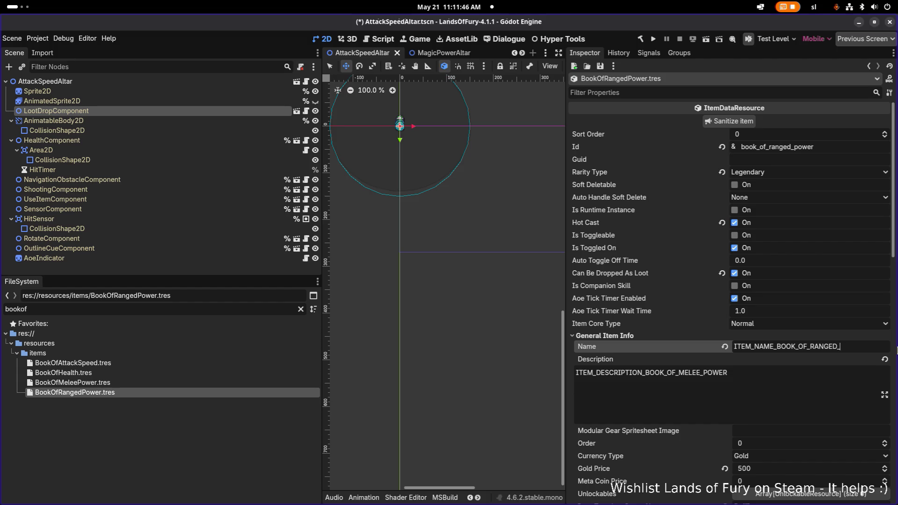
text(POWER)
key(Tab)
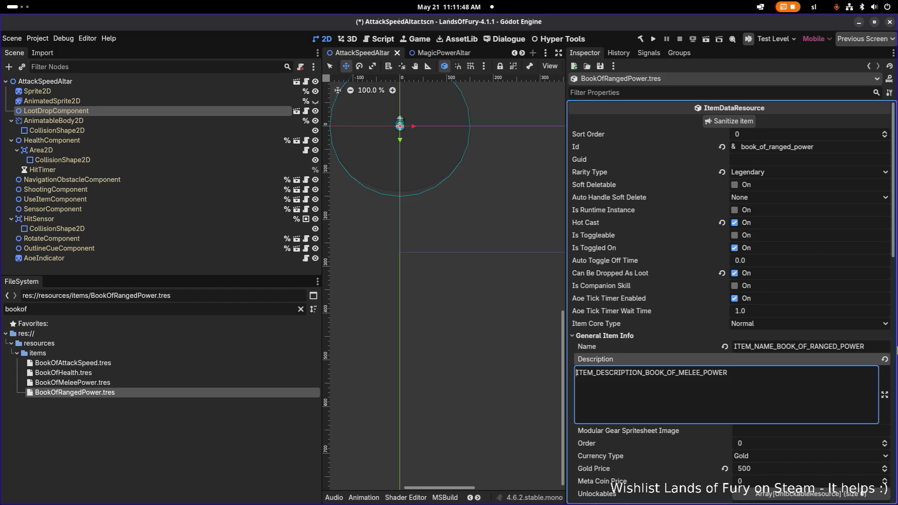
drag(678, 372, 785, 368)
text(RANGED)
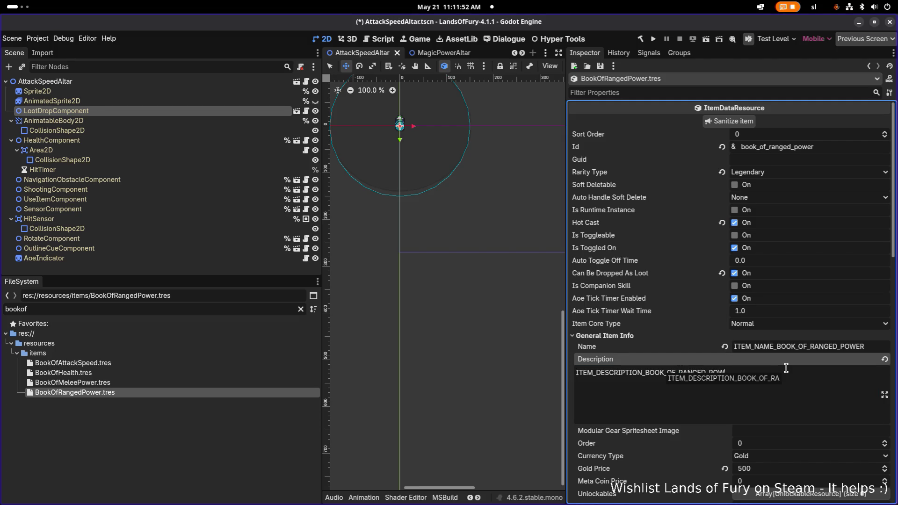
key(ctrl+s)
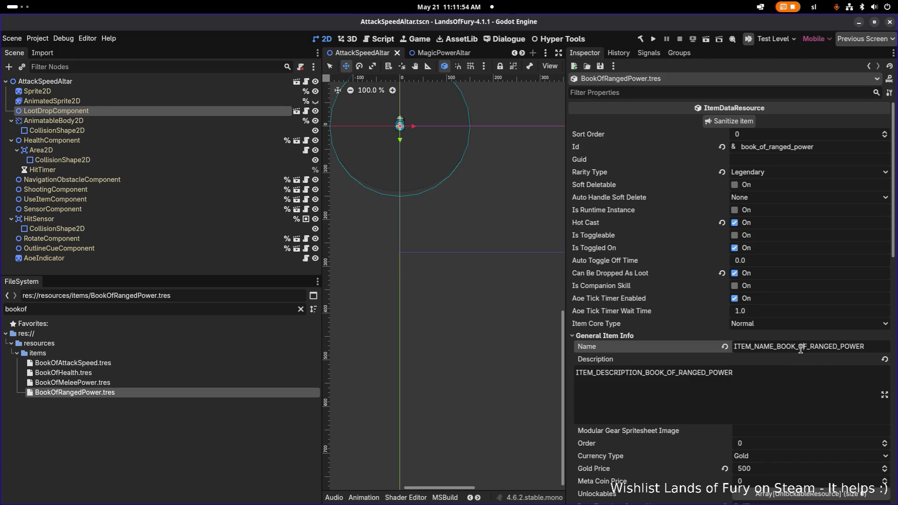
Change the icon key to items_book_of_ranged_power and save.
scroll(796, 361, down, 3)
scroll(796, 361, down, 3)
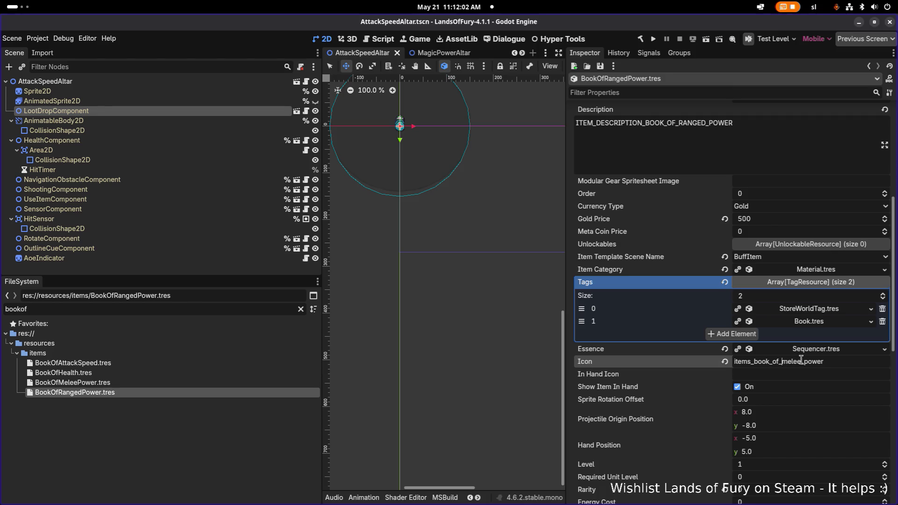
key(BackSpace)
text(ranged)
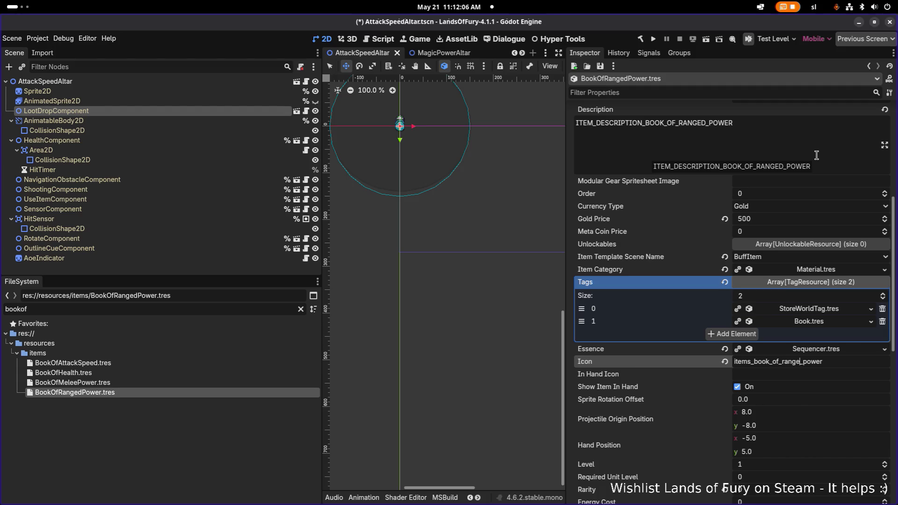
key(ctrl+s)
scroll(816, 155, down, 10)
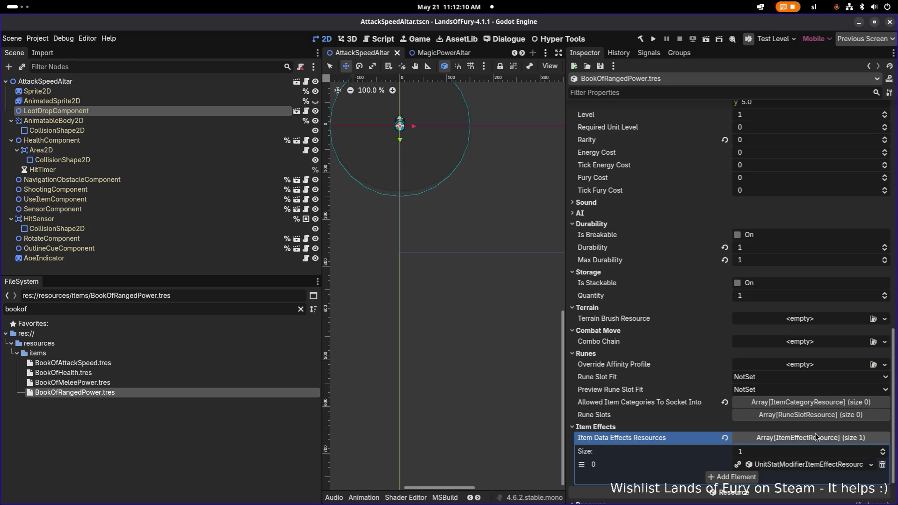
right_click(812, 465)
Make the ranged book's effect unique and switch its stat to RangedPower.tres, saving.
click(816, 451)
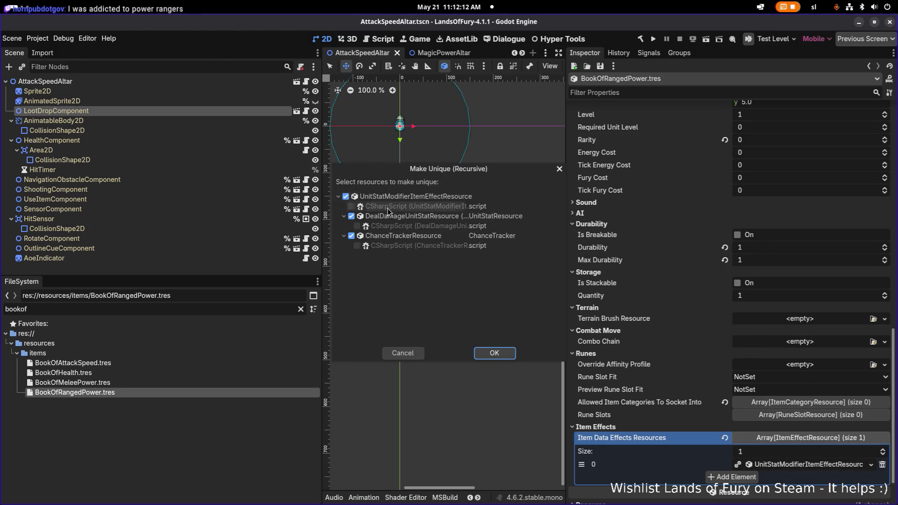
click(494, 353)
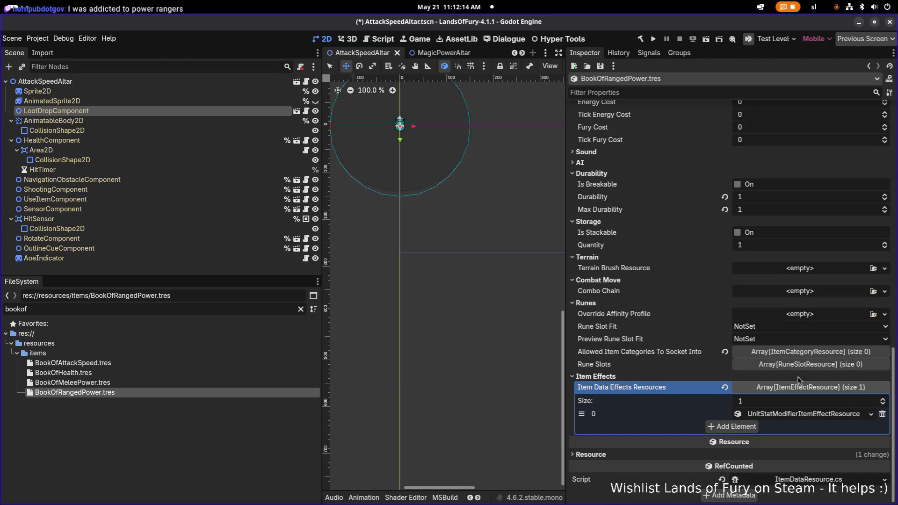
scroll(816, 417, down, 3)
scroll(816, 418, down, 3)
click(827, 312)
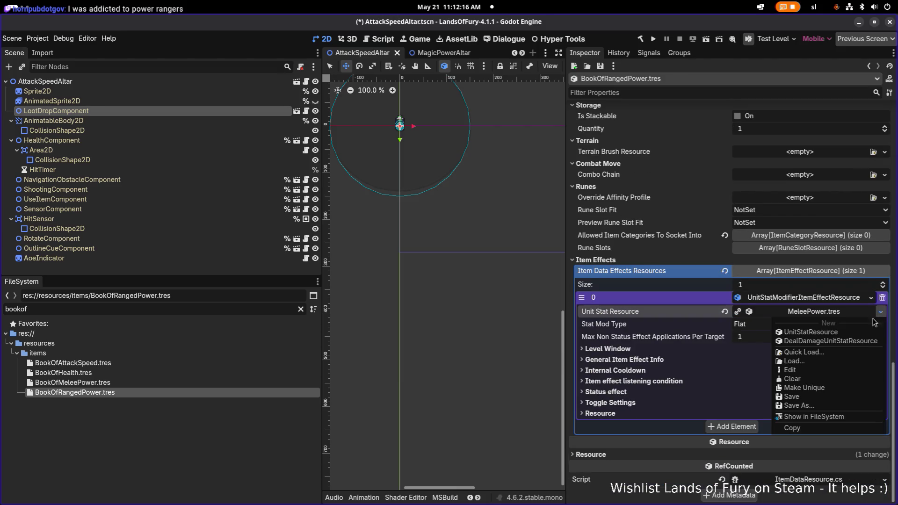
click(831, 355)
text(range)
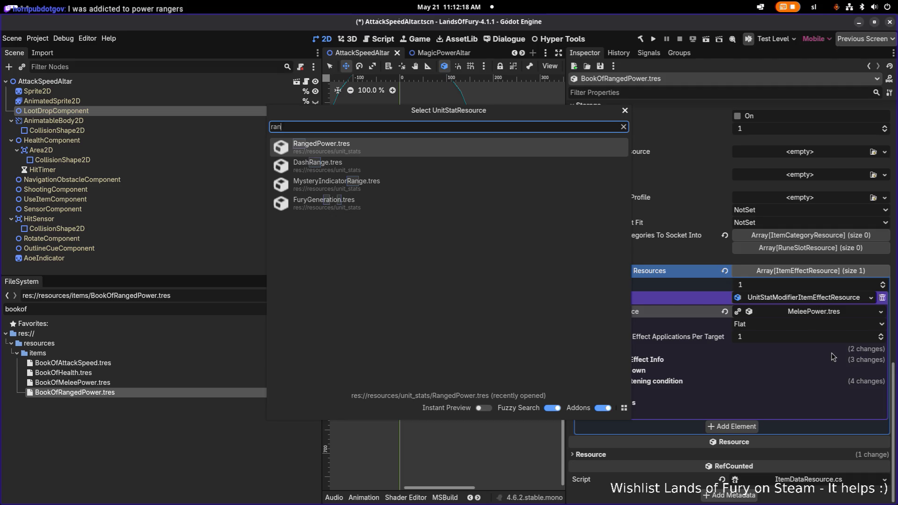
key(Down)
key(Return)
key(ctrl+s)
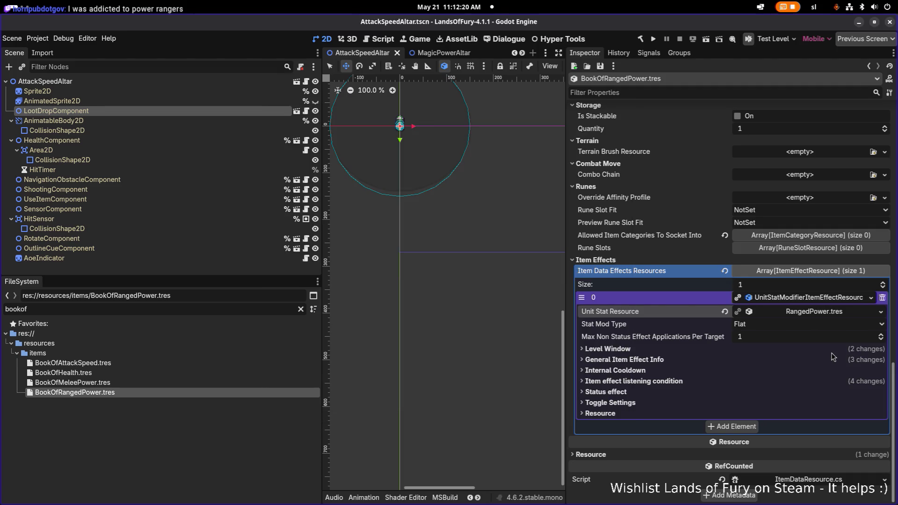
click(758, 363)
scroll(767, 365, down, 3)
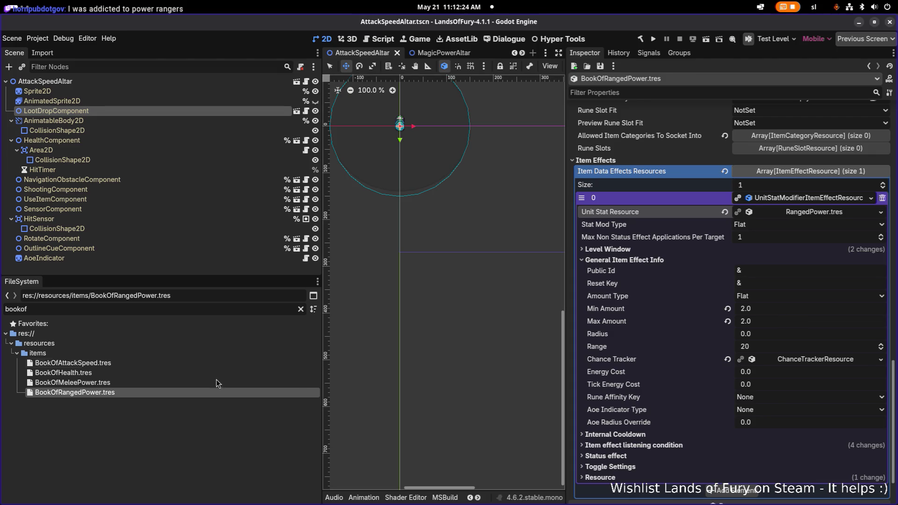
Duplicate BookOfRangedPower.tres as BookOfSpellPower.tres and open the copy.
click(209, 391)
key(ctrl+d)
key(Right)
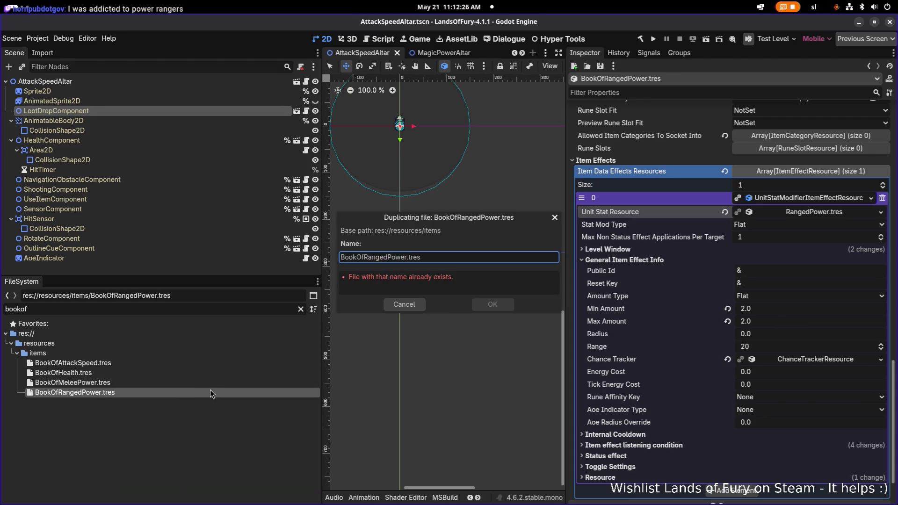
key(shift+Left)
key(shift+Left)
key(shift+Left)
text(Spell)
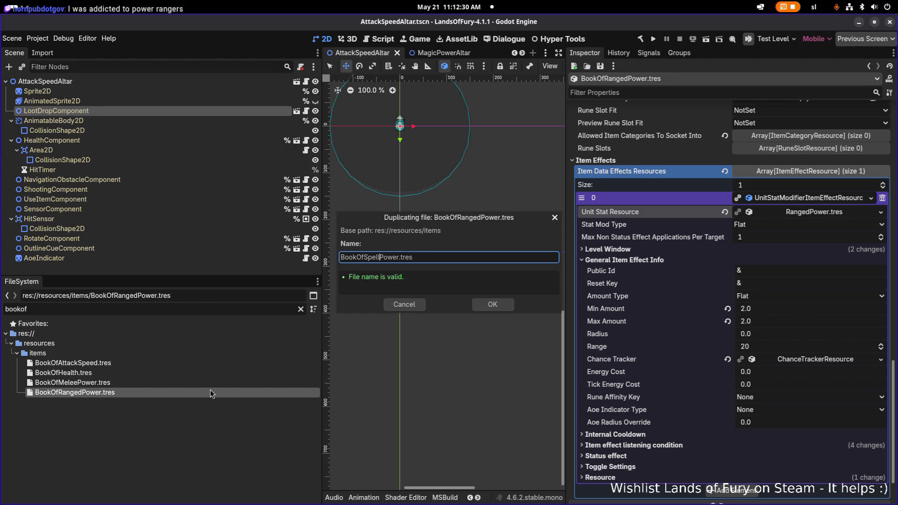
key(Return)
click(206, 400)
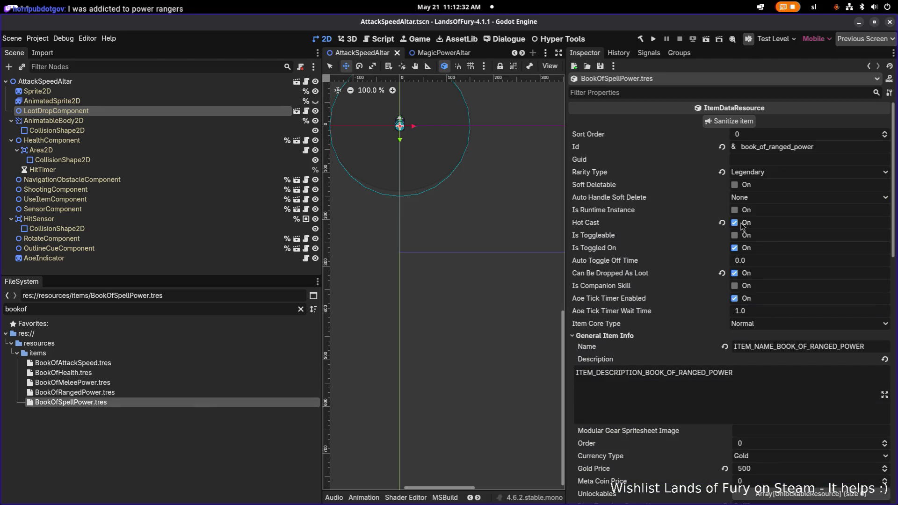
Set the Id to book_of_spell_power and swap RANGED for SPELL in the name and description keys.
click(769, 146)
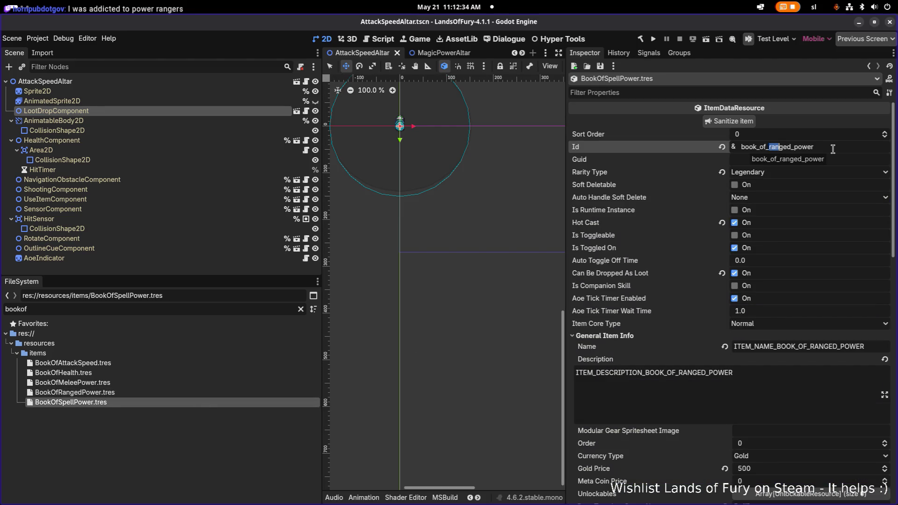
text(spell)
key(ctrl+s)
scroll(785, 304, down, 3)
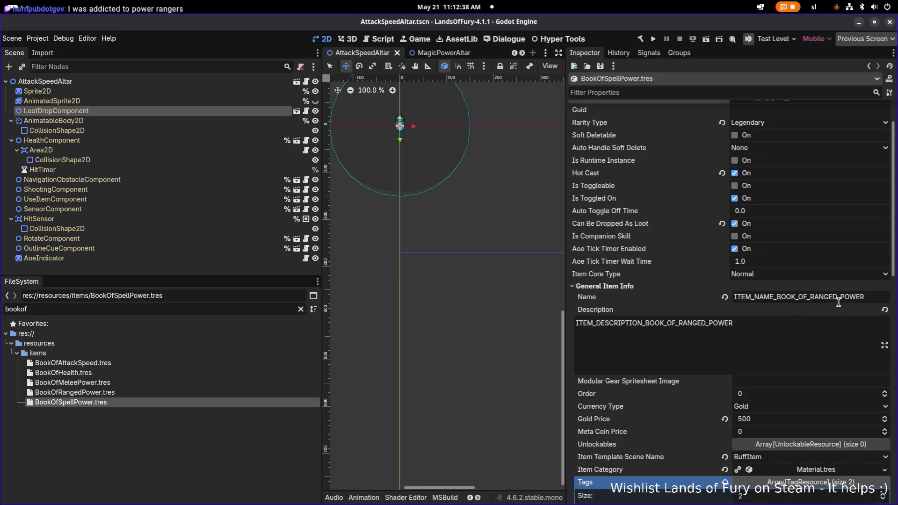
double_click(823, 296)
text(SPELL)
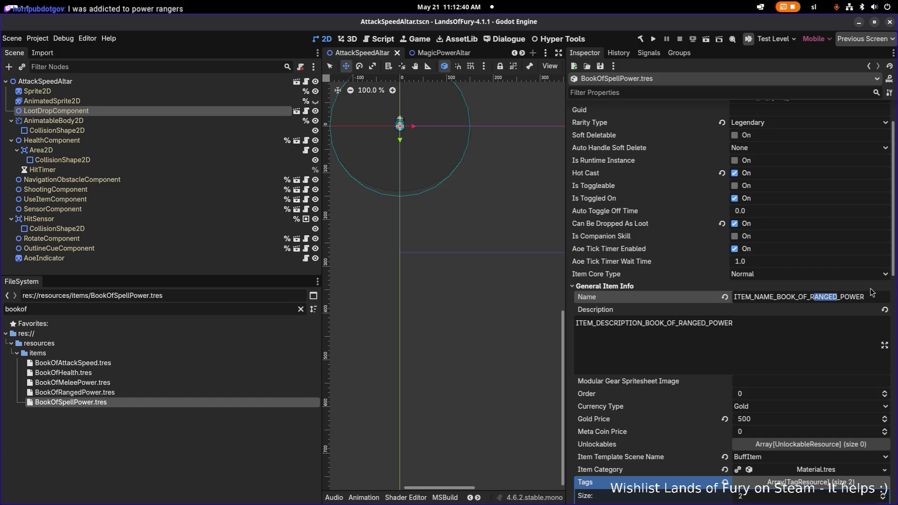
key(Return)
click(737, 340)
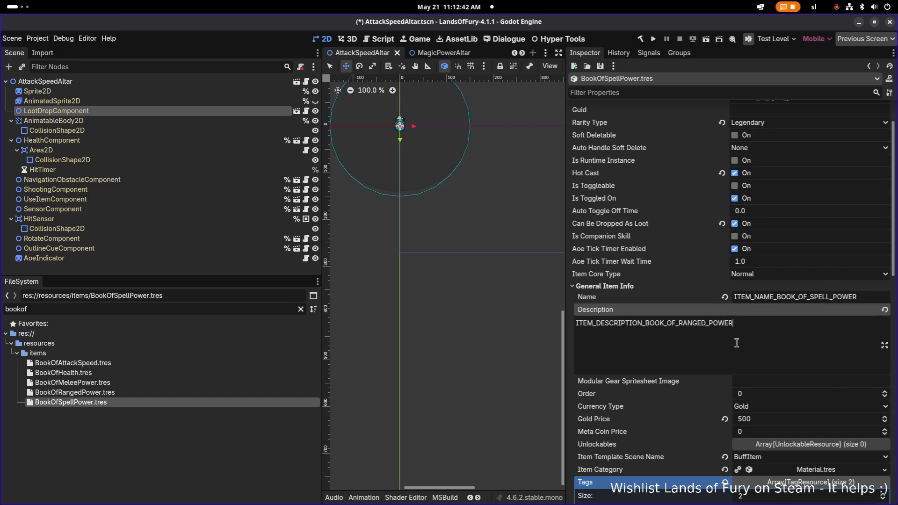
drag(705, 322, 680, 323)
text(SPELL)
key(ctrl+s)
Change the icon key to items_book_of_spell_power.
scroll(759, 335, down, 3)
scroll(794, 381, down, 3)
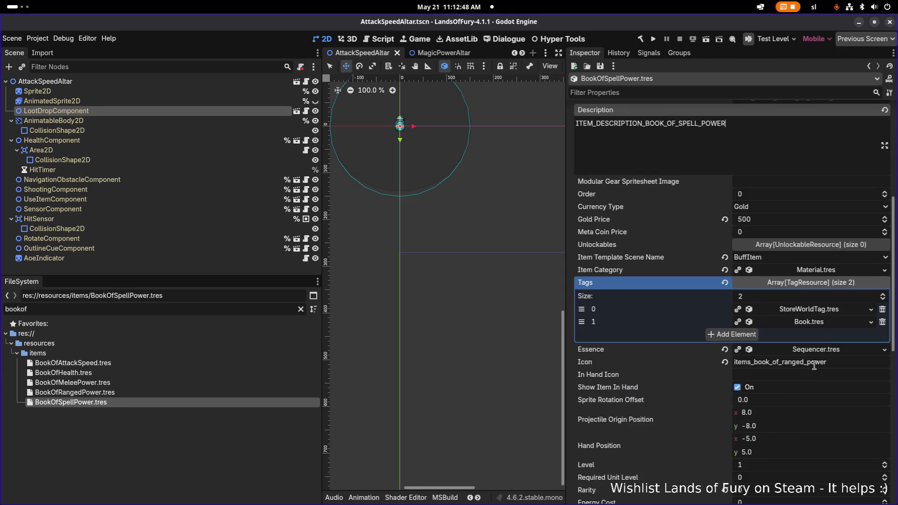
click(785, 362)
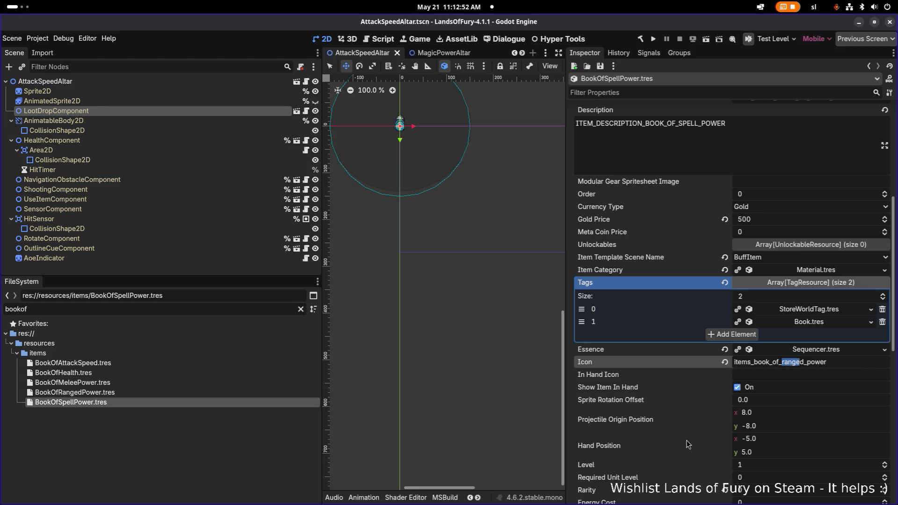
key(shift+Right)
text(spell)
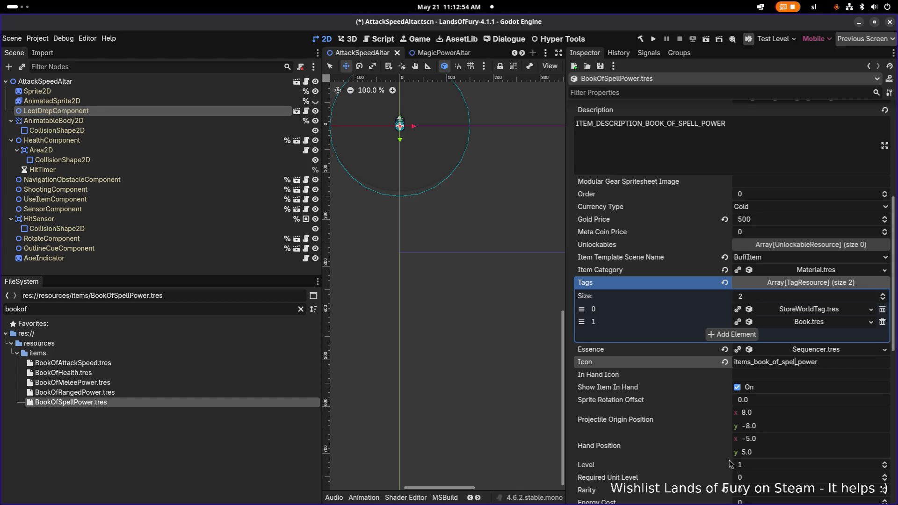
scroll(749, 460, down, 10)
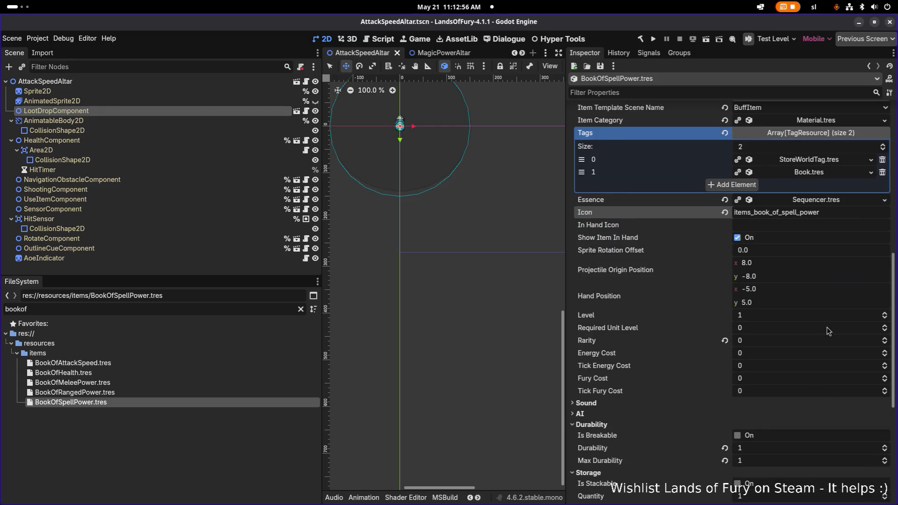
right_click(814, 418)
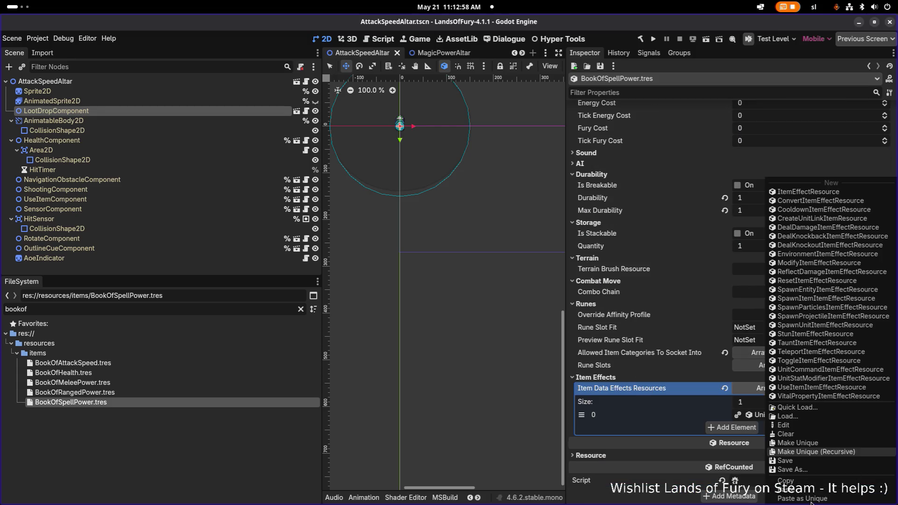
Make the spell book's effect unique recursively, leaving DealDamageUnitStatResource shared.
click(795, 454)
click(351, 216)
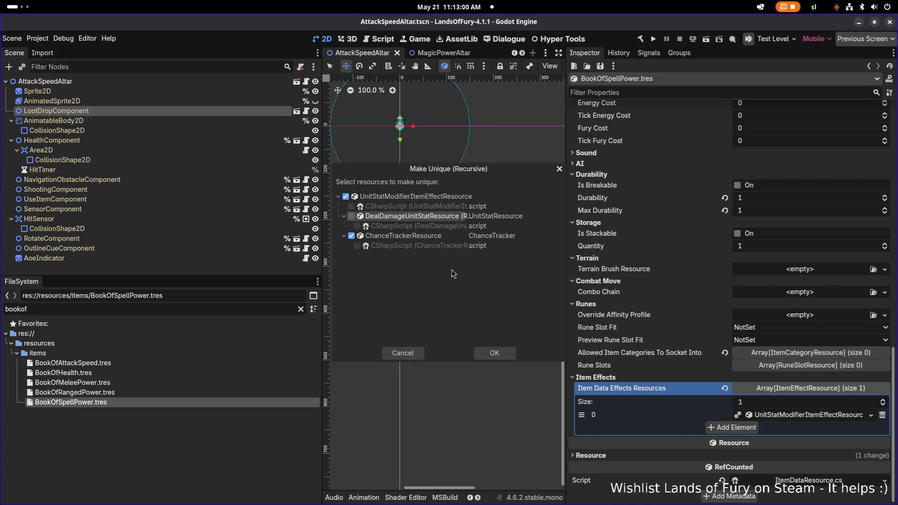
click(500, 356)
Quick Load SpellPower.tres as the effect's Unit Stat Resource and save.
click(789, 416)
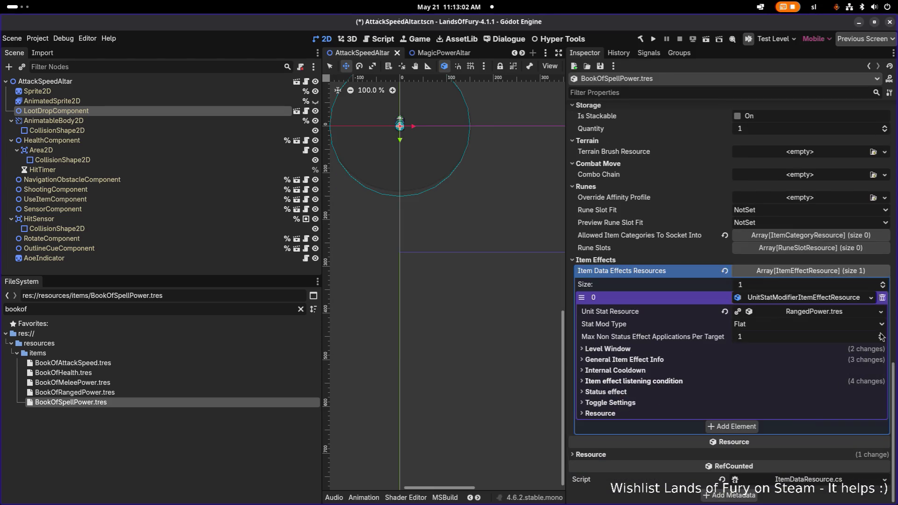
click(877, 312)
click(881, 313)
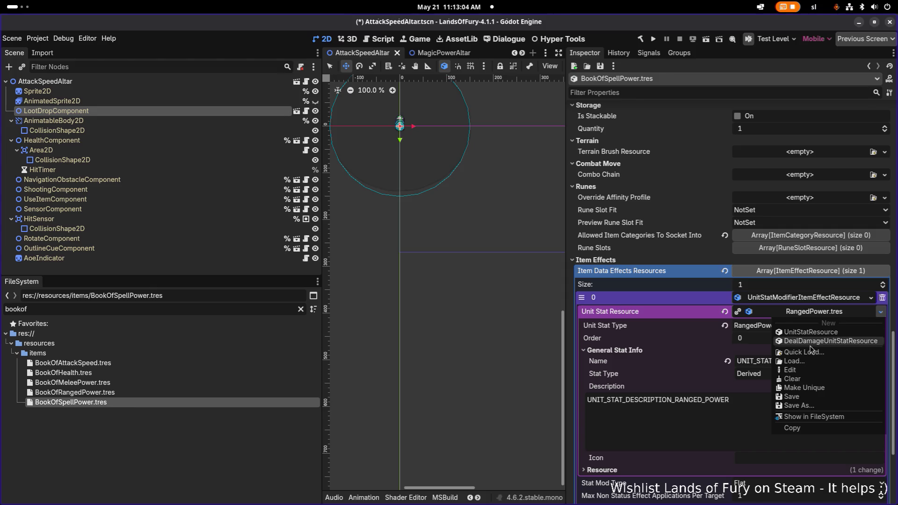
click(807, 355)
text(spell)
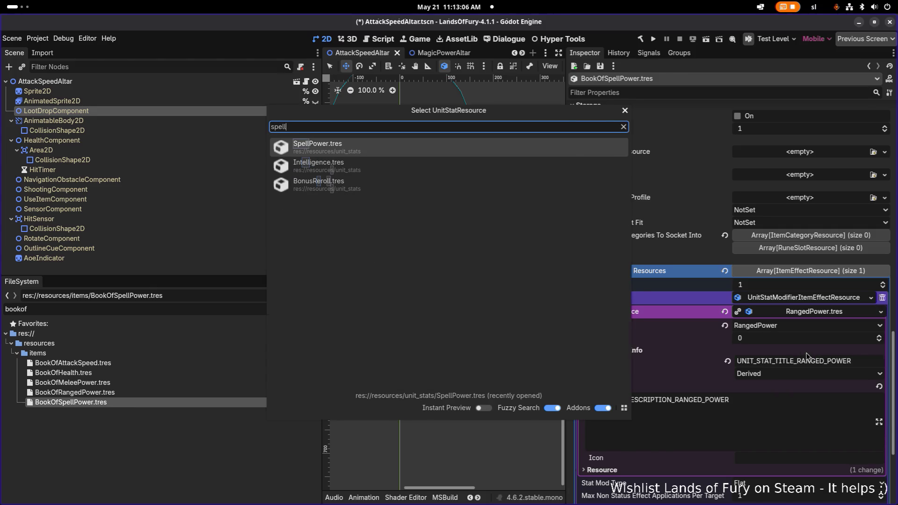
key(Return)
click(697, 409)
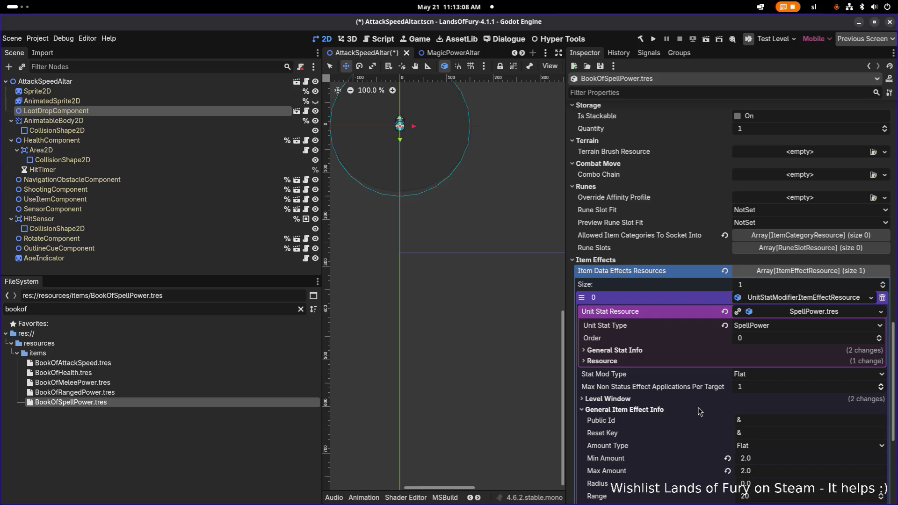
key(ctrl+s)
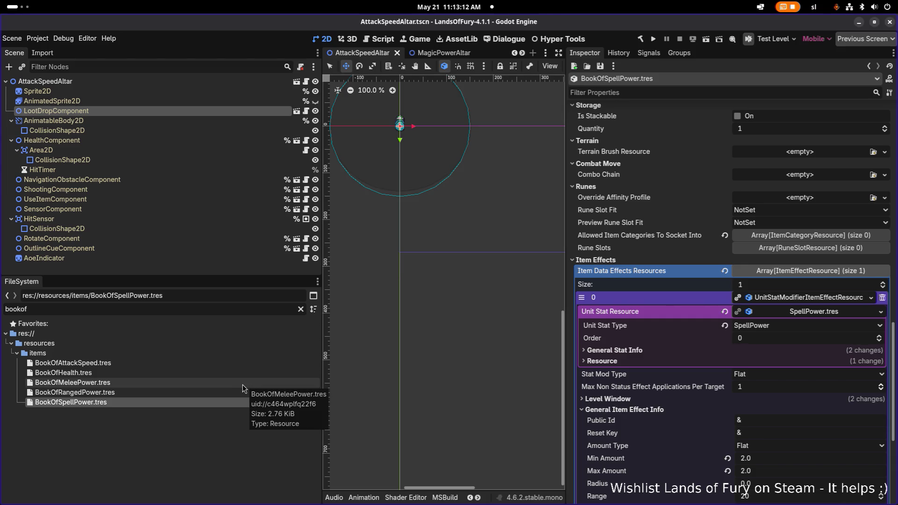
Duplicate BookOfAttackSpeed.tres as BookOfMovementSpeed.tres and load the copy in the Inspector.
click(231, 366)
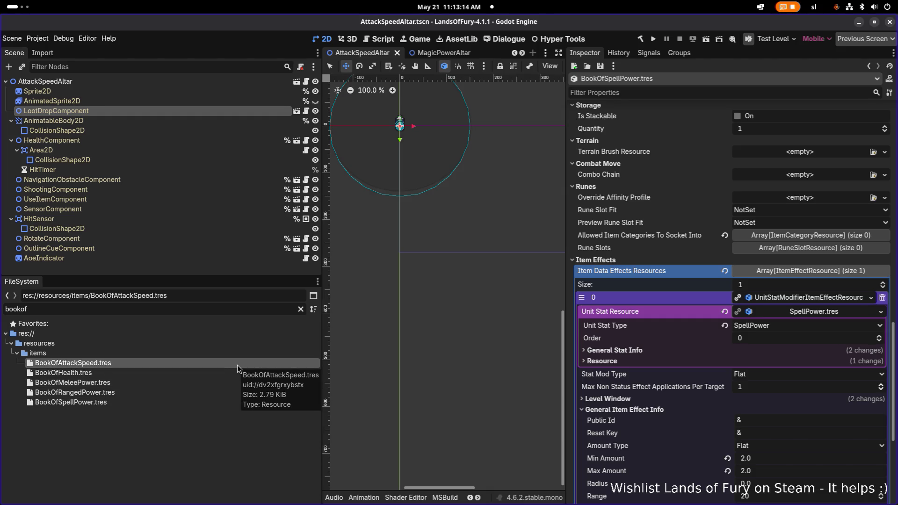
key(ctrl+d)
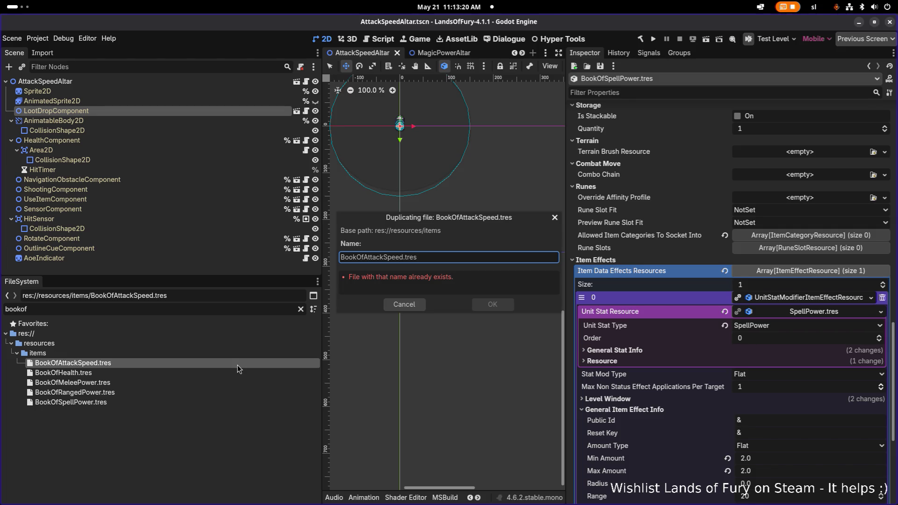
text(Movemen)
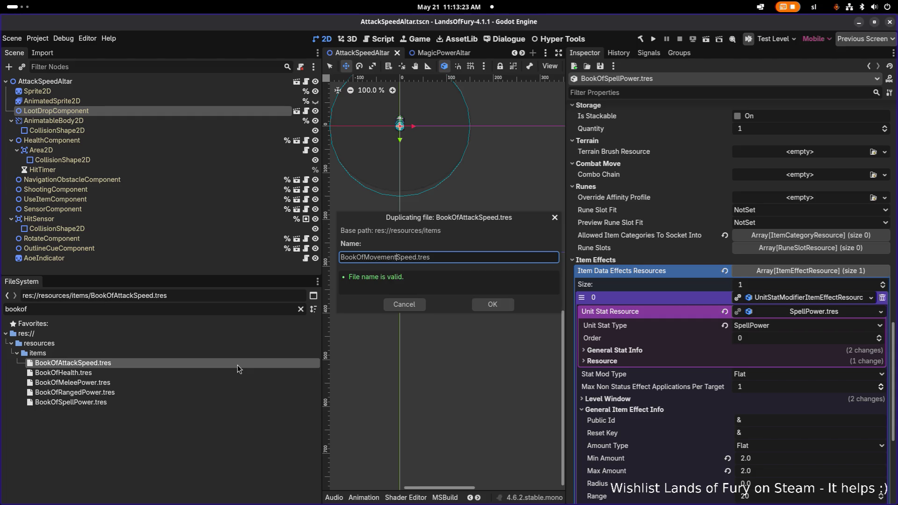
key(Return)
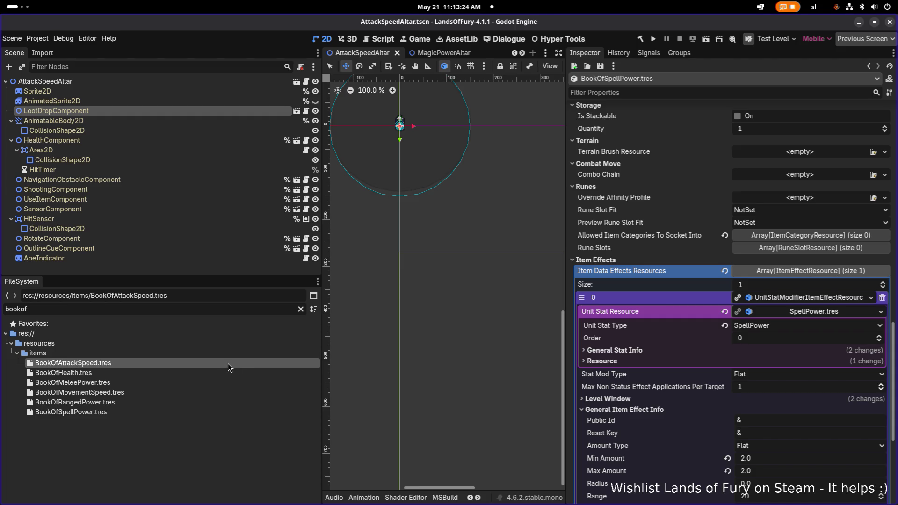
click(176, 391)
key(alt+Tab)
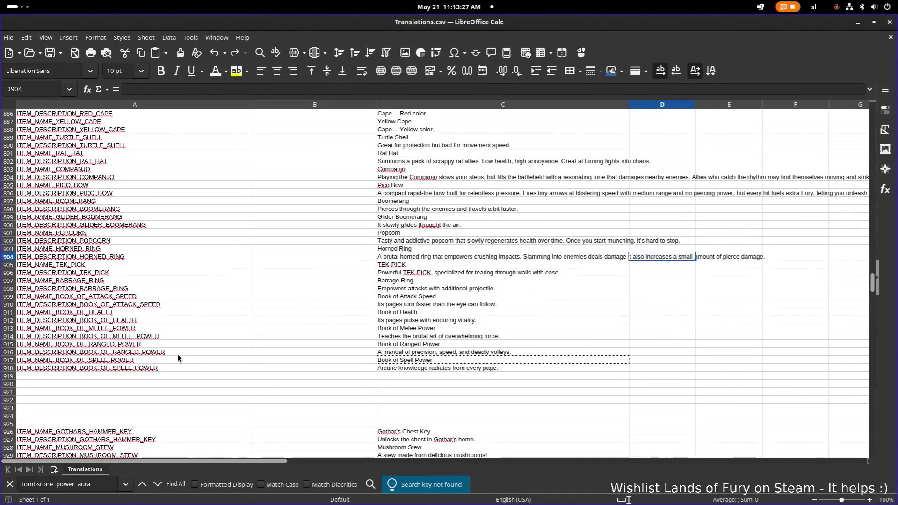
Copy the two Book of Attack Speed translation rows into rows 919–920.
click(178, 354)
click(162, 312)
click(161, 291)
click(154, 305)
mouse_move(165, 298)
mouse_down()
mouse_move(164, 308)
mouse_move(254, 297)
mouse_move(454, 304)
mouse_up()
key(ctrl+c)
click(246, 377)
key(ctrl+v)
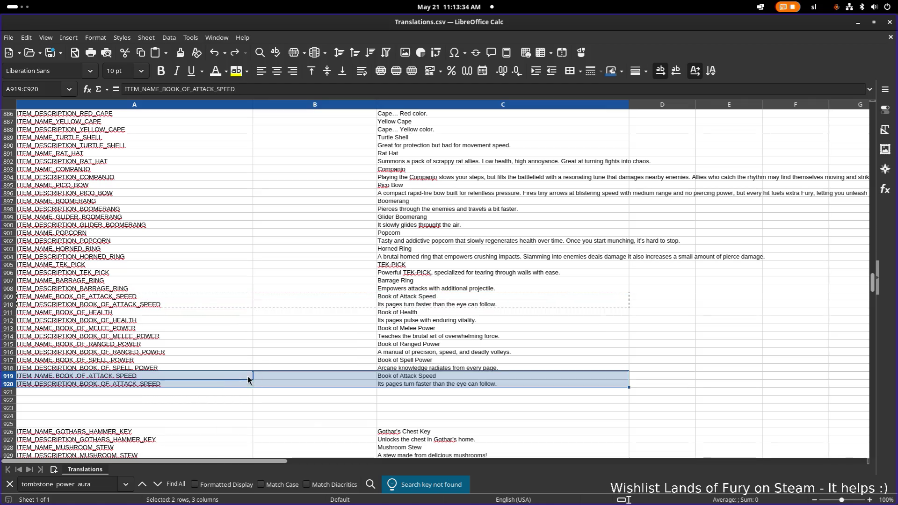
Replace ATTACK with MOVEMENT in the A919 name key and A920 description key.
double_click(104, 376)
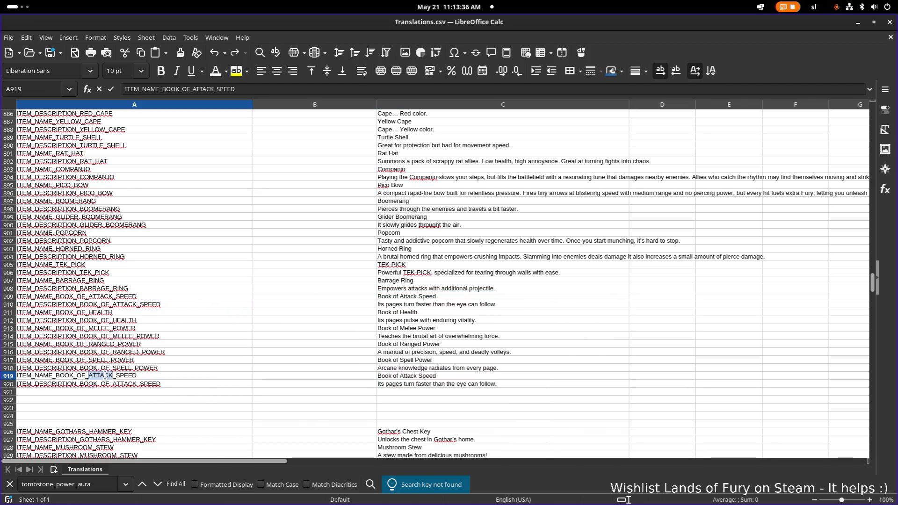
text(MOVEMENT)
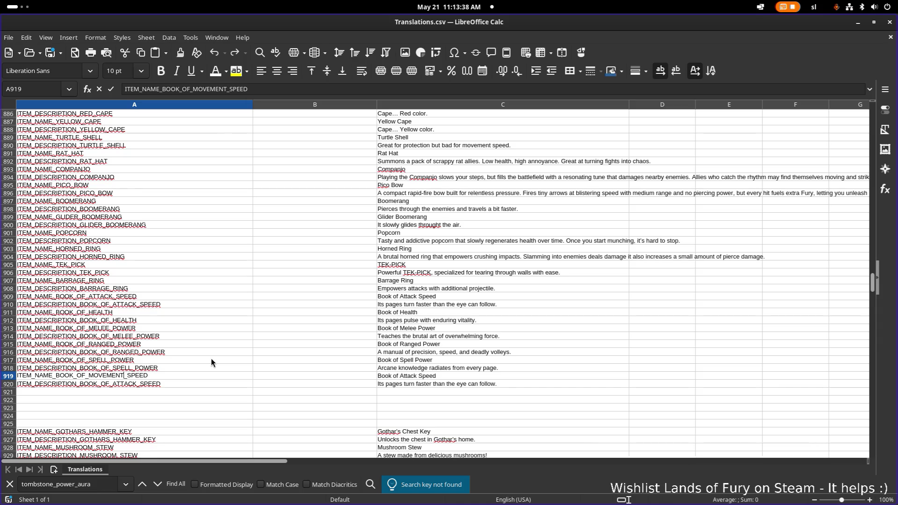
key(Return)
key(F2)
key(BackSpace)
key(BackSpace)
key(BackSpace)
text(MOVEMENT)
key(Return)
Change the C919 display name to 'Book of Movement Speed'.
click(408, 375)
double_click(408, 375)
text(M)
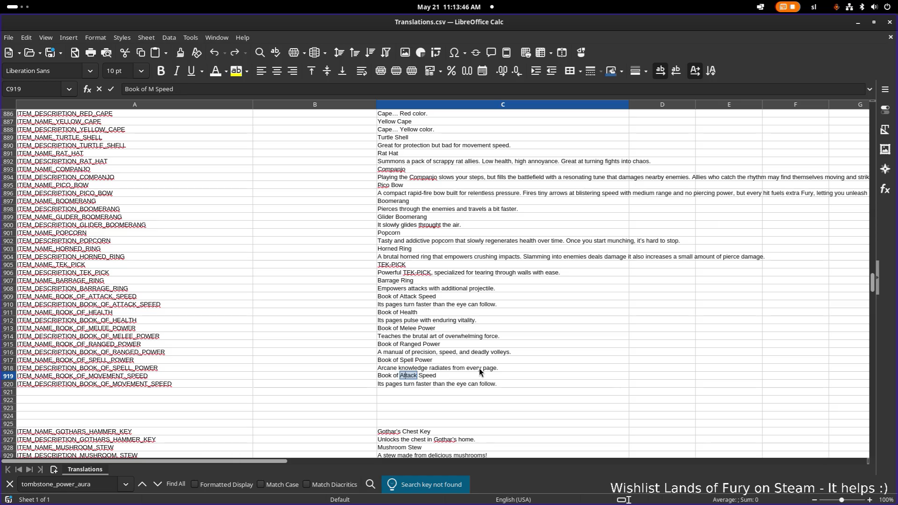
text(ovement)
key(Return)
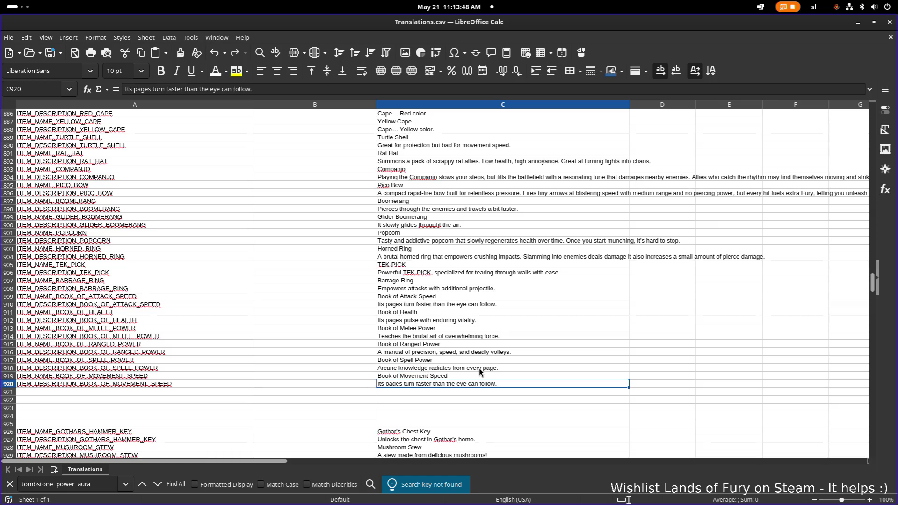
click(478, 368)
click(470, 383)
click(423, 374)
key(alt+Tab)
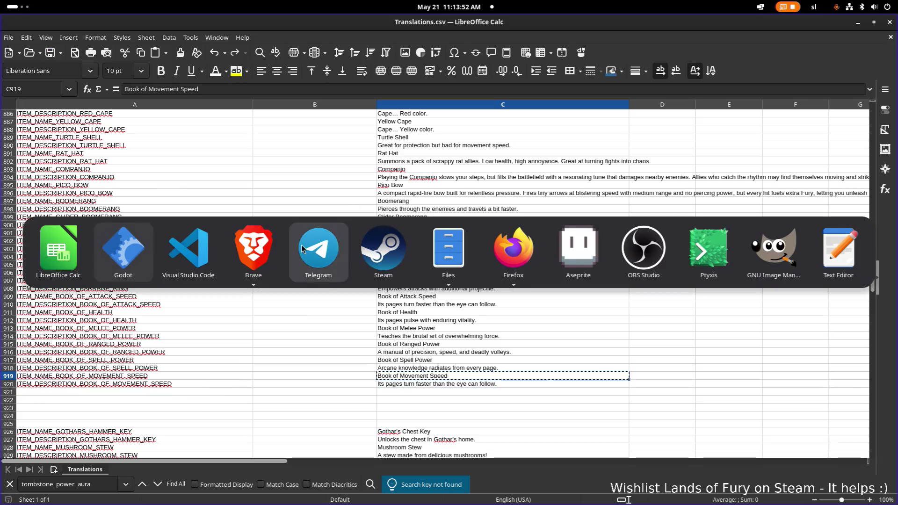
scroll(255, 257, up, 1)
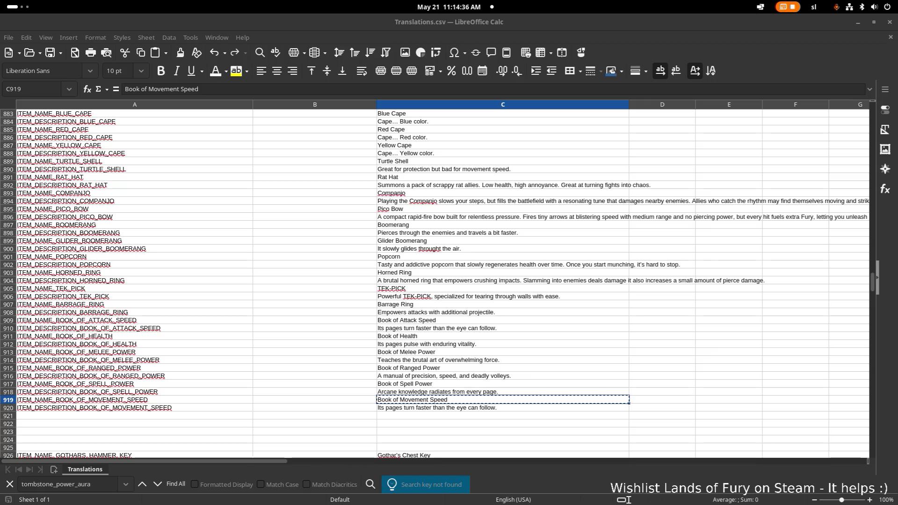
click(468, 368)
Paste 'Every page teaches the art of relentless momentum.' into C920 as unformatted text.
click(500, 408)
key(ctrl+shift+v)
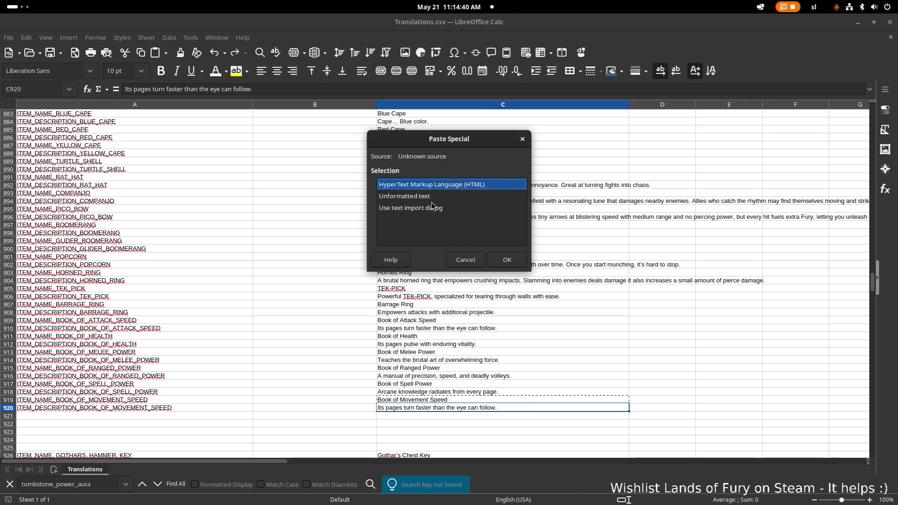
click(413, 208)
click(462, 271)
click(475, 287)
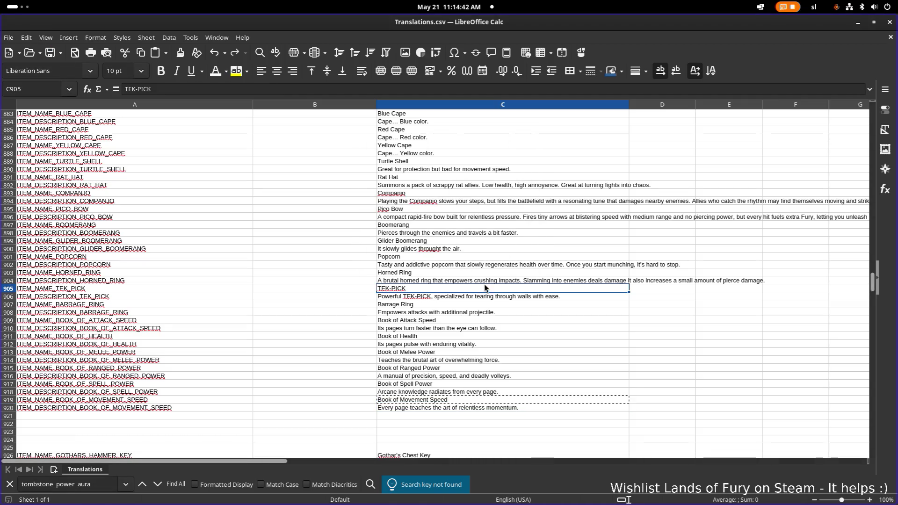
key(alt+Tab)
click(212, 273)
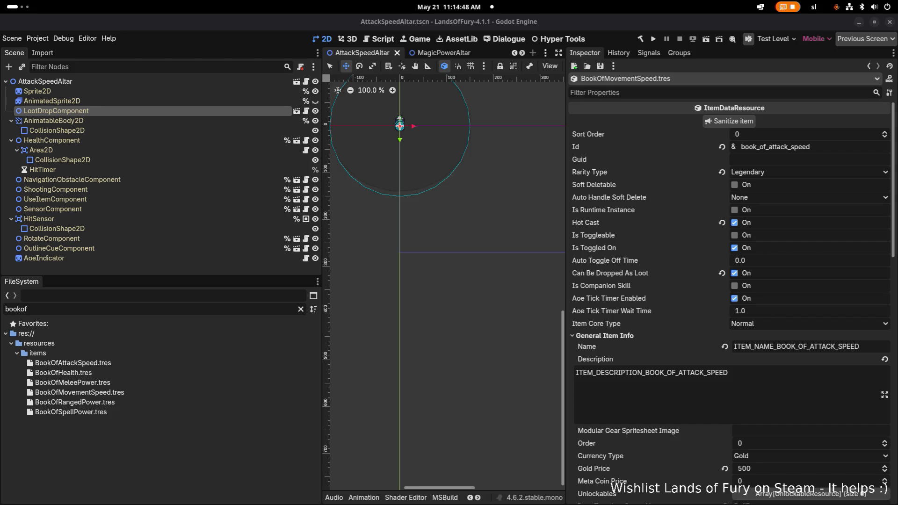
Change BookOfMovementSpeed.tres's icon to items_book_of_movement_speed and save.
click(232, 433)
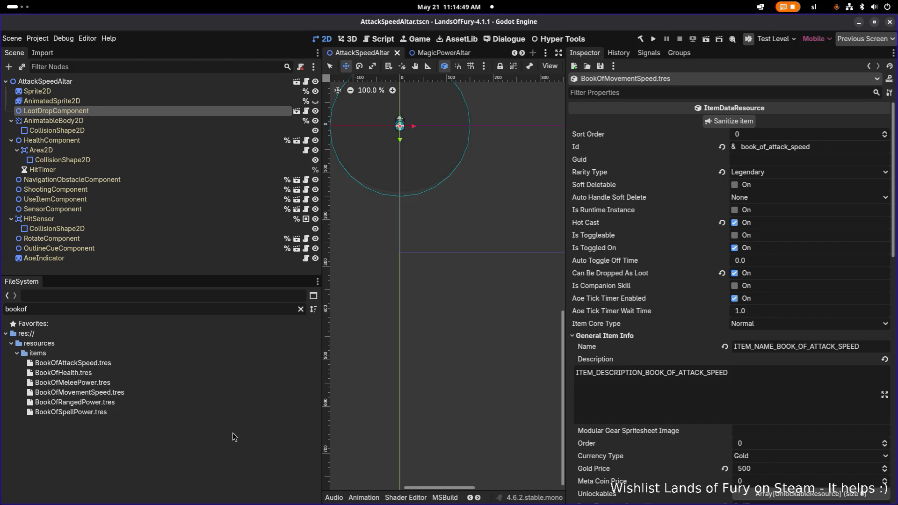
click(175, 403)
click(175, 394)
click(161, 411)
click(169, 391)
scroll(831, 374, down, 5)
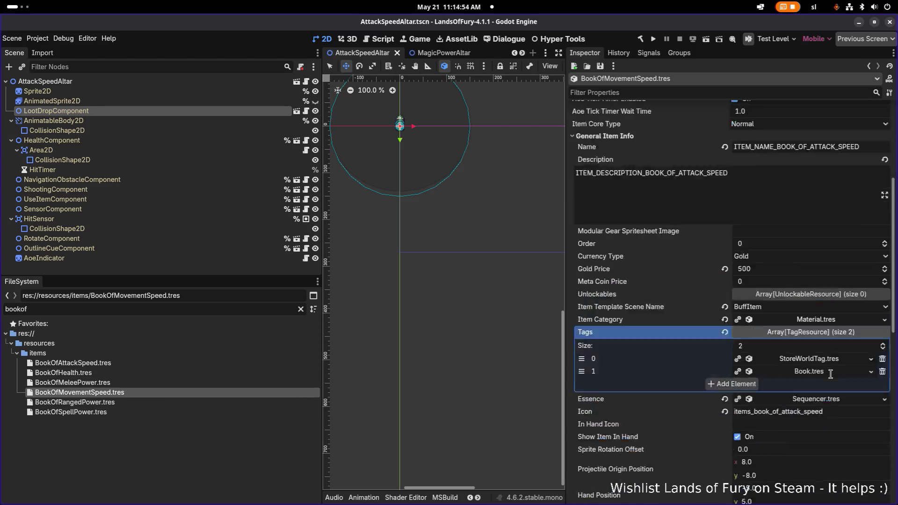
click(791, 312)
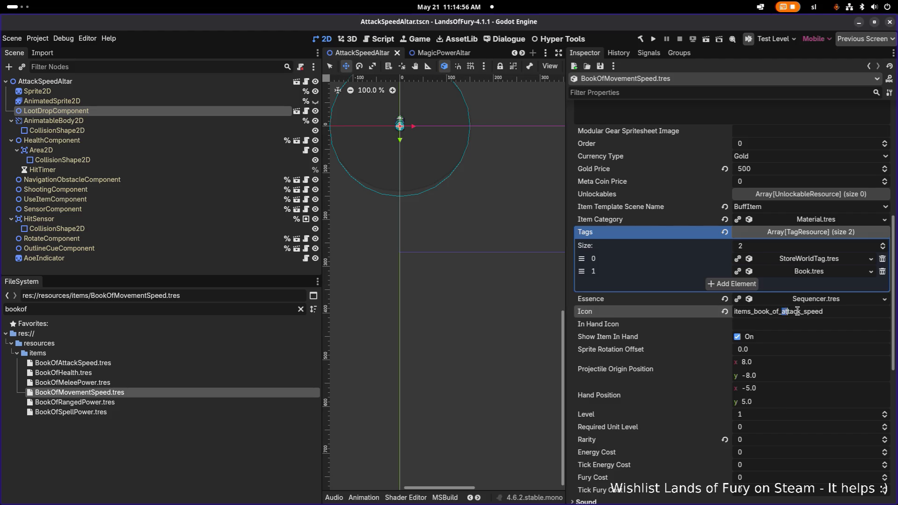
text(movem)
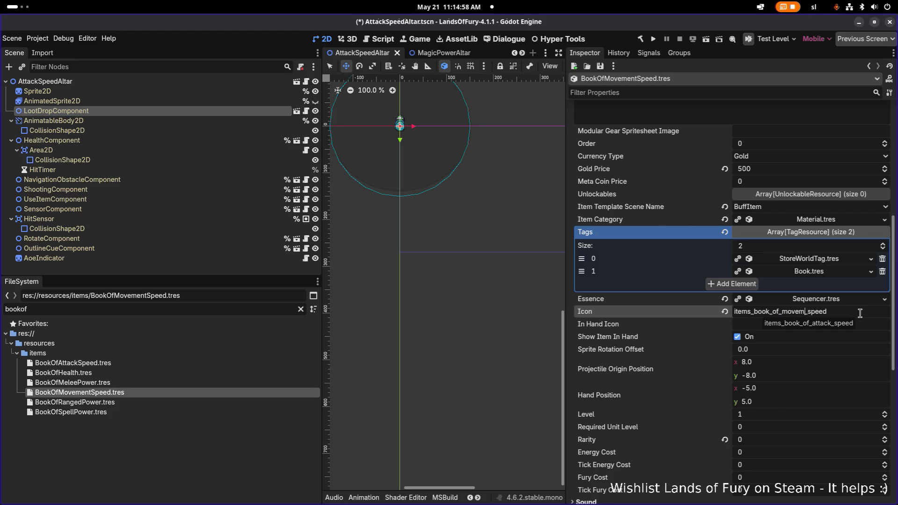
key(ctrl+s)
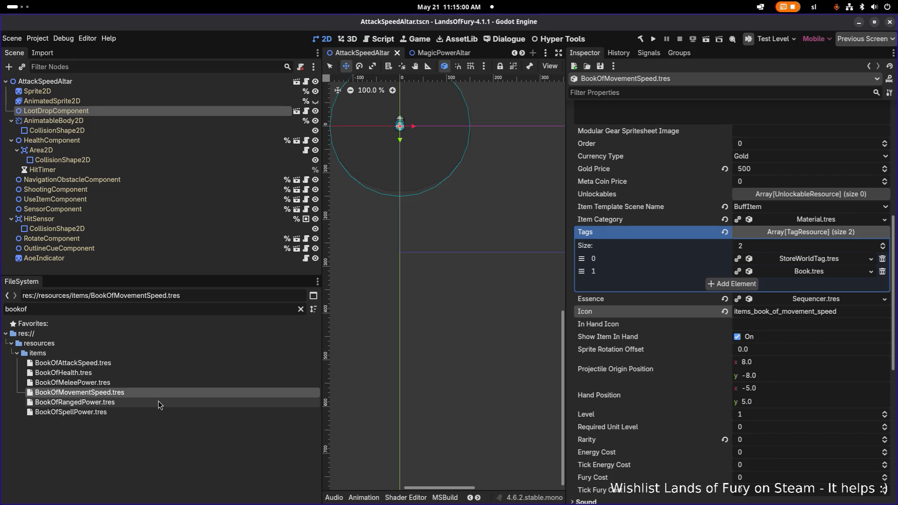
Compare the settings of the other book resources: Ranged, Spell, Melee Power, Health and Attack Speed.
click(157, 402)
scroll(750, 352, up, 10)
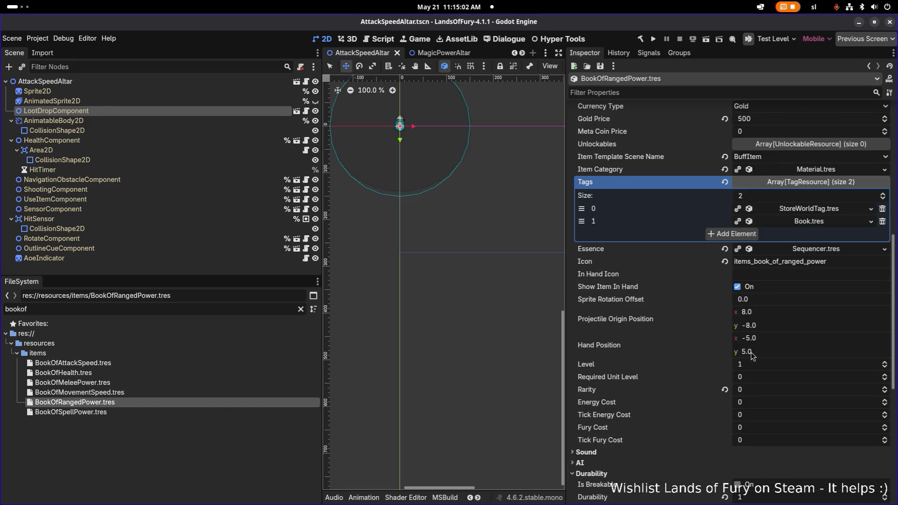
click(238, 411)
scroll(796, 315, up, 5)
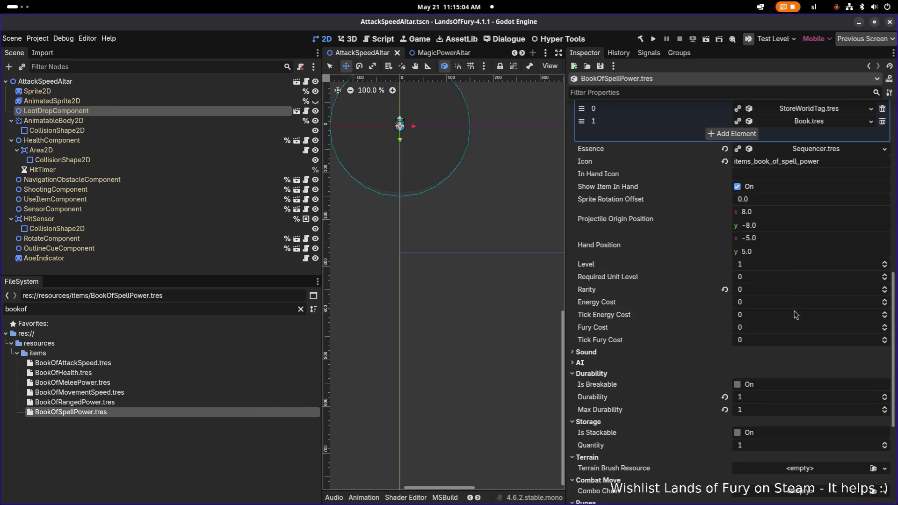
click(130, 382)
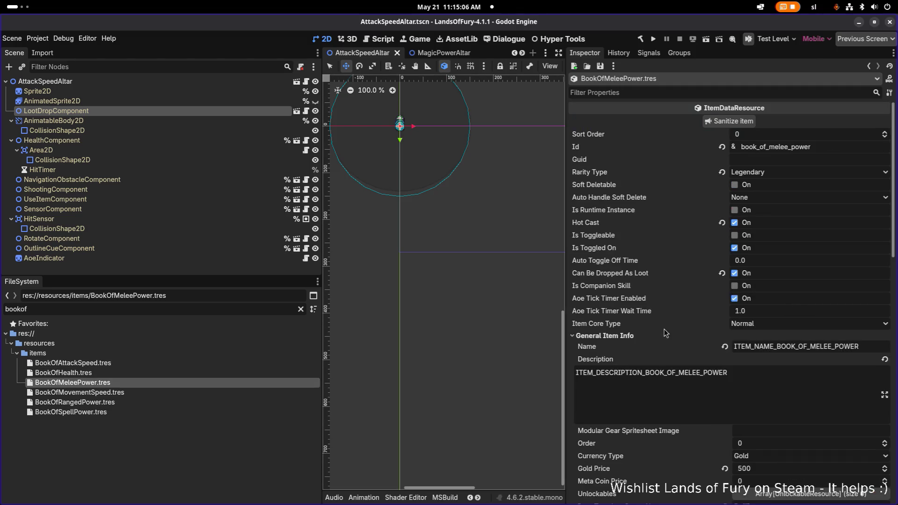
scroll(664, 331, down, 5)
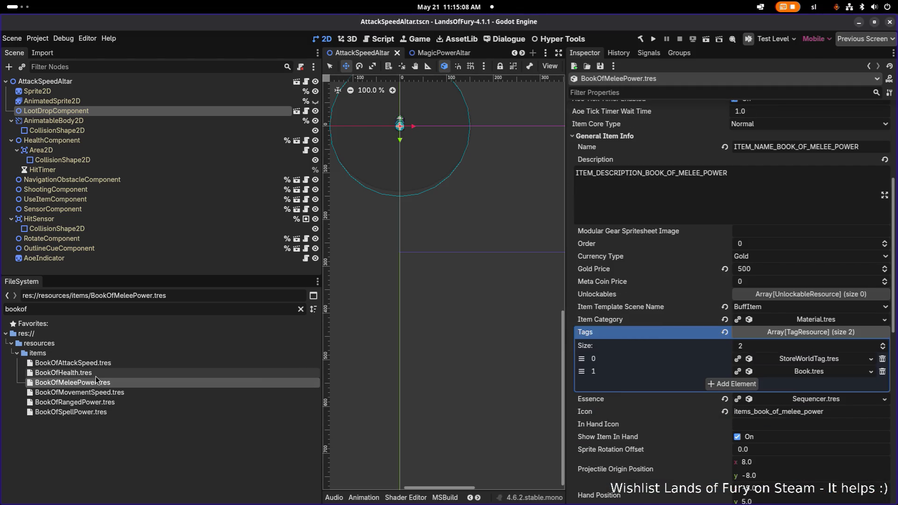
click(96, 374)
scroll(724, 313, up, 5)
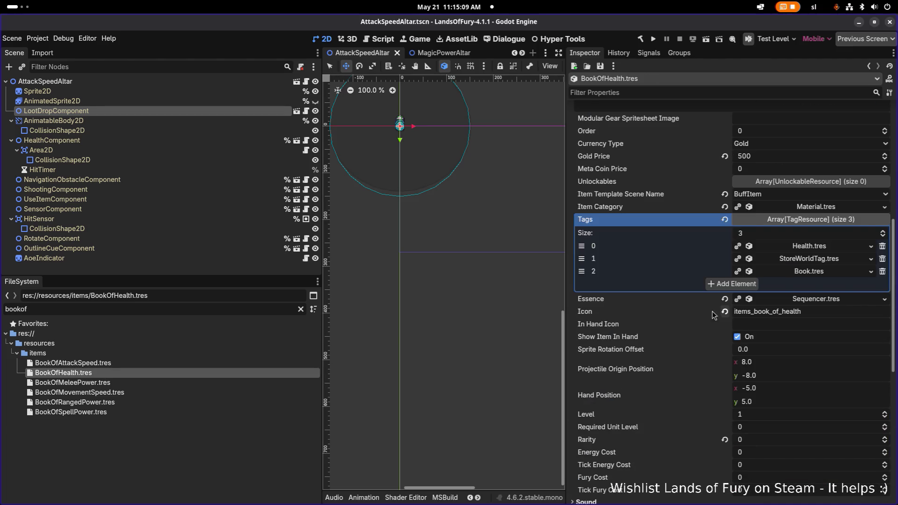
click(117, 382)
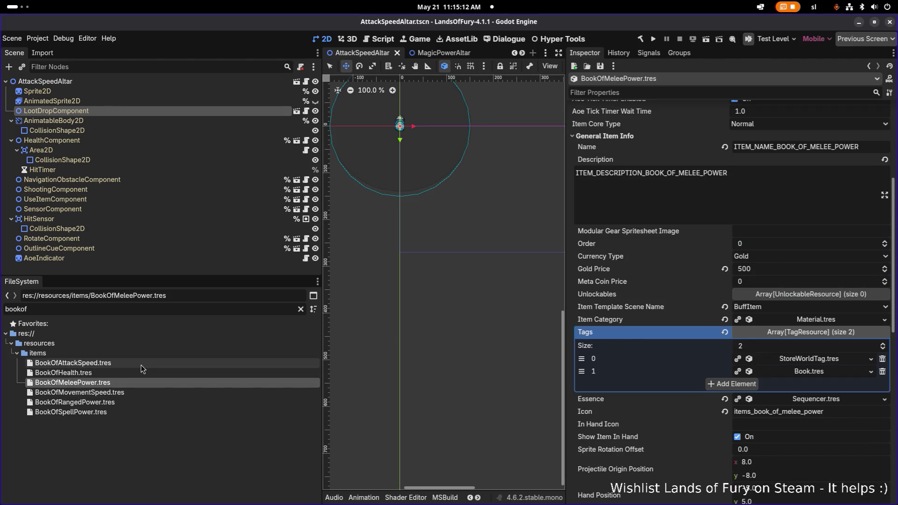
click(142, 363)
scroll(694, 330, down, 5)
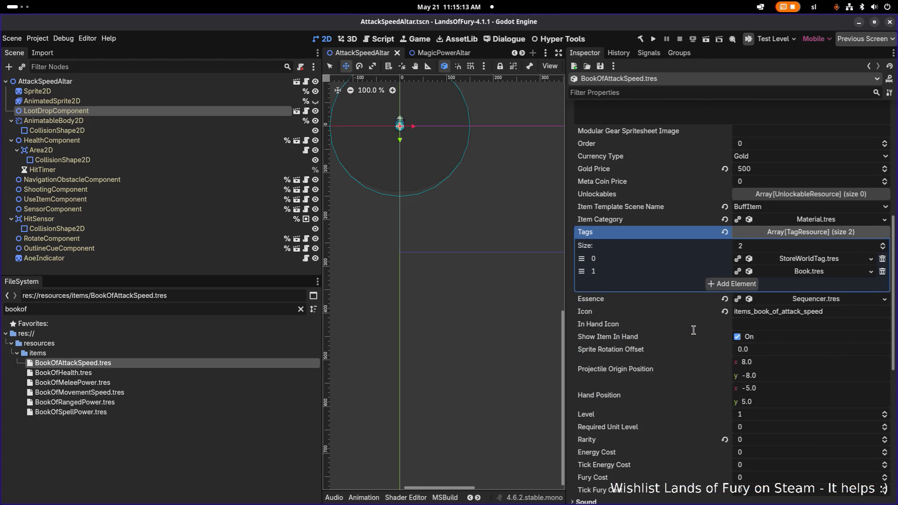
click(144, 409)
Expand the first item effect of BookOfMovementSpeed.tres.
click(156, 392)
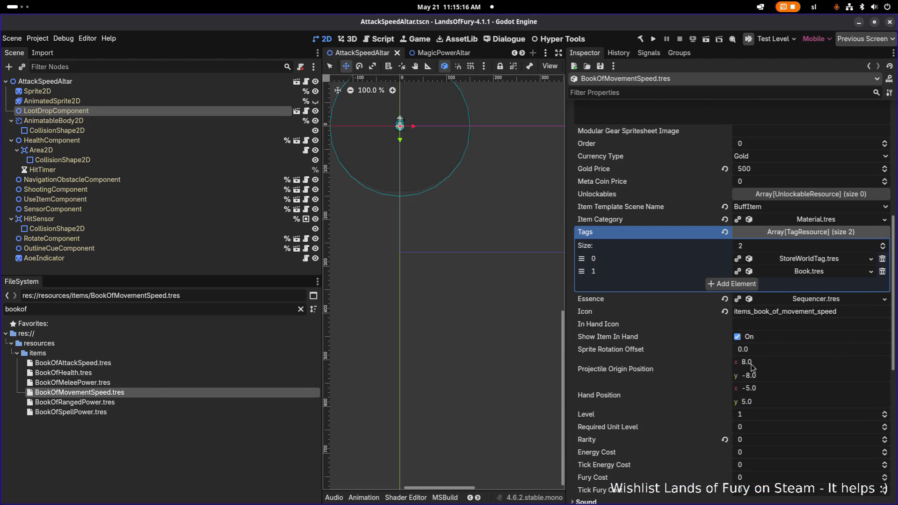
scroll(803, 375, down, 10)
click(804, 414)
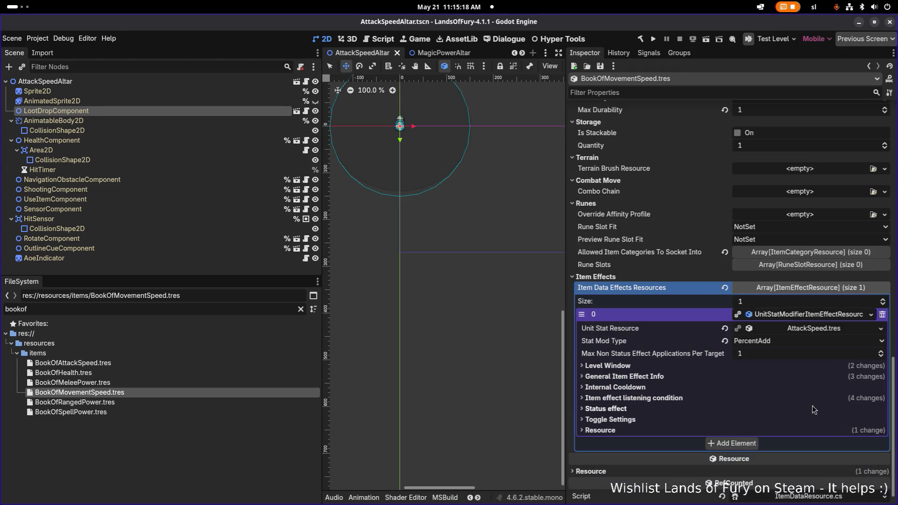
Make the item effect and its nested resources unique (recursive).
click(880, 329)
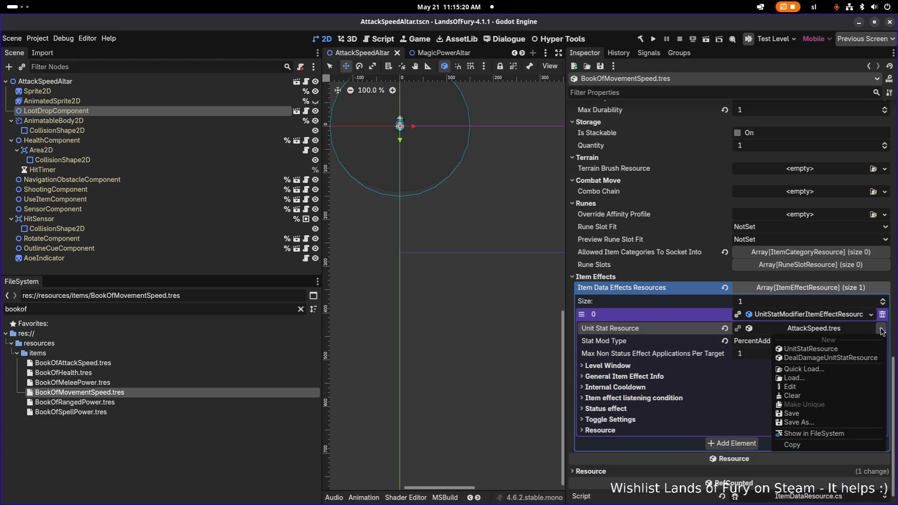
click(691, 318)
right_click(784, 315)
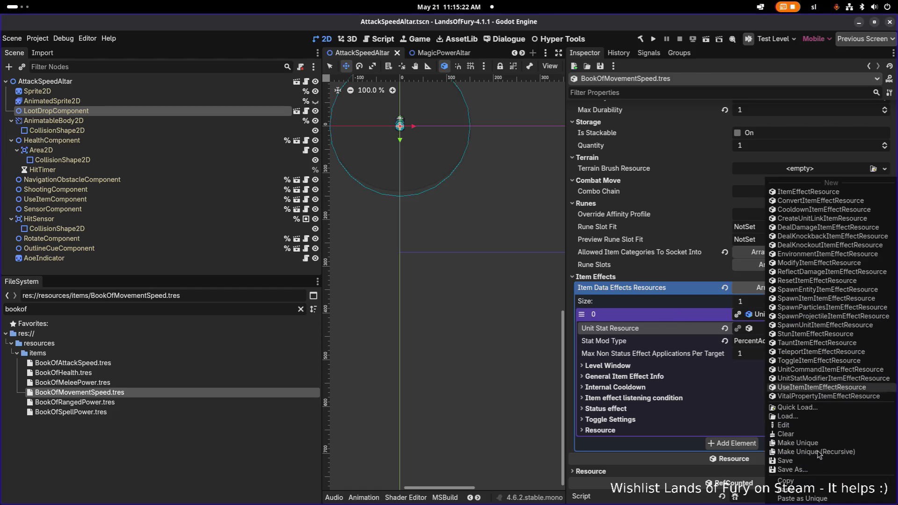
click(834, 451)
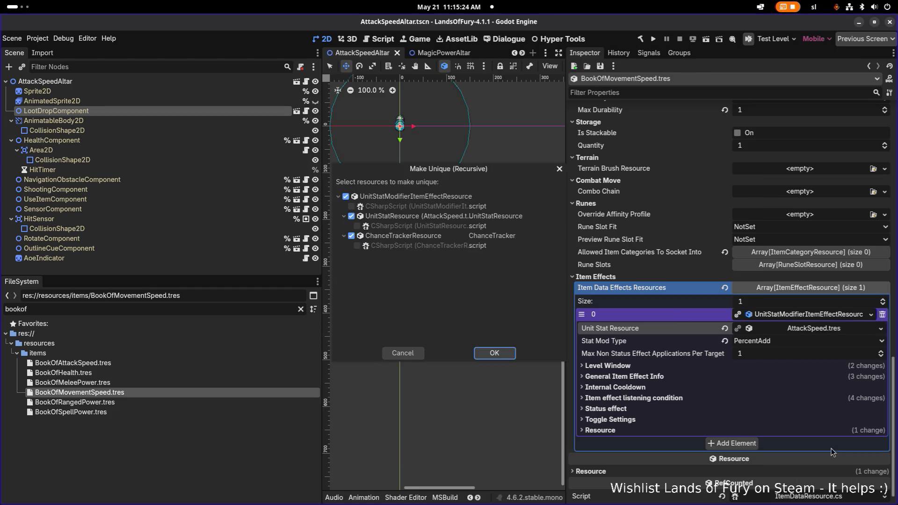
click(494, 353)
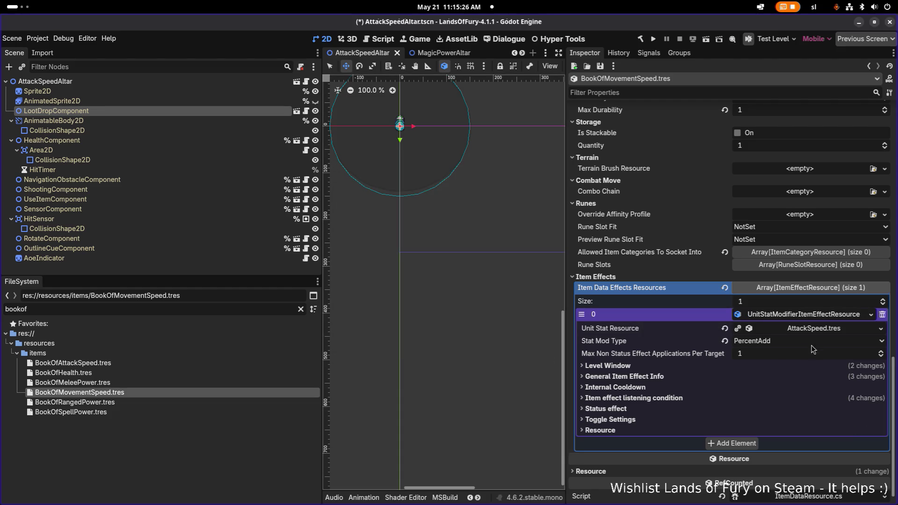
Quick-load MaxMovementSpeed.tres as the effect's modified stat.
click(880, 329)
click(813, 375)
text(moveme)
key(Return)
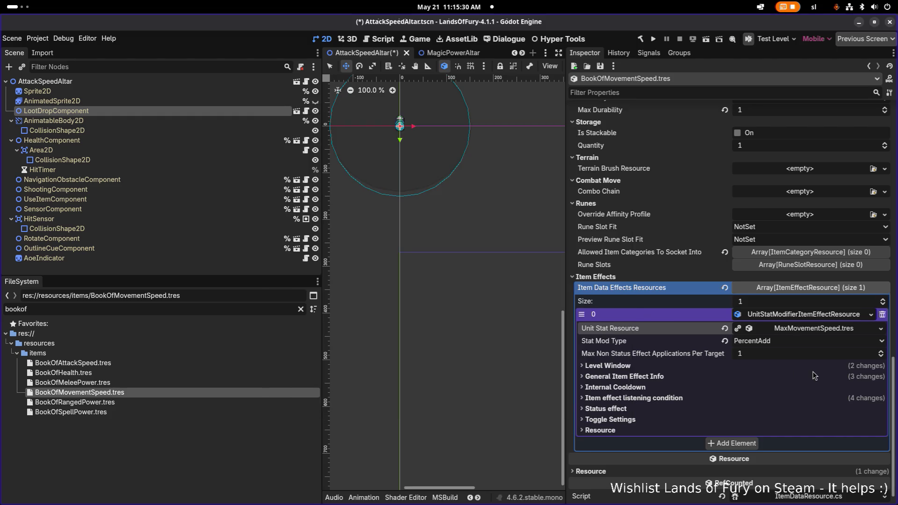
Set the effect's Min and Max Amount to 0.07 and save.
click(660, 366)
scroll(766, 405, down, 1)
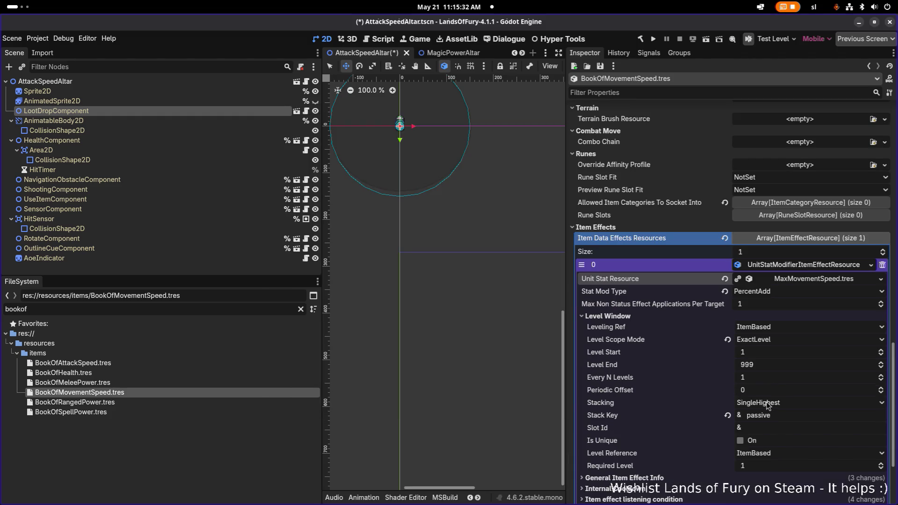
scroll(637, 421, down, 2)
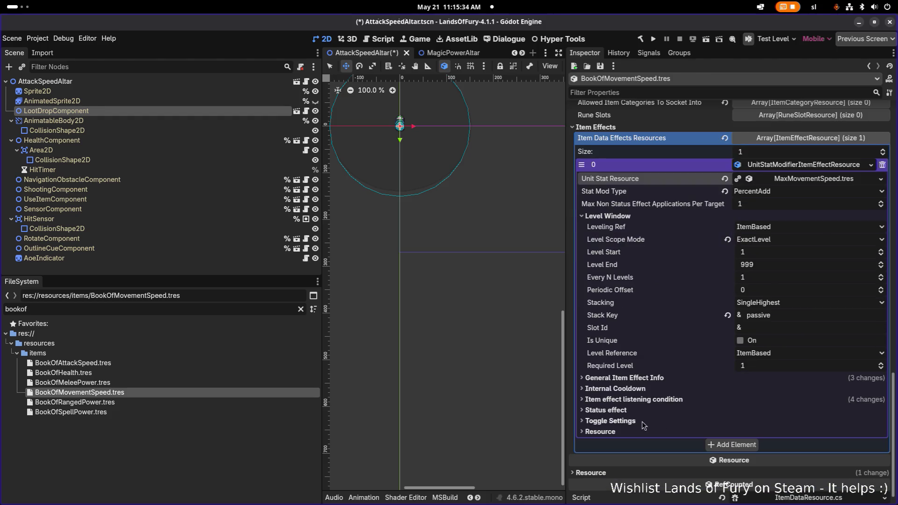
click(664, 379)
click(785, 426)
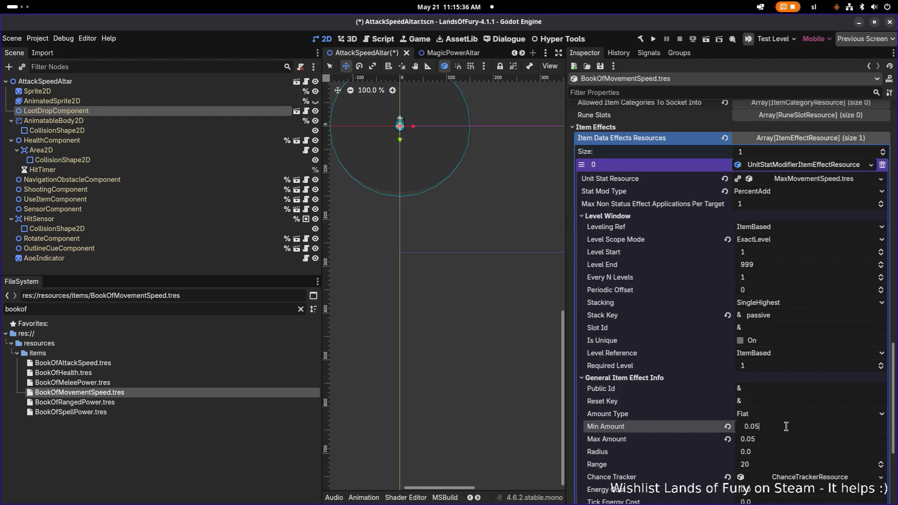
text(7)
key(Tab)
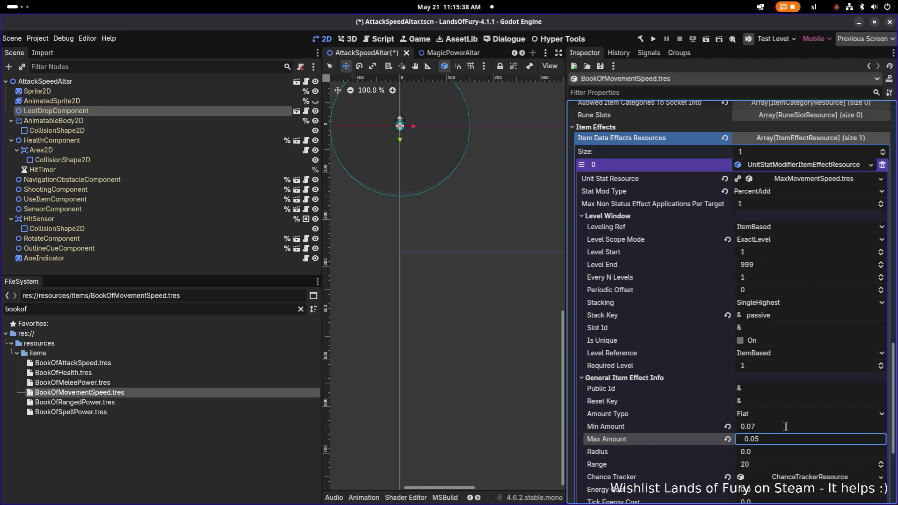
text(0.07)
key(ctrl+s)
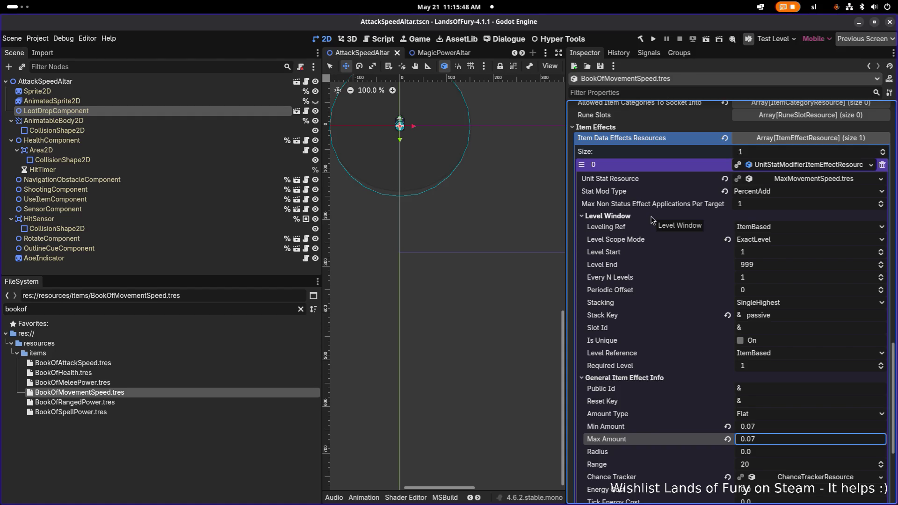
click(473, 197)
Review the effect settings and other book files, then move to Visual Studio Code.
scroll(750, 346, down, 4)
scroll(750, 346, up, 10)
scroll(750, 346, down, 4)
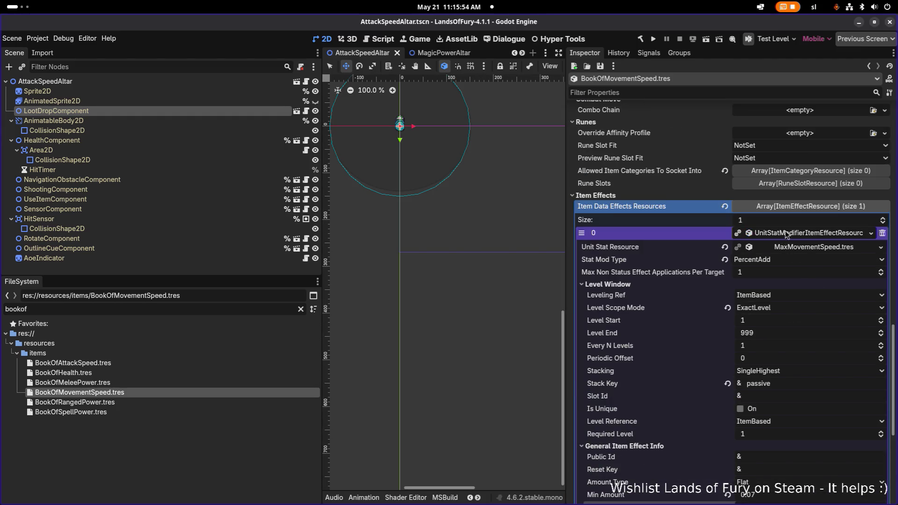
scroll(783, 247, up, 10)
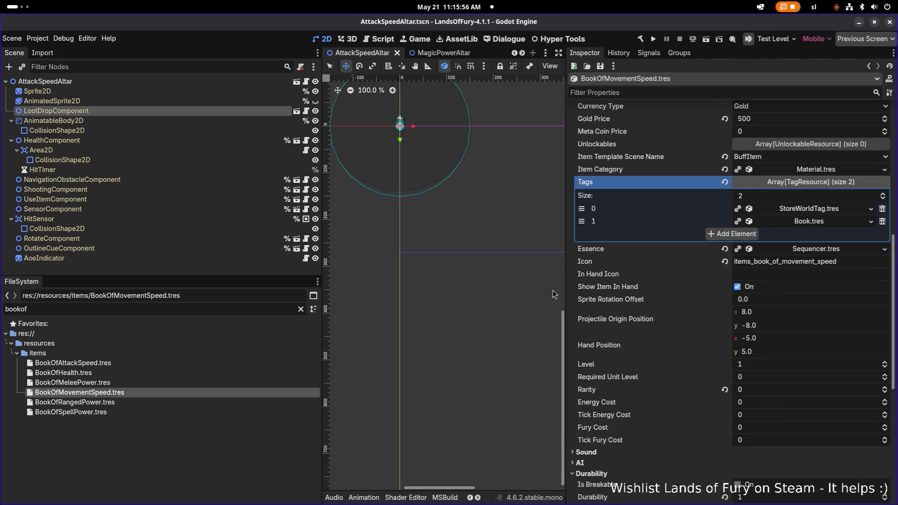
click(168, 400)
click(167, 413)
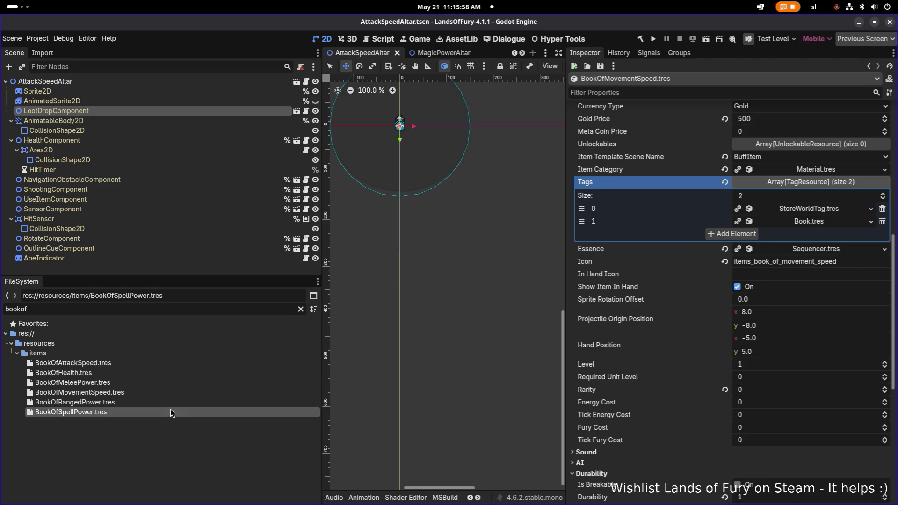
click(167, 457)
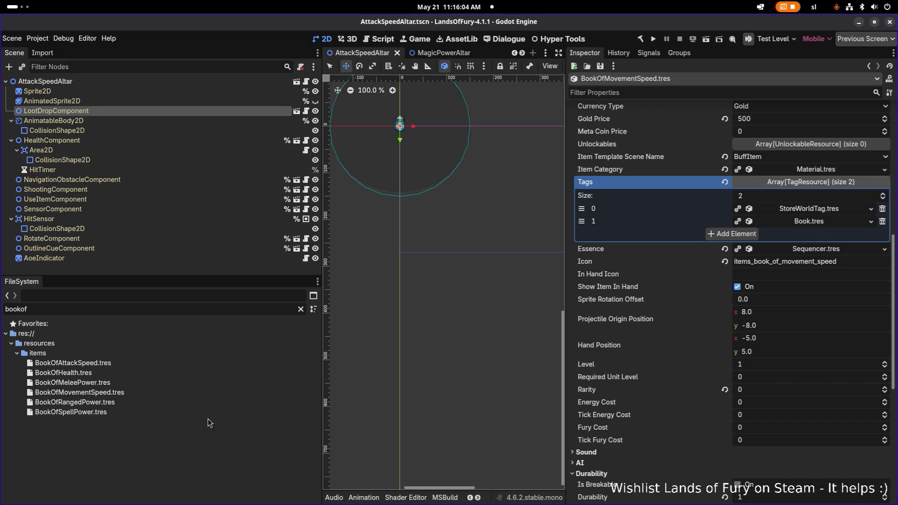
key(alt+Tab)
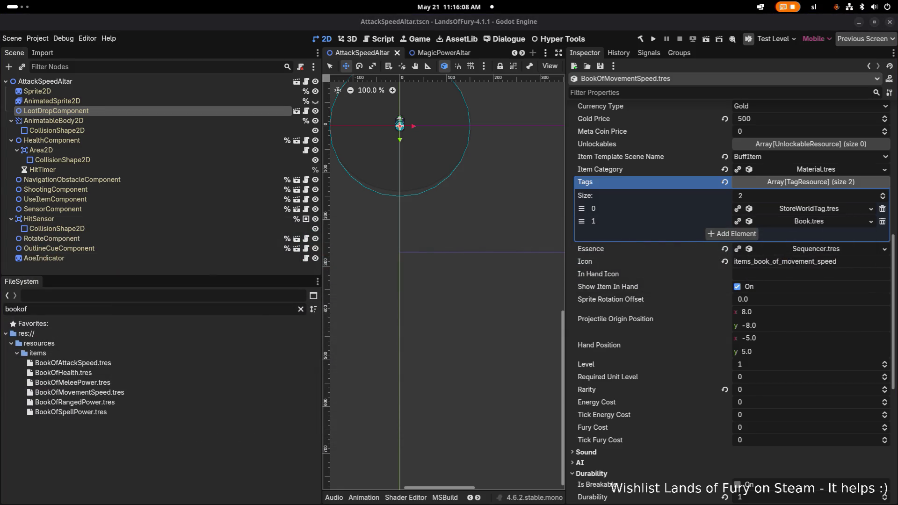
key(alt+Tab)
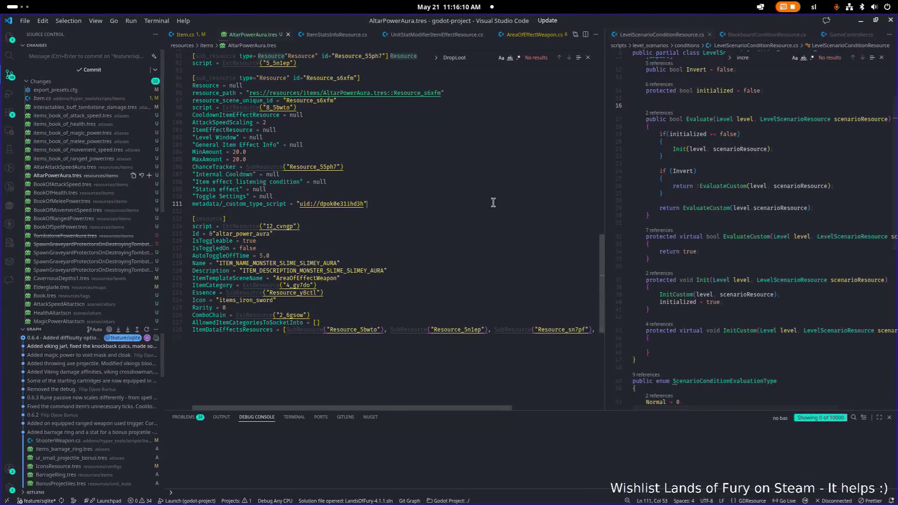
Open InventorySystem.cs and locate the AddDebugStartingItems method.
key(ctrl+p)
text(inventory)
key(Return)
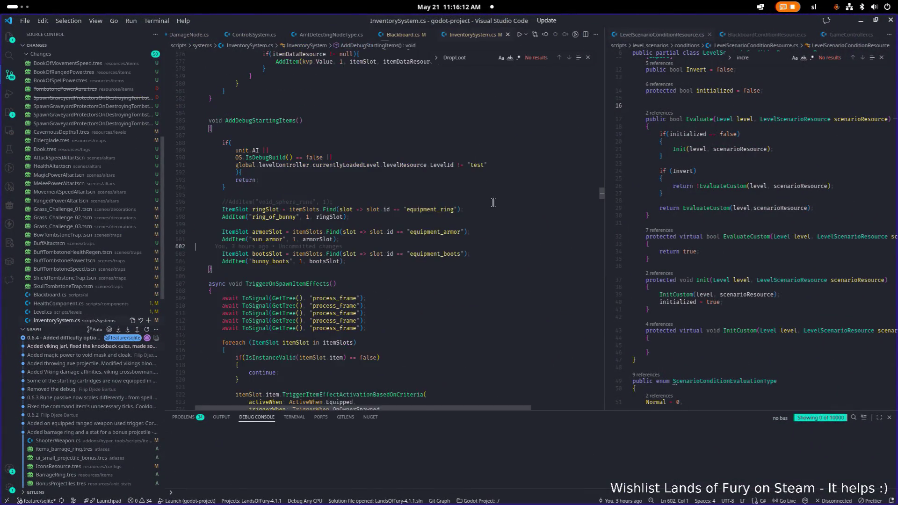
scroll(435, 232, up, 20)
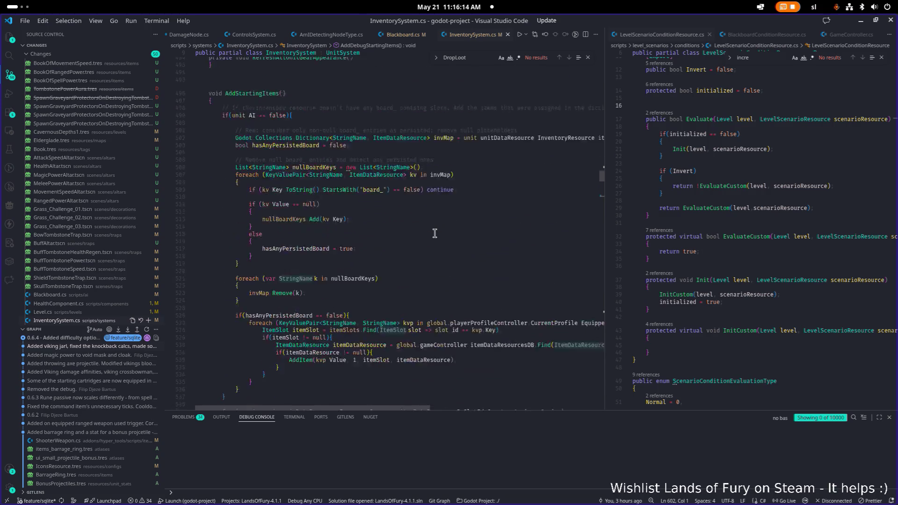
scroll(434, 232, up, 15)
scroll(434, 232, down, 15)
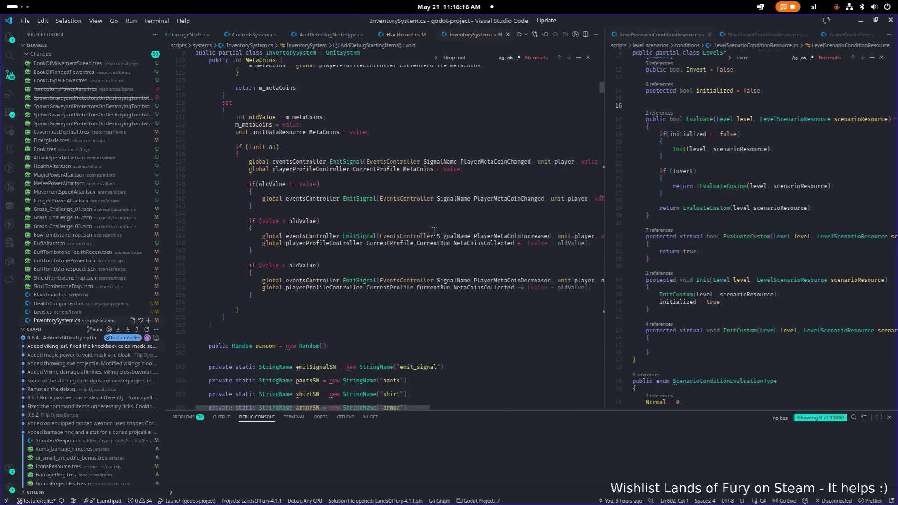
key(ctrl+f)
text(adddeb)
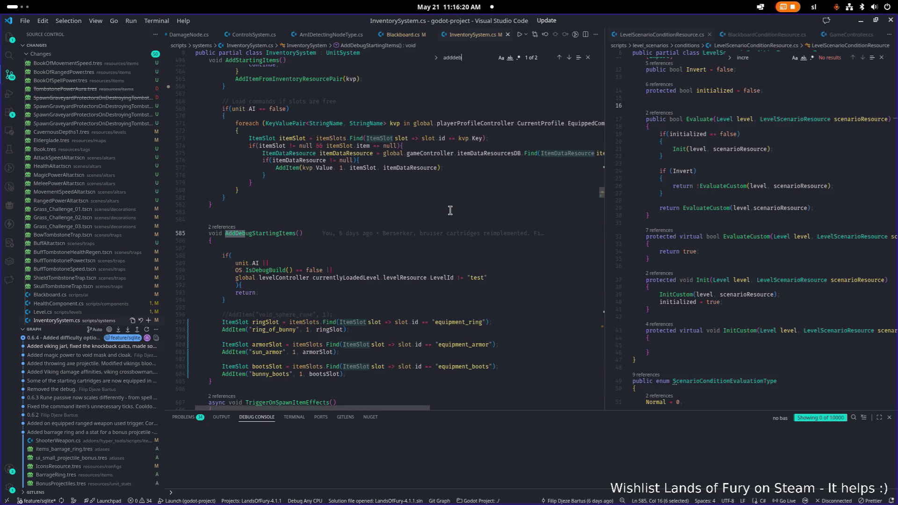
scroll(450, 211, down, 5)
Add an AddItem("book_of_attack_speed", 1) line after the boots item.
click(429, 253)
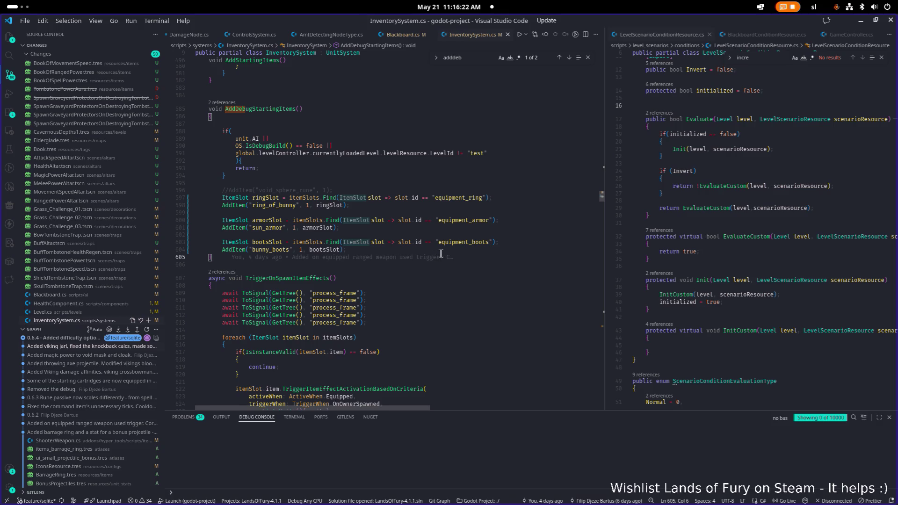
key(Return)
key(Return)
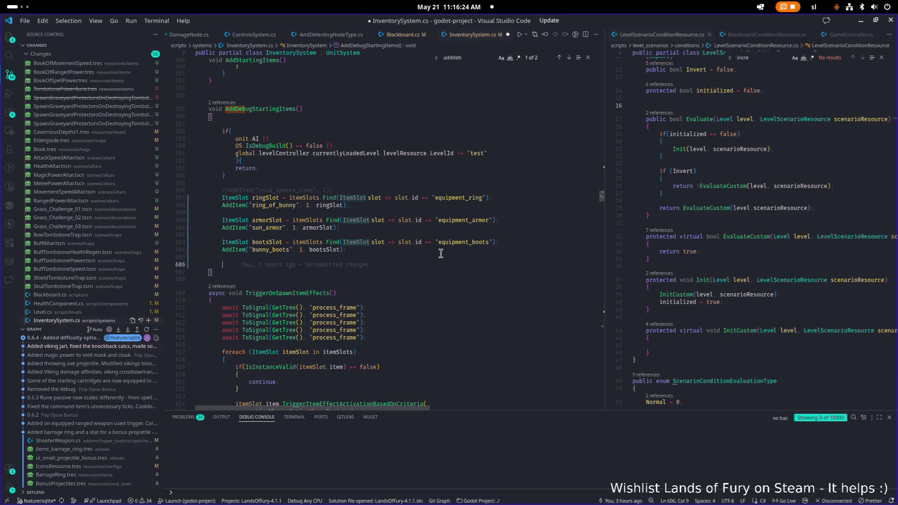
text(addc)
key(Return)
key(BackSpace)
key(BackSpace)
key(BackSpace)
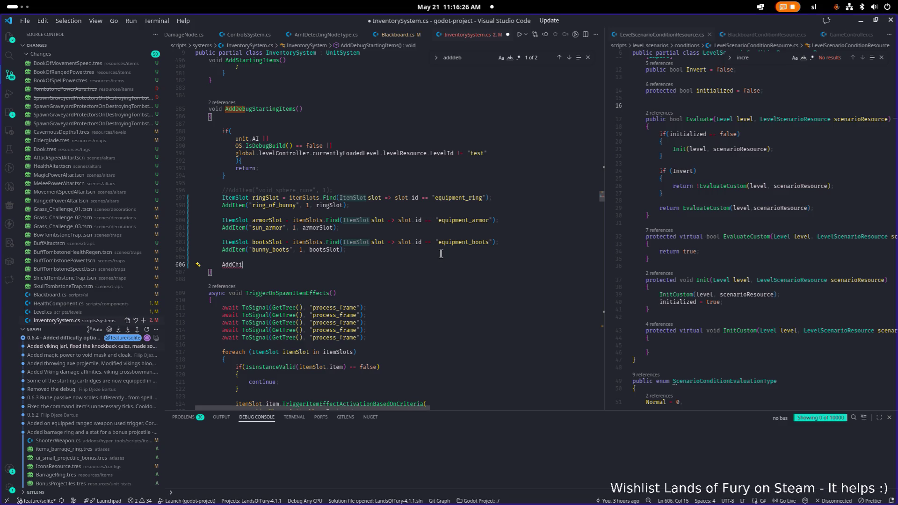
key(BackSpace)
text(I)
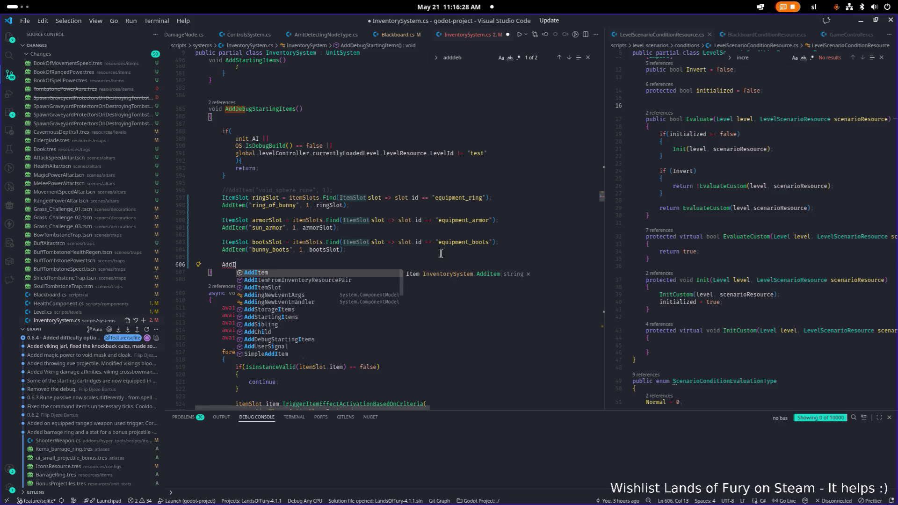
text(tem(")
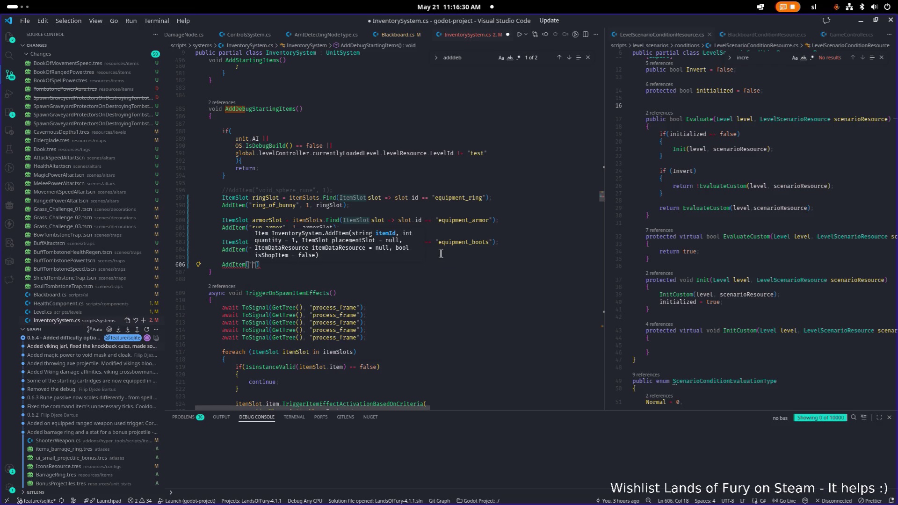
text(book_of_)
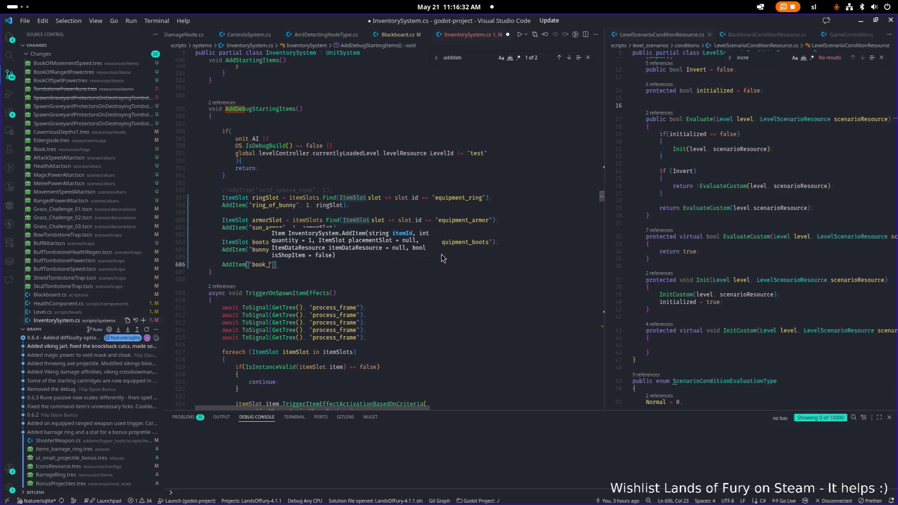
text(attack_speed)
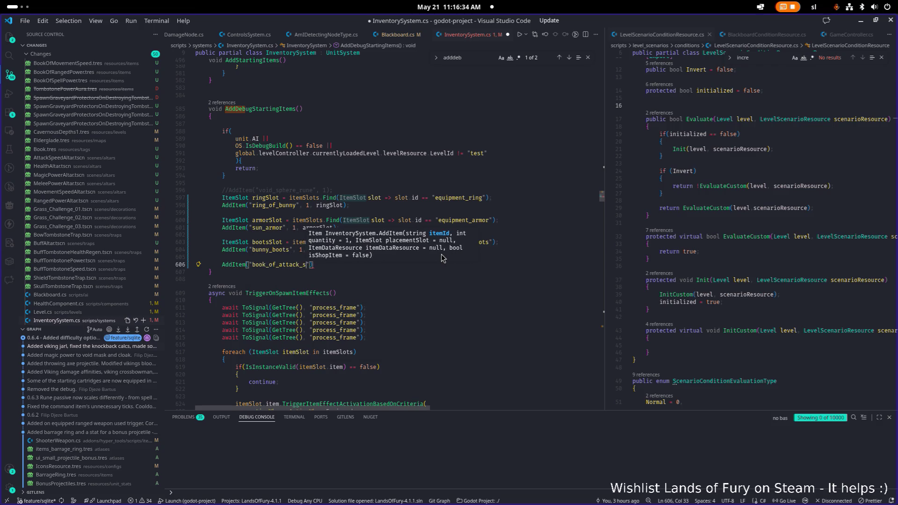
text(, 1);)
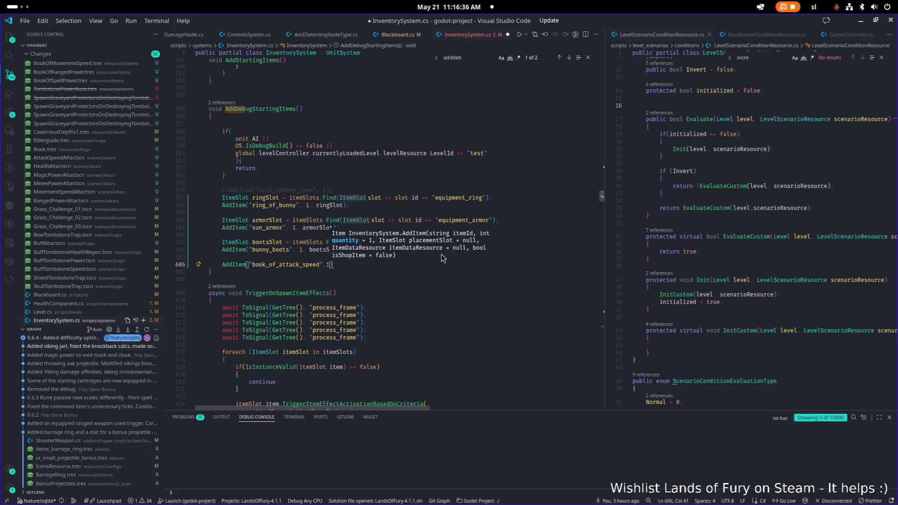
Duplicate the book_of_attack_speed AddItem line into several copies.
key(shift+Home)
key(ctrl+c)
key(End)
key(Return)
key(ctrl+v)
key(Return)
key(ctrl+v)
key(Return)
key(ctrl+v)
key(ctrl+v)
key(Return)
key(ctrl+v)
key(Up)
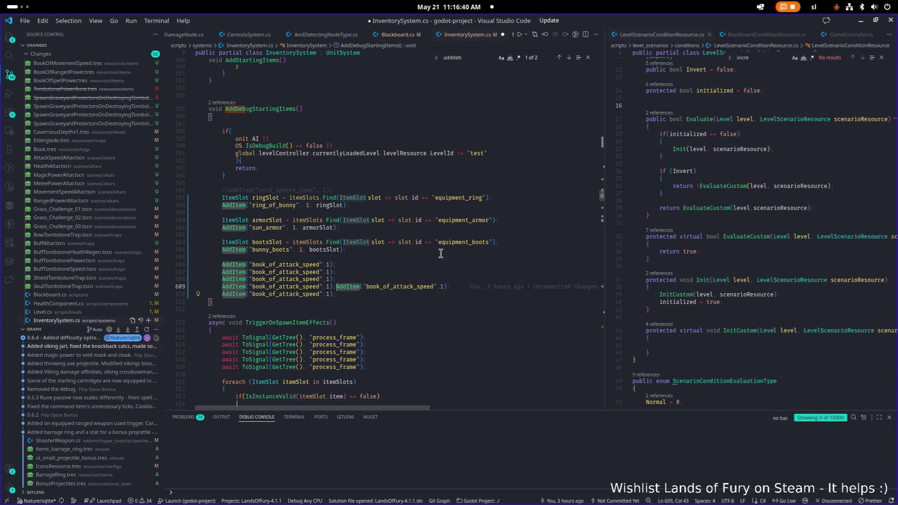
key(Return)
key(Up)
key(Up)
key(Up)
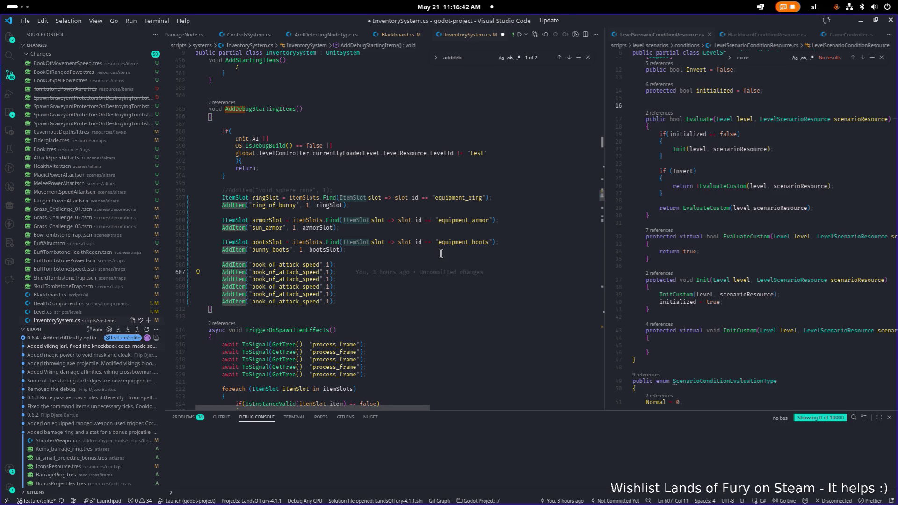
Change the copied ids to book_of_movement_speed and book_of_melee_power.
key(shift+Right)
key(shift+Right)
key(shift+Right)
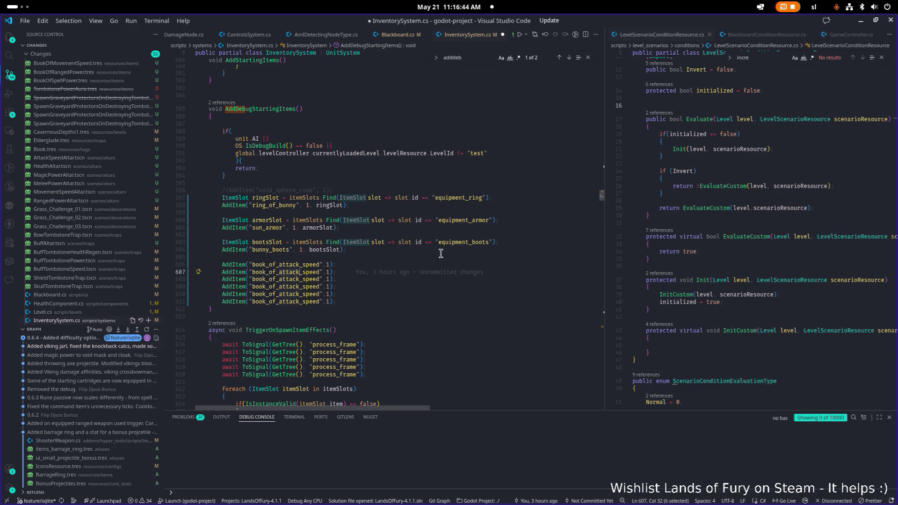
text(movement)
key(Down)
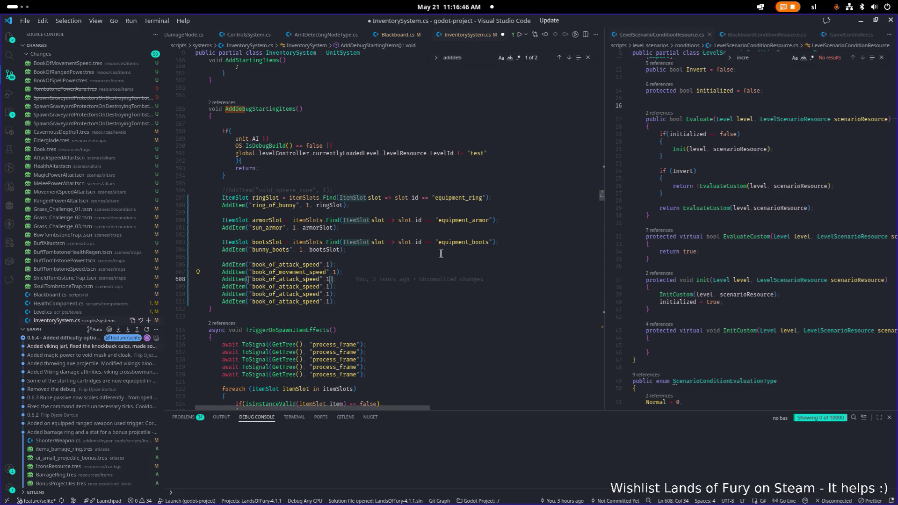
key(ctrl+shift+Right)
text(melee)
text(_power)
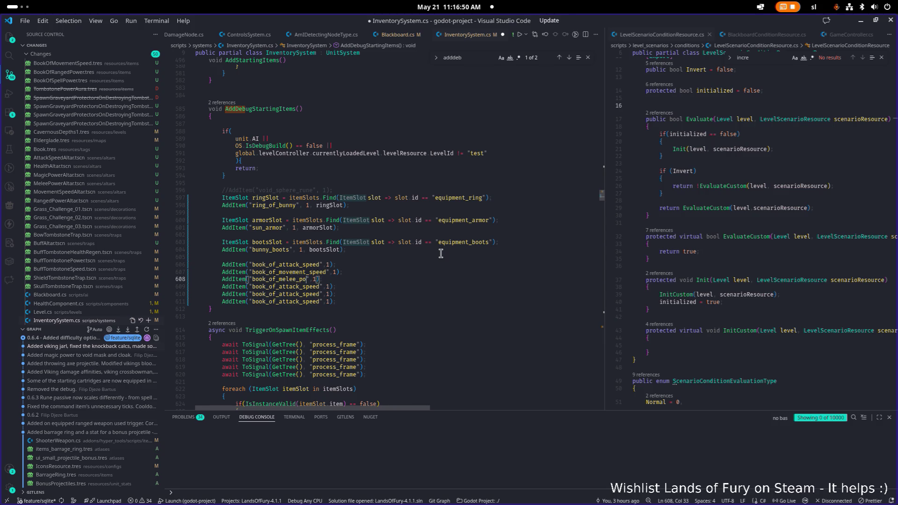
key(Down)
key(ctrl+d)
key(ctrl+v)
Change the next two ids to book_of_ranged_power and book_of_spell_power.
key(Down)
key(ctrl+d)
key(ctrl+v)
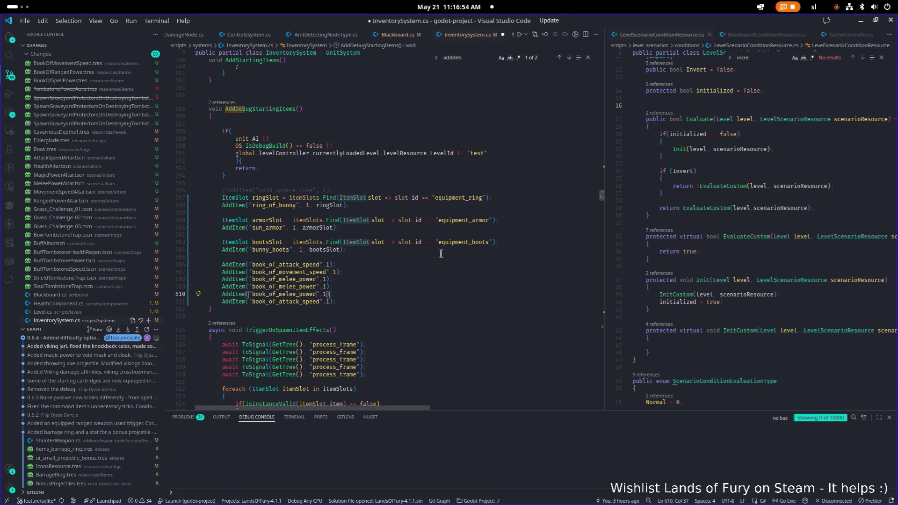
key(Up)
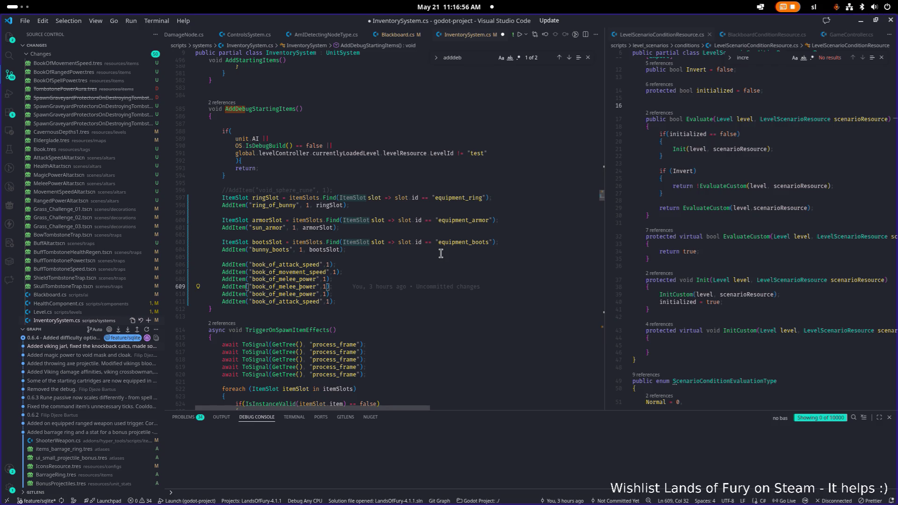
key(BackSpace)
key(BackSpace)
key(BackSpace)
text(ranged)
key(Down)
key(shift+Left)
key(shift+Left)
key(shift+Left)
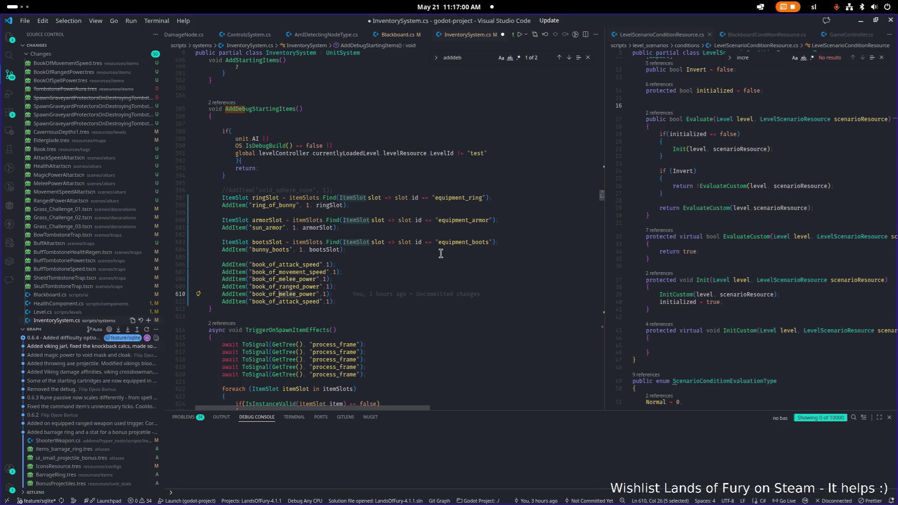
key(BackSpace)
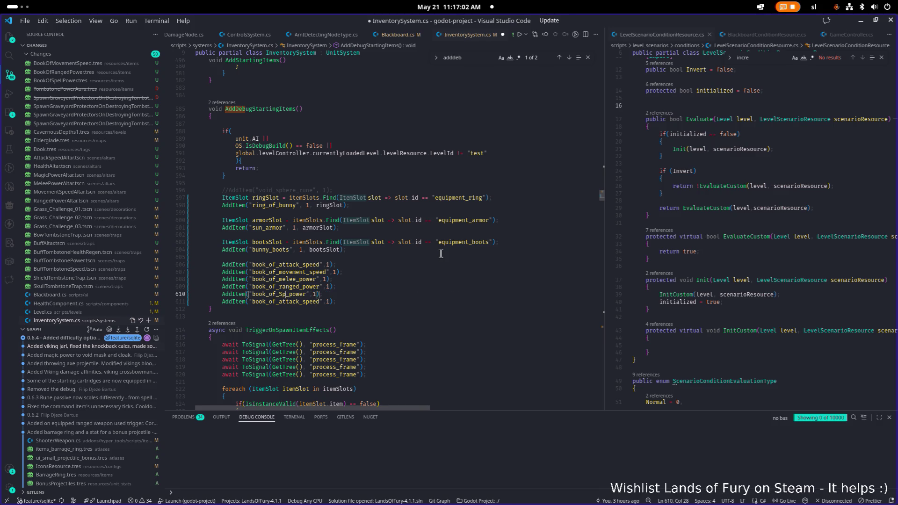
text(spell)
Change the last id to book_of_health and save InventorySystem.cs.
key(Down)
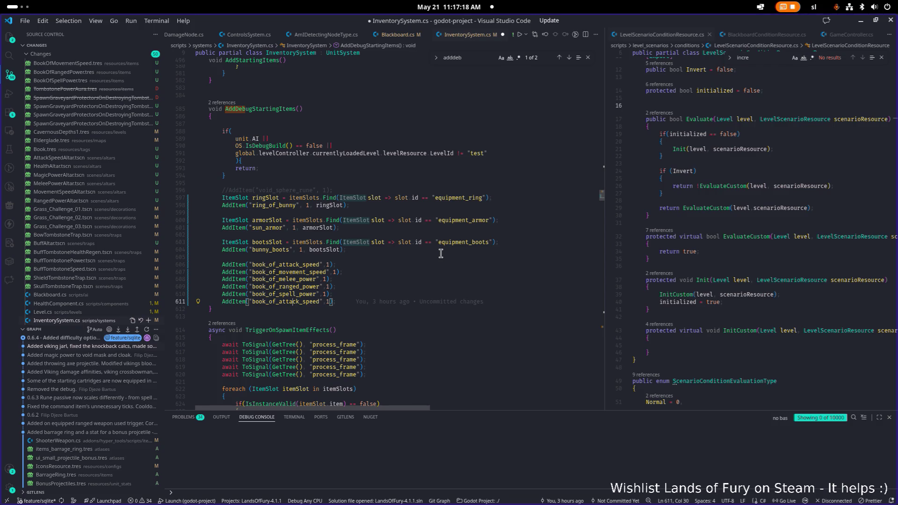
key(ctrl+shift+Right)
text(health)
key(ctrl+s)
key(alt+Tab)
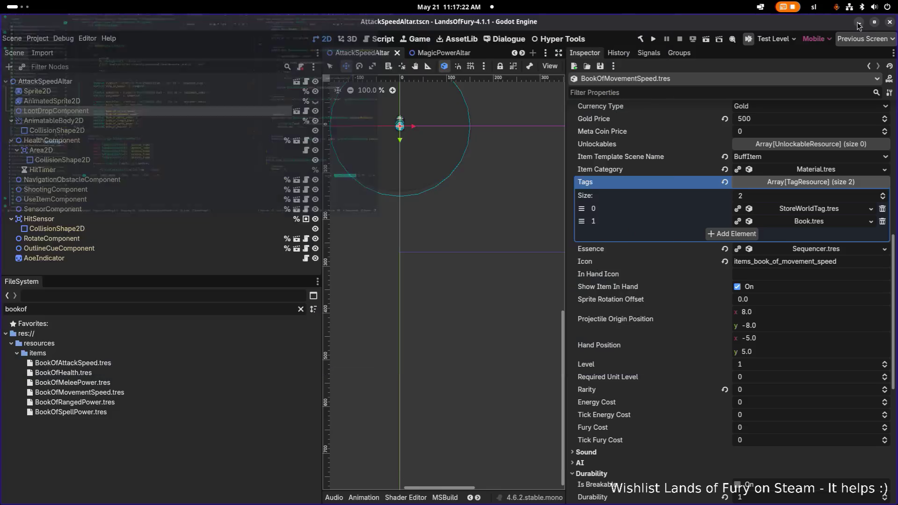
Run the project from Godot's toolbar to build and launch the game.
click(653, 39)
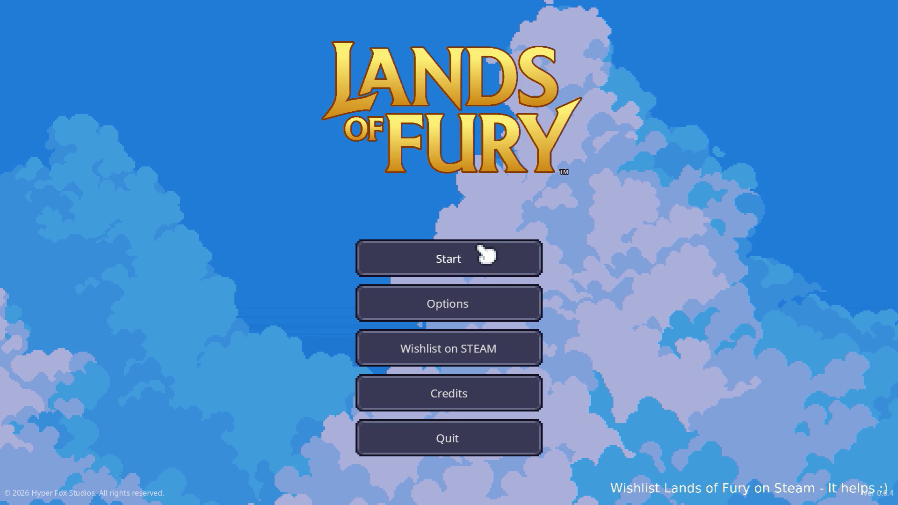
Start a run on the first profile, check the Book of Attack Speed's +5% tooltip, then stop the game.
click(457, 254)
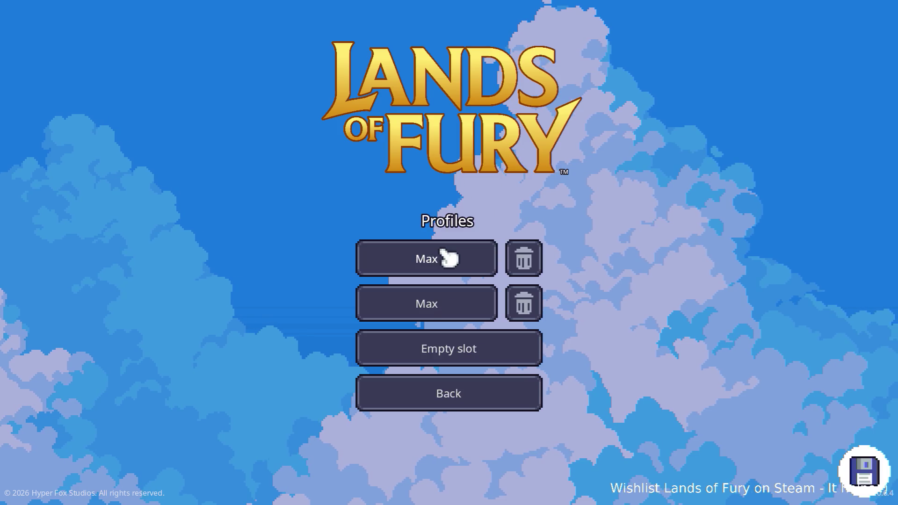
click(447, 256)
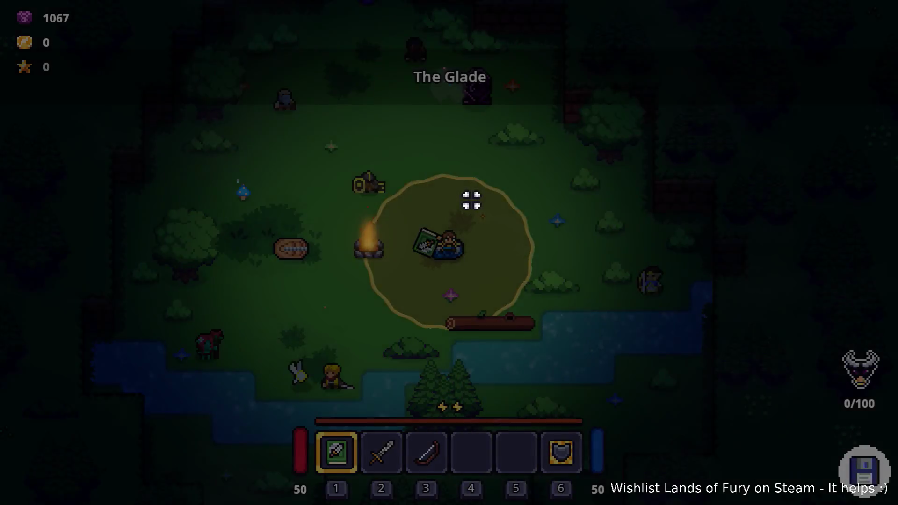
key(i)
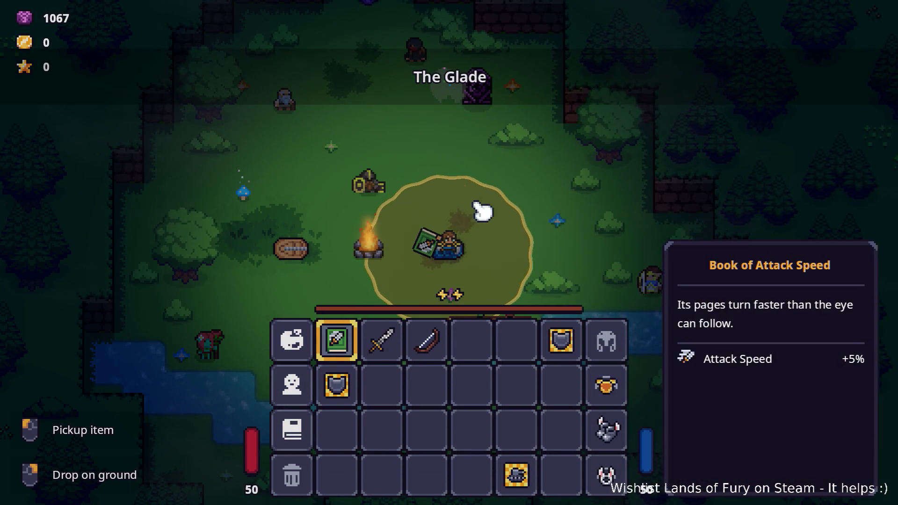
key(i)
key(F8)
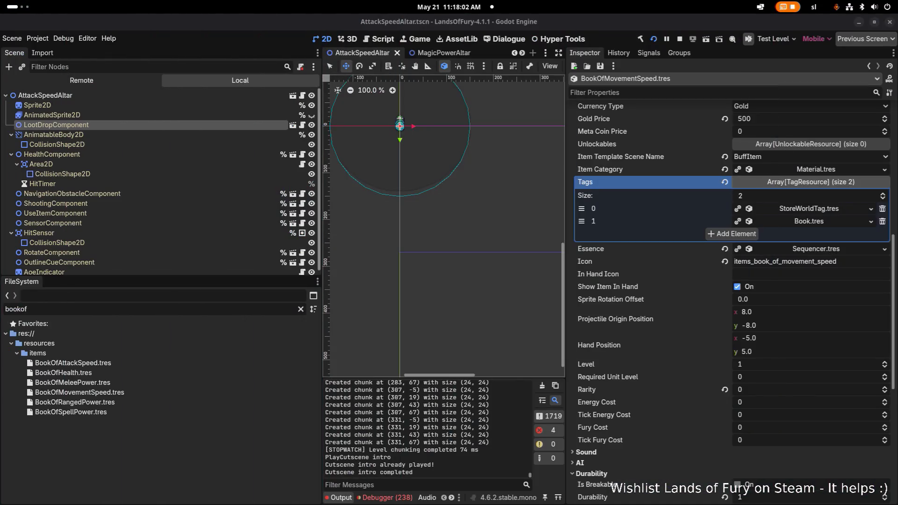
Scroll the debugger's Errors list to the InventorySystem.AddItem NullReferenceException, then switch to VS Code.
click(384, 497)
scroll(438, 476, down, 20)
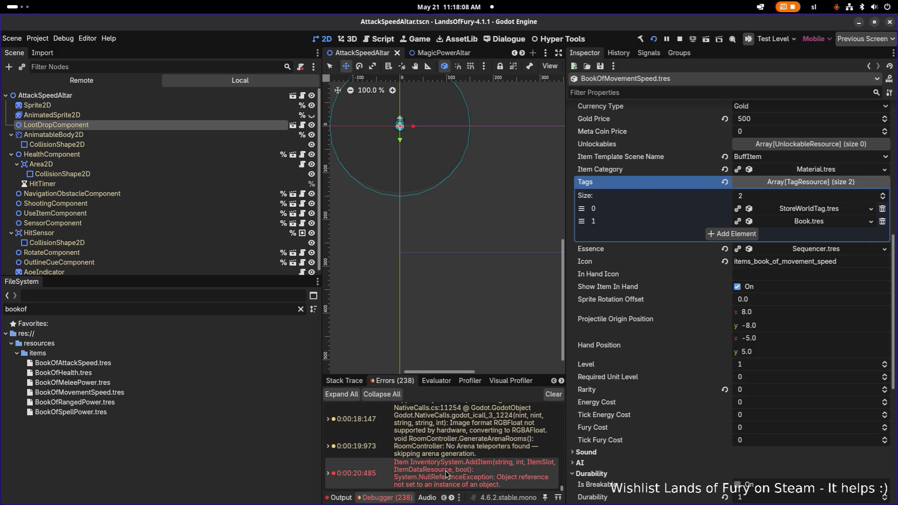
key(alt+Tab)
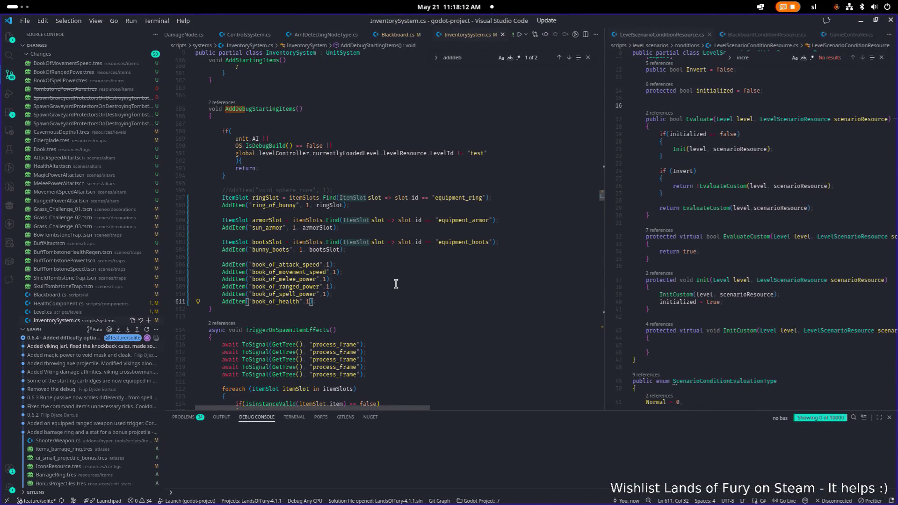
Search the whole project for book_of_movement_speed from the AddItem lines.
click(396, 286)
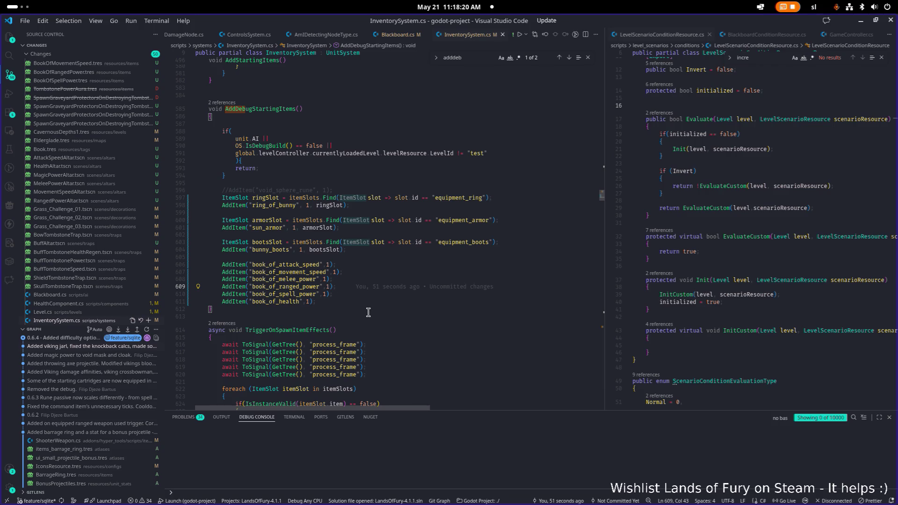
double_click(314, 272)
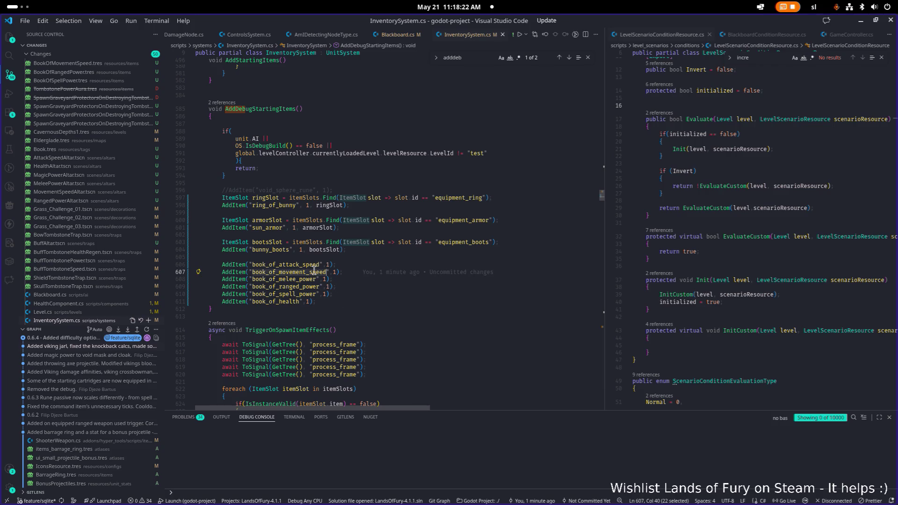
key(ctrl+shift+f)
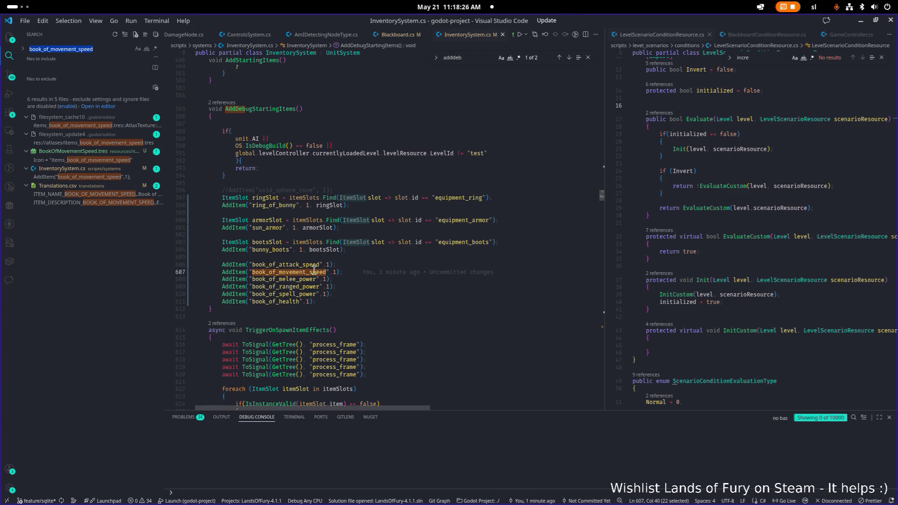
Search the project for book_of_melee_power, finding the Id in BookOfMeleePower.tres, then return to Godot.
mouse_move(345, 274)
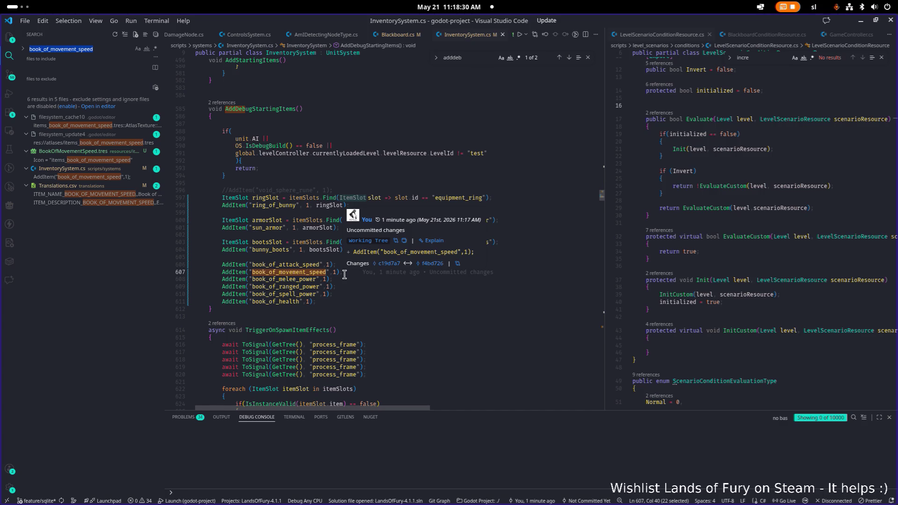
double_click(303, 281)
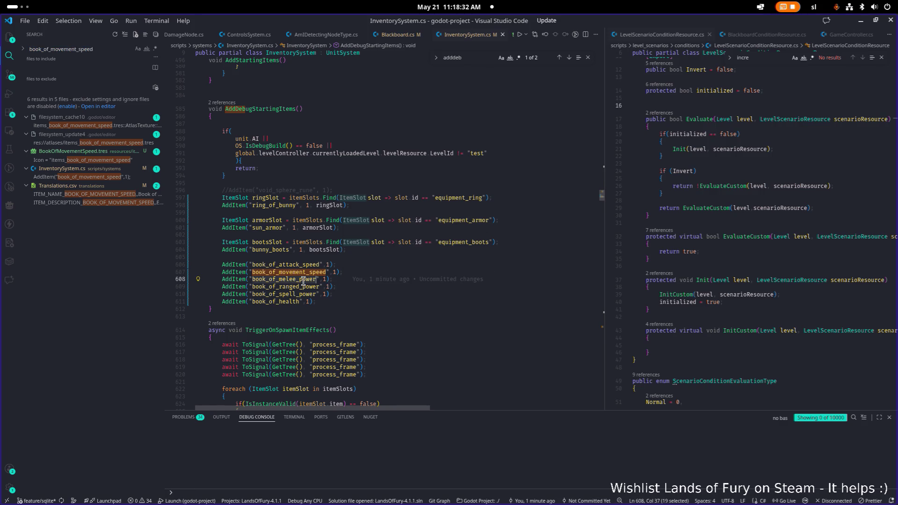
key(ctrl+shift+f)
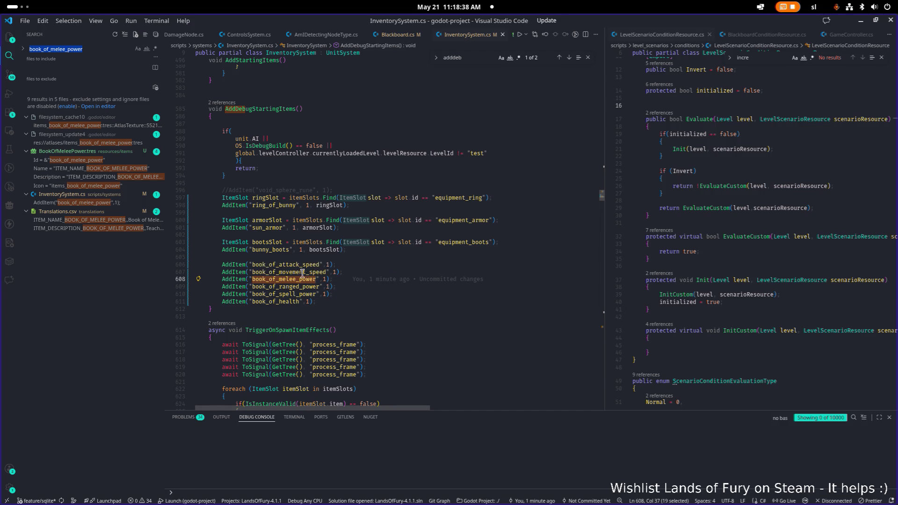
click(309, 264)
key(alt+Tab)
key(alt+Tab)
key(alt+shift+Tab)
Inspect BookOfAttackSpeed, BookOfHealth, BookOfMeleePower and BookOfMovementSpeed .tres properties in FileSystem.
click(73, 363)
scroll(733, 213, up, 10)
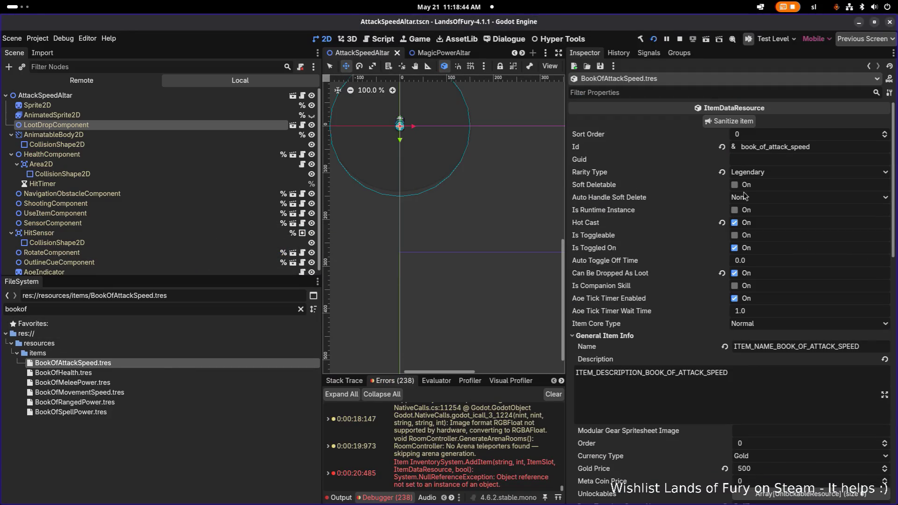
click(120, 372)
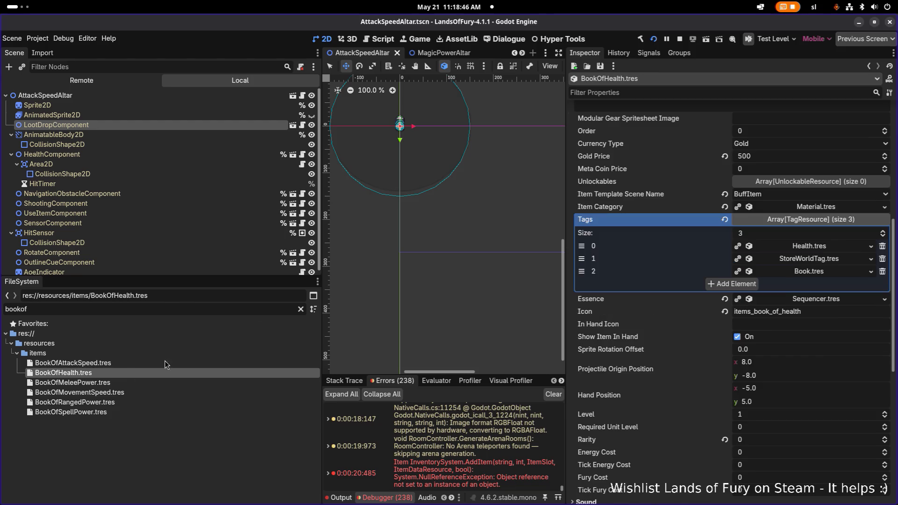
key(Down)
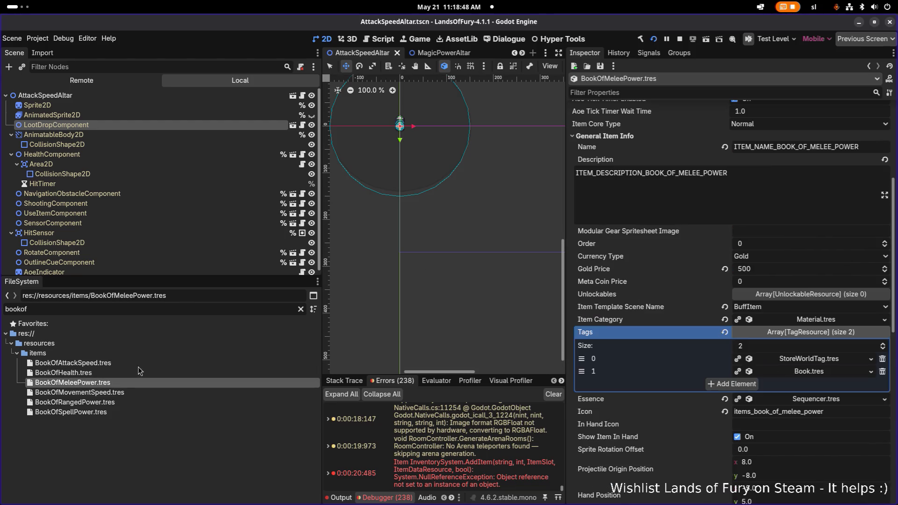
click(126, 394)
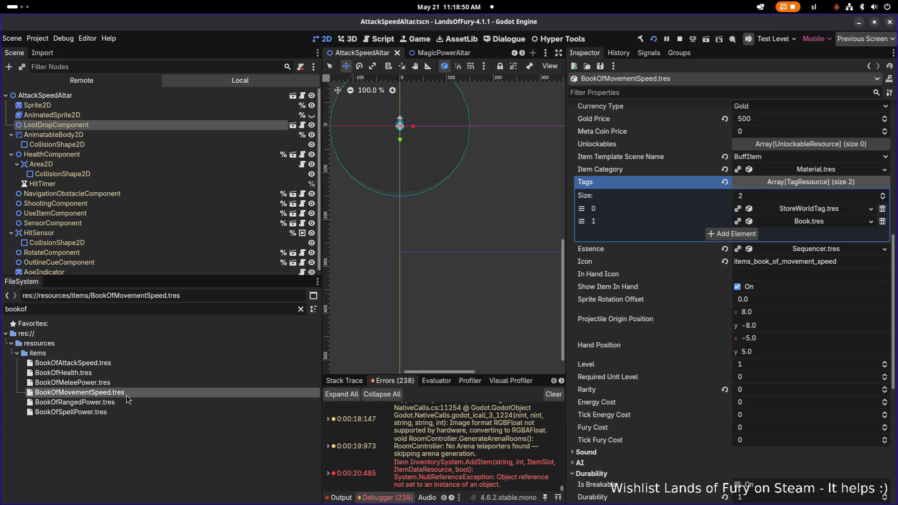
scroll(689, 288, up, 10)
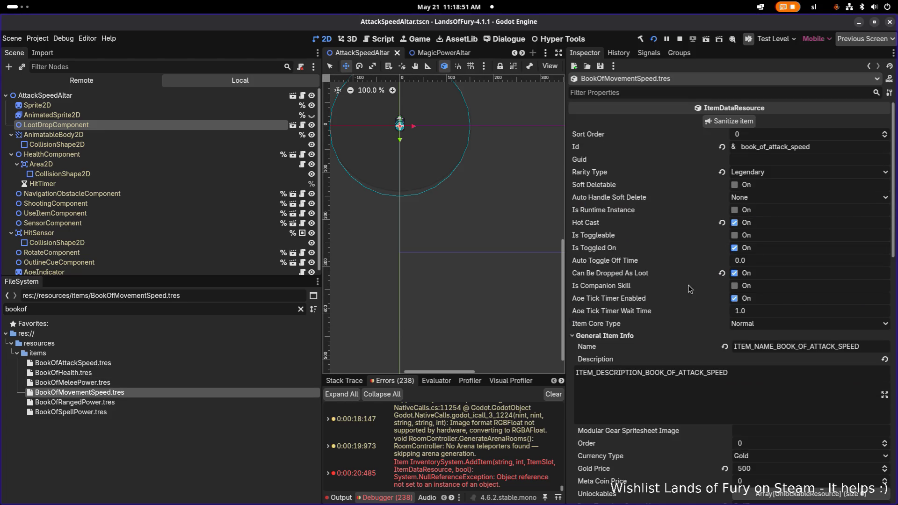
Change BookOfMovementSpeed.tres Id from book_of_attack_speed to book_of_movement_speed and save.
click(789, 147)
key(BackSpace)
key(BackSpace)
key(BackSpace)
text(movement)
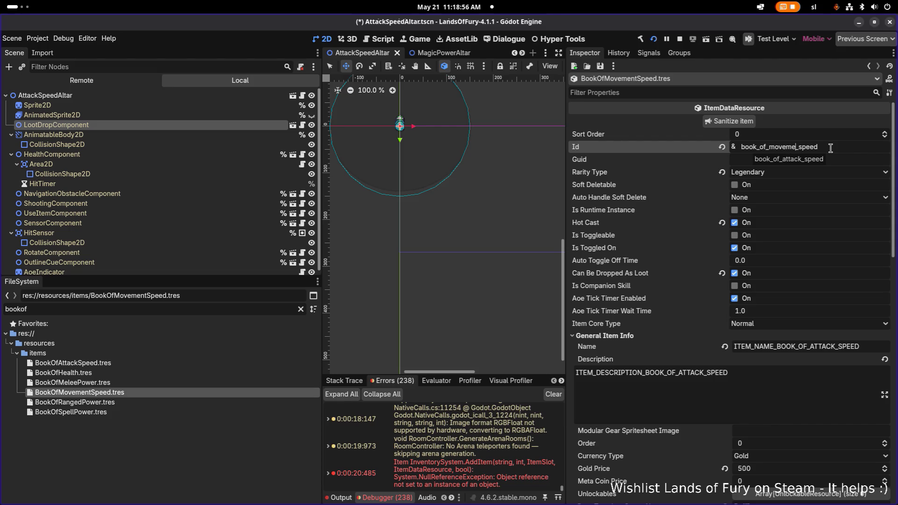
key(ctrl+s)
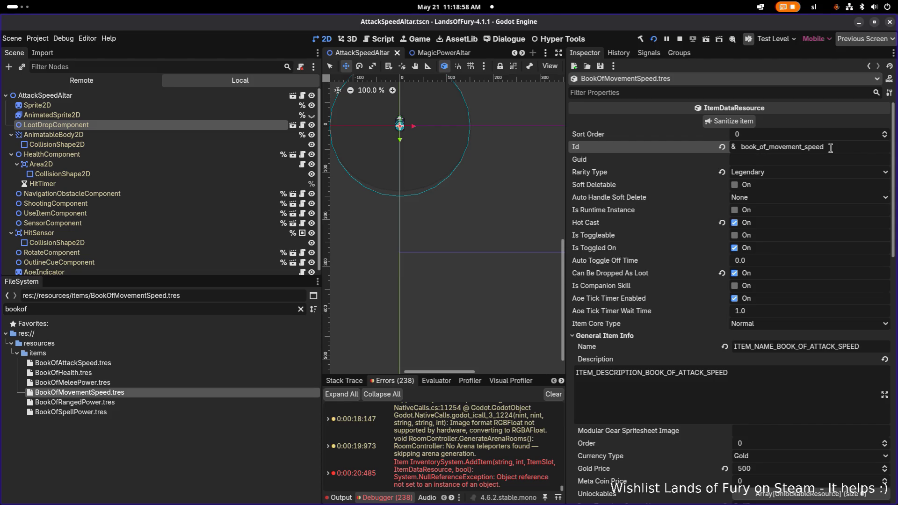
Verify the BookOfRangedPower and BookOfSpellPower Ids, save the scene, and relaunch the game.
click(128, 402)
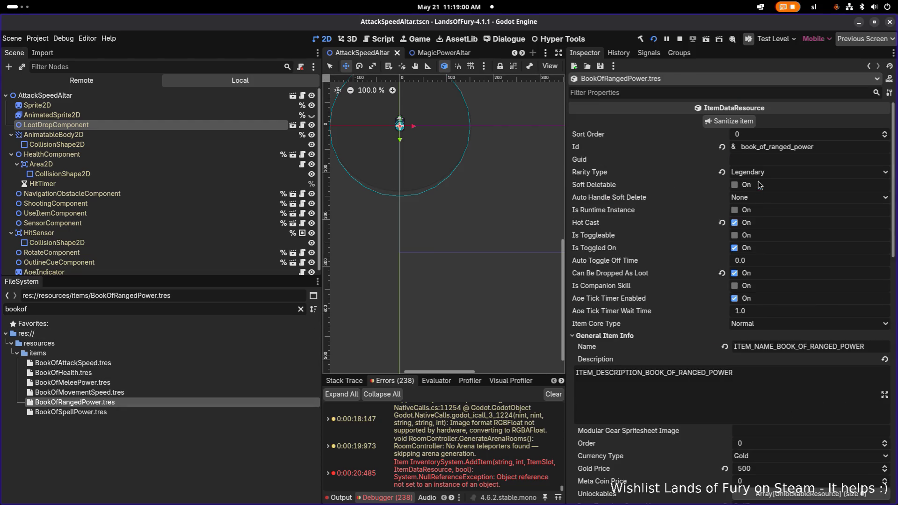
click(184, 413)
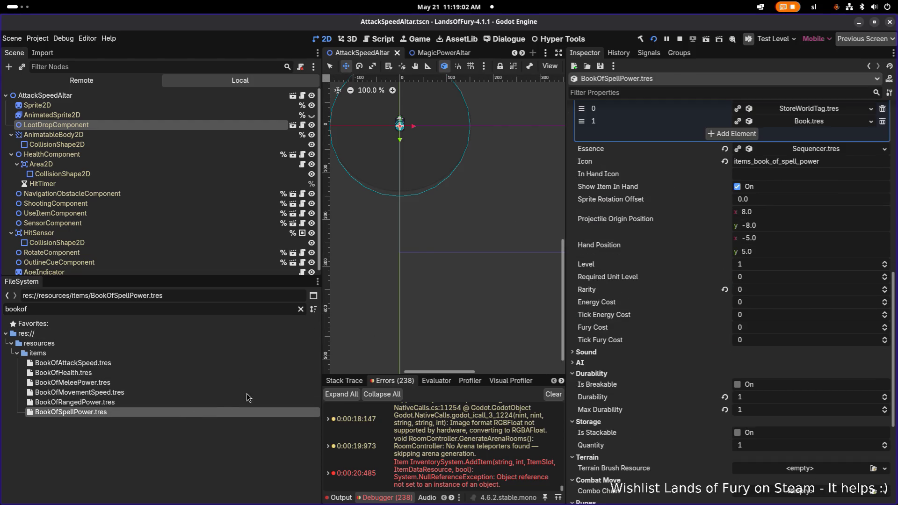
key(ctrl+s)
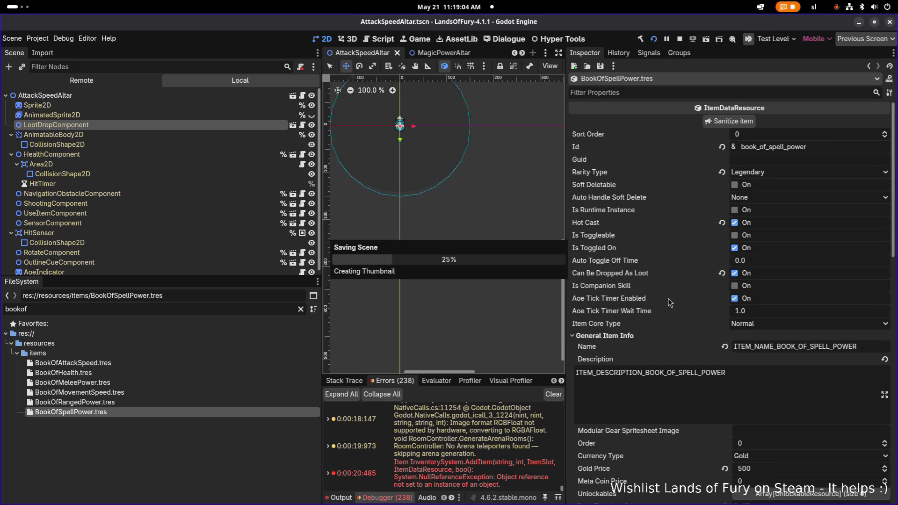
click(654, 41)
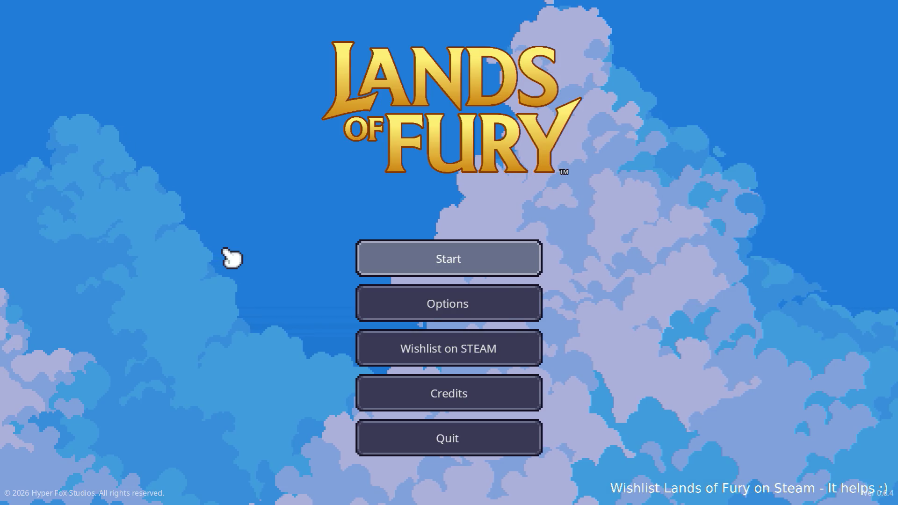
Start a run into The Glade and open the inventory to inspect the six debug books.
key(Return)
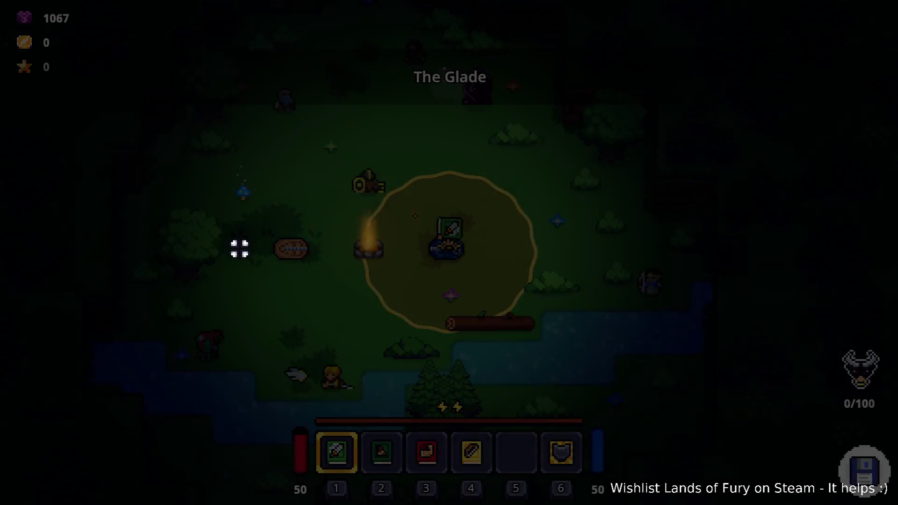
key(i)
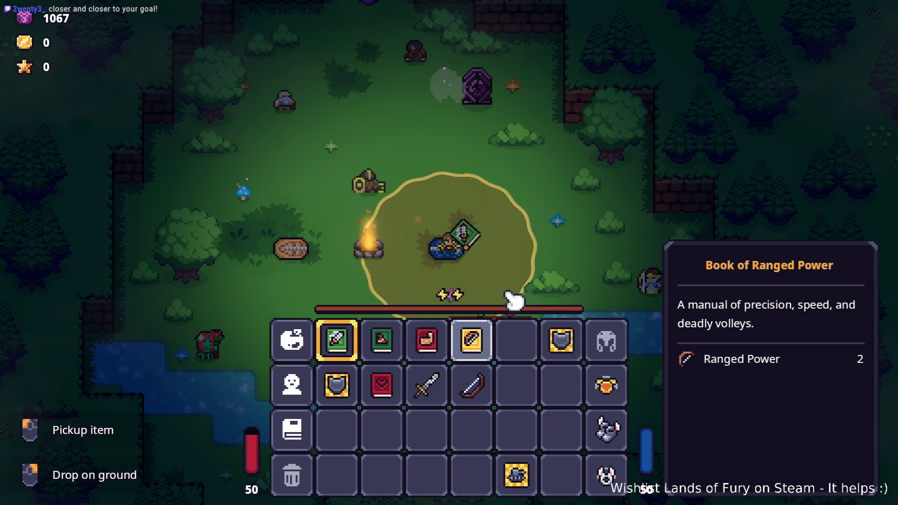
key(Tab)
key(Tab)
key(Tab)
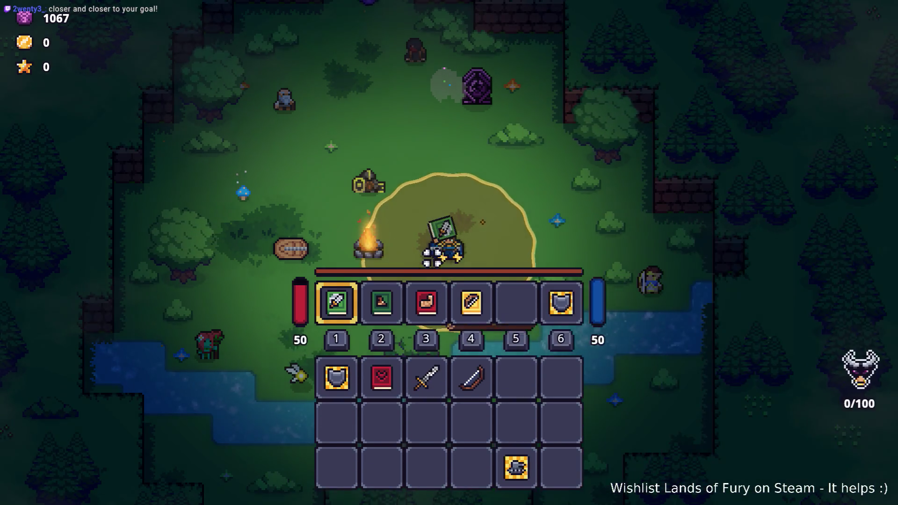
key(Tab)
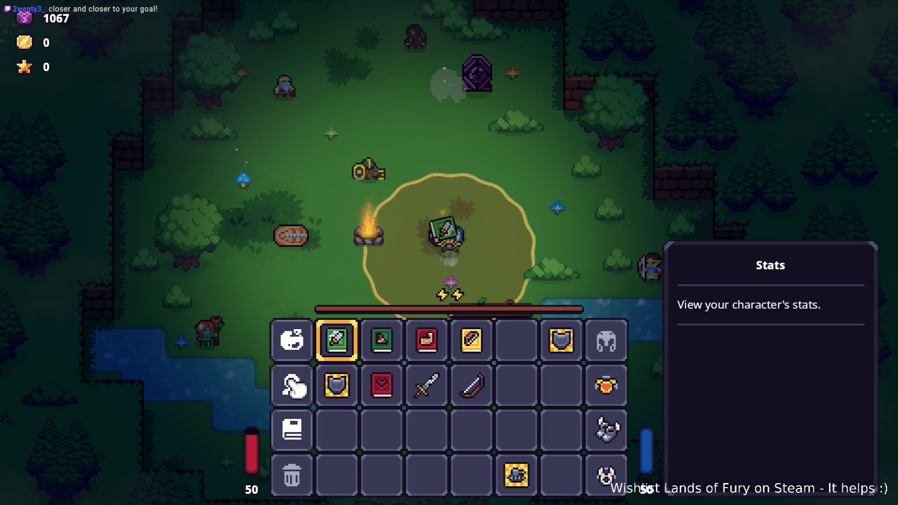
click(288, 380)
scroll(411, 304, down, 1)
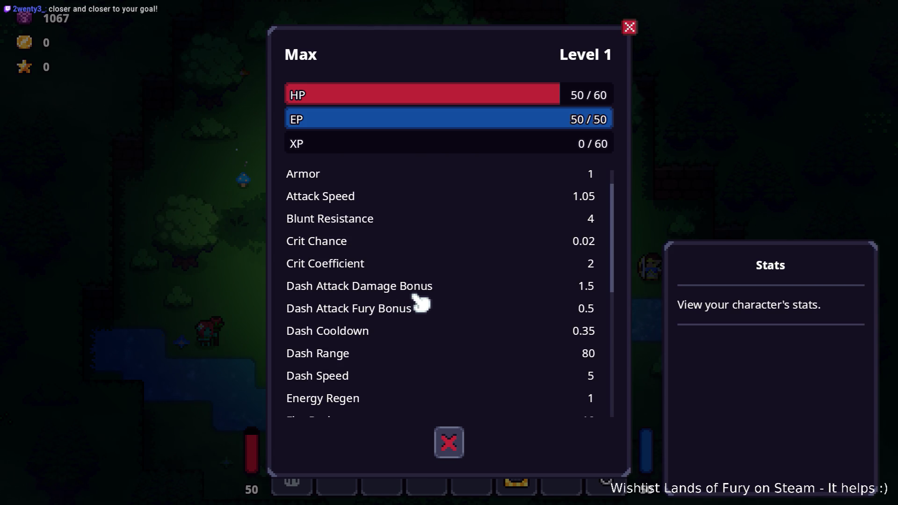
scroll(420, 305, down, 3)
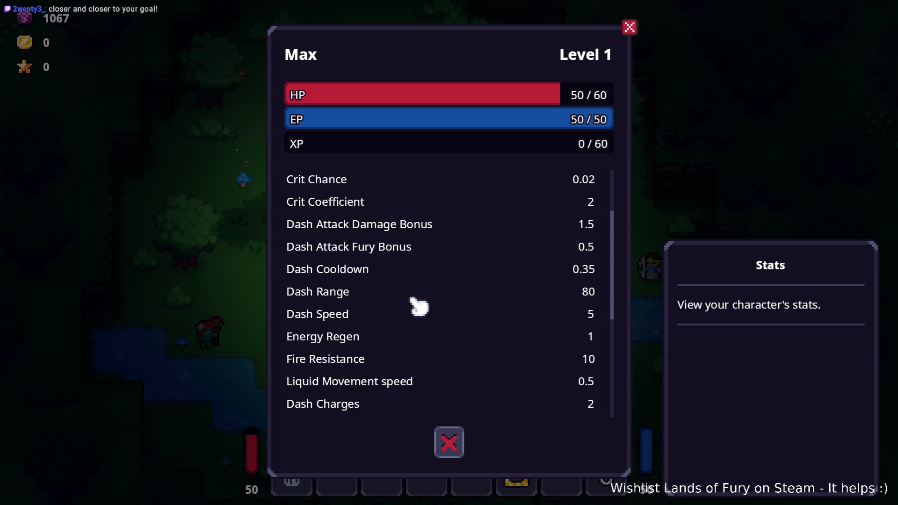
scroll(419, 306, down, 3)
scroll(418, 306, down, 1)
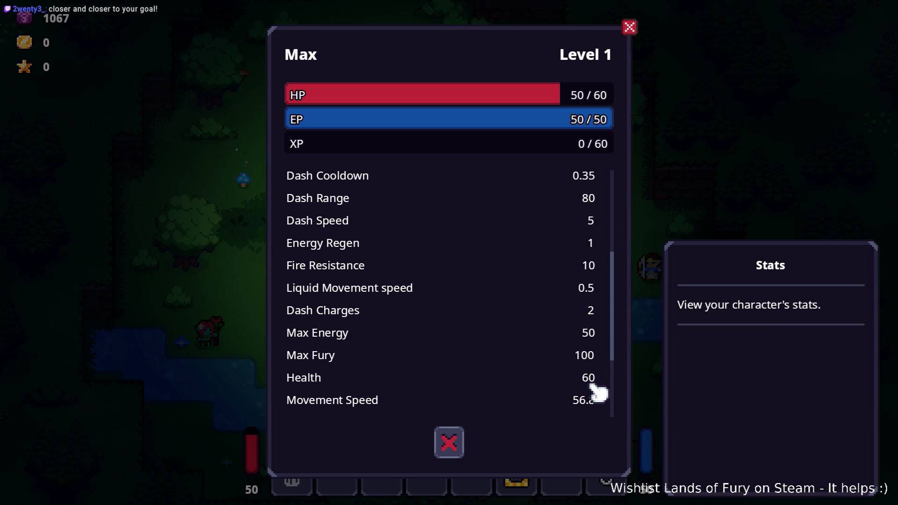
scroll(592, 385, down, 3)
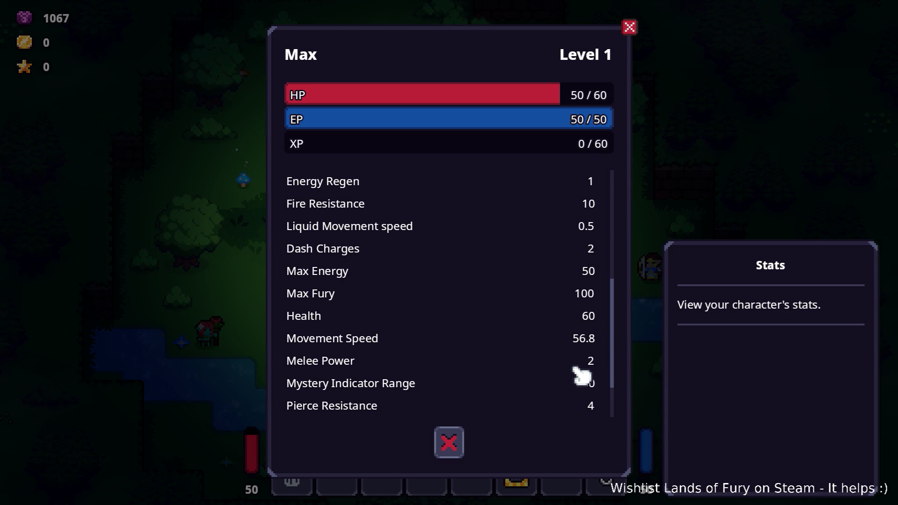
scroll(603, 379, down, 3)
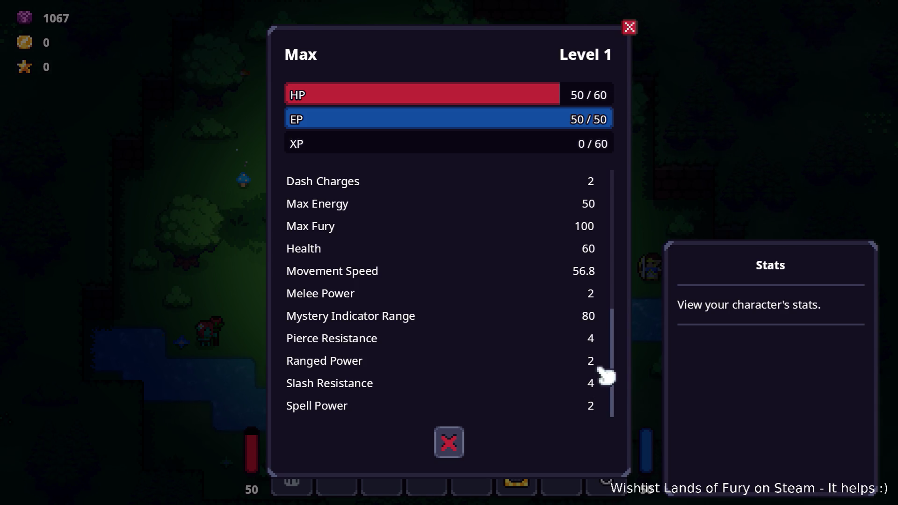
key(Escape)
key(Escape)
key(Tab)
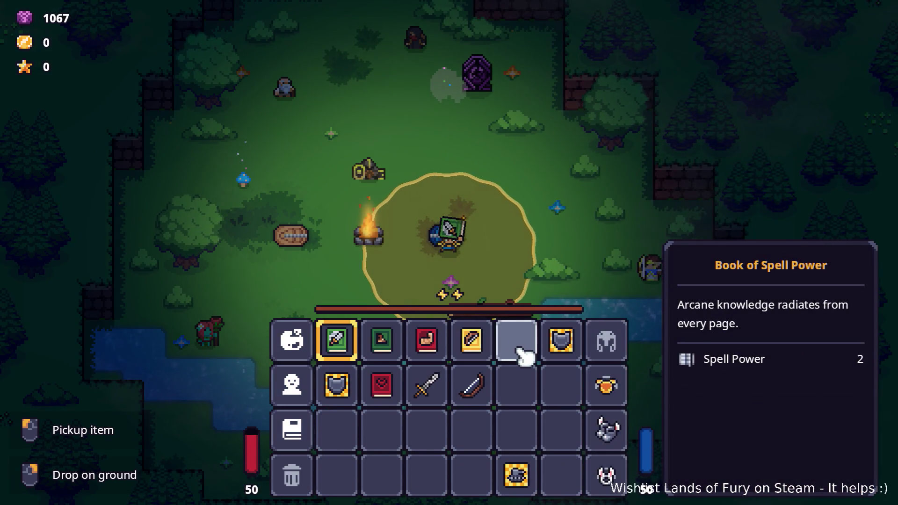
key(alt+Tab)
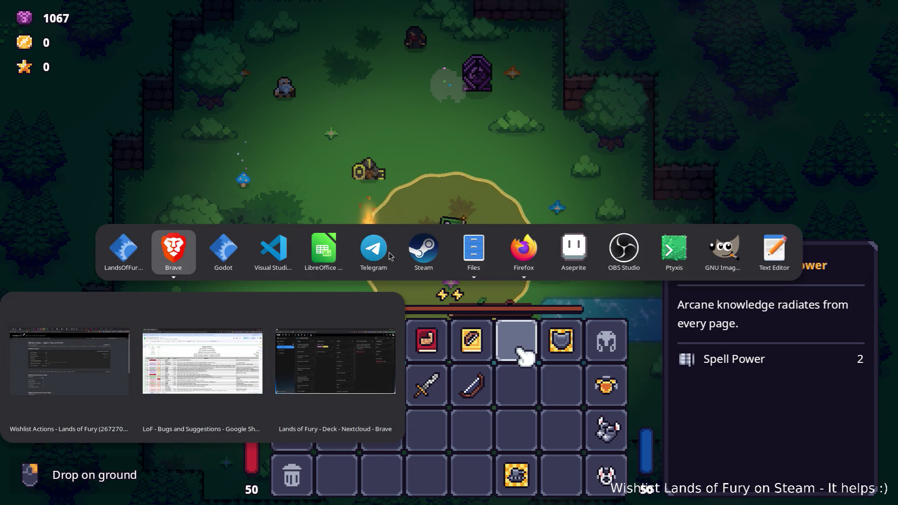
Review the debug items in VS Code, then filter FileSystem by the Spell Power book's icon name.
click(281, 258)
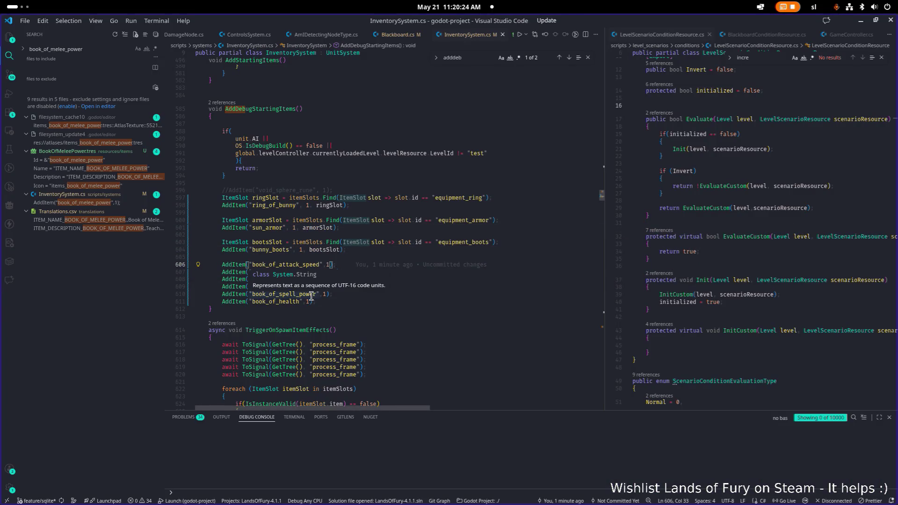
key(alt+Tab)
click(174, 253)
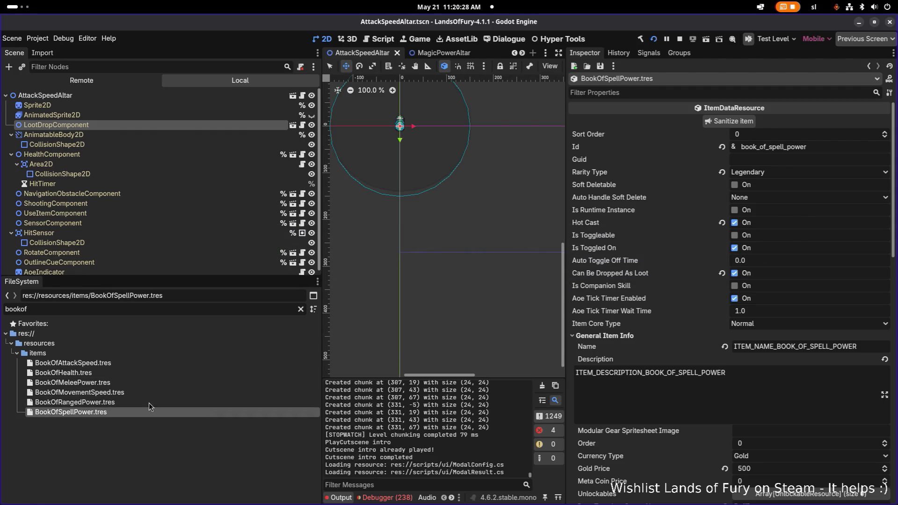
scroll(694, 314, down, 5)
double_click(839, 314)
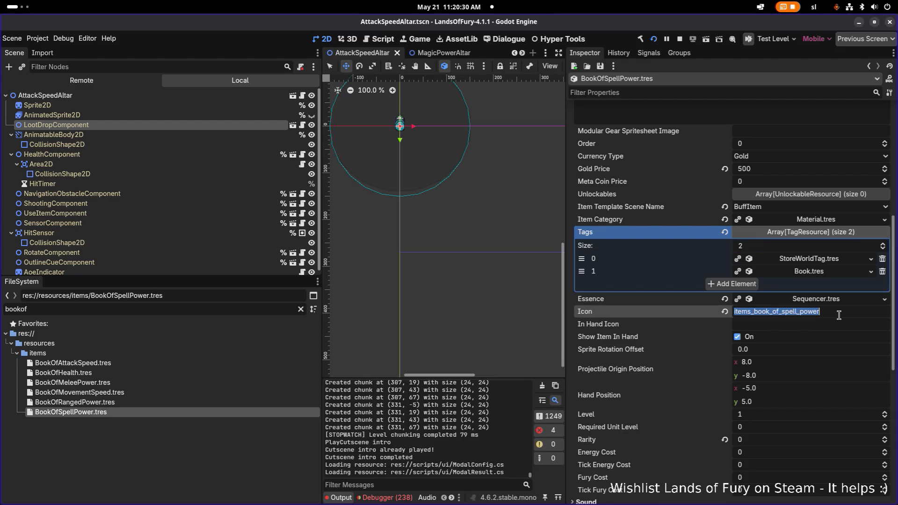
text(items_book_of_spell_power)
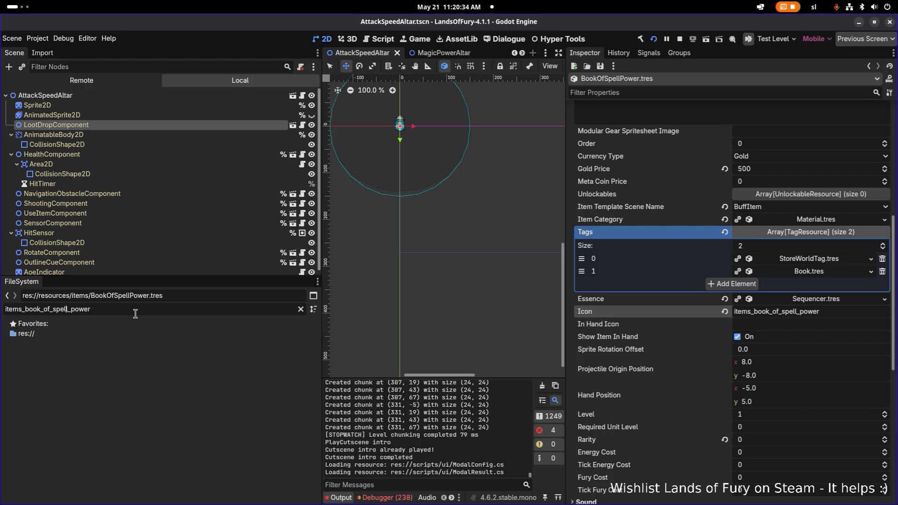
key(BackSpace)
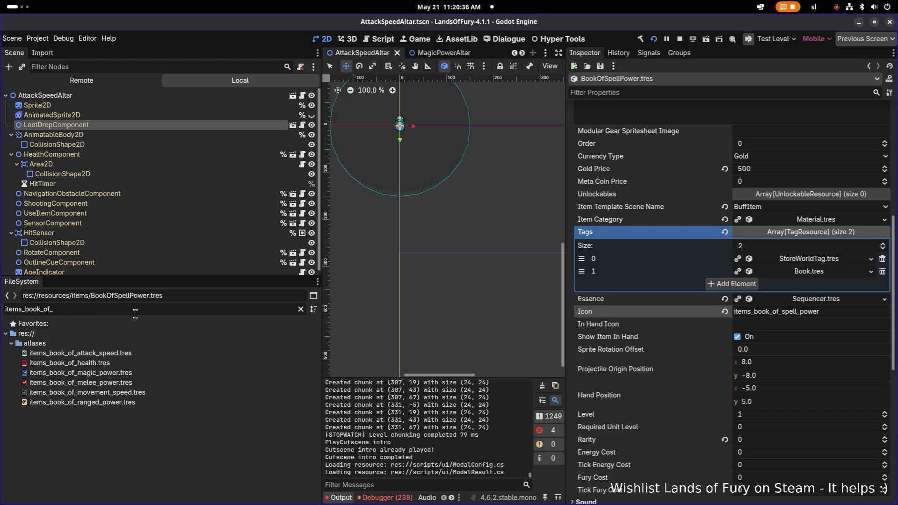
Rename items_book_of_magic_power.tres to items_book_of_spell_power.tres and relaunch the game.
click(154, 372)
key(F2)
text(spell)
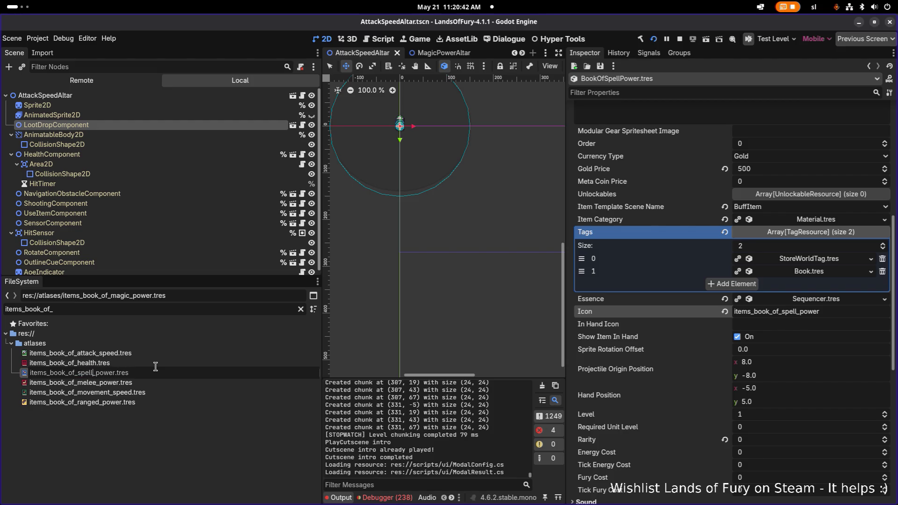
key(Return)
click(174, 372)
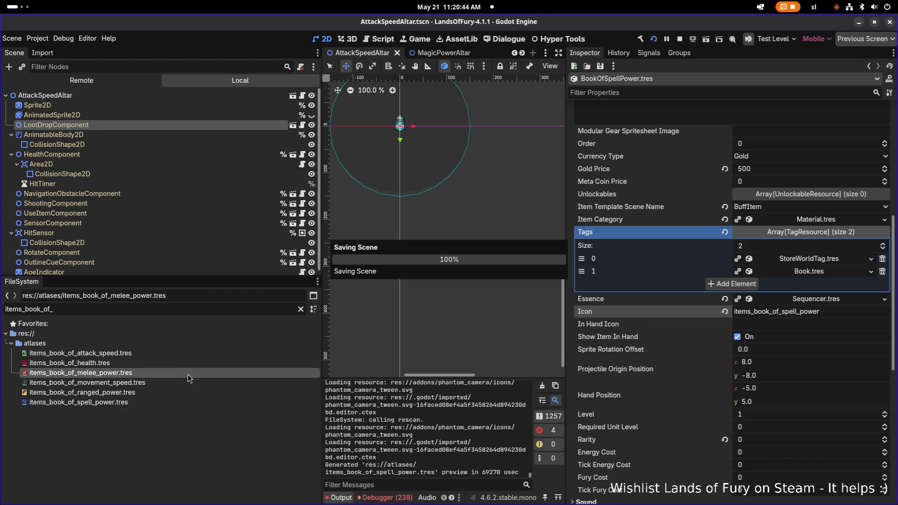
click(656, 41)
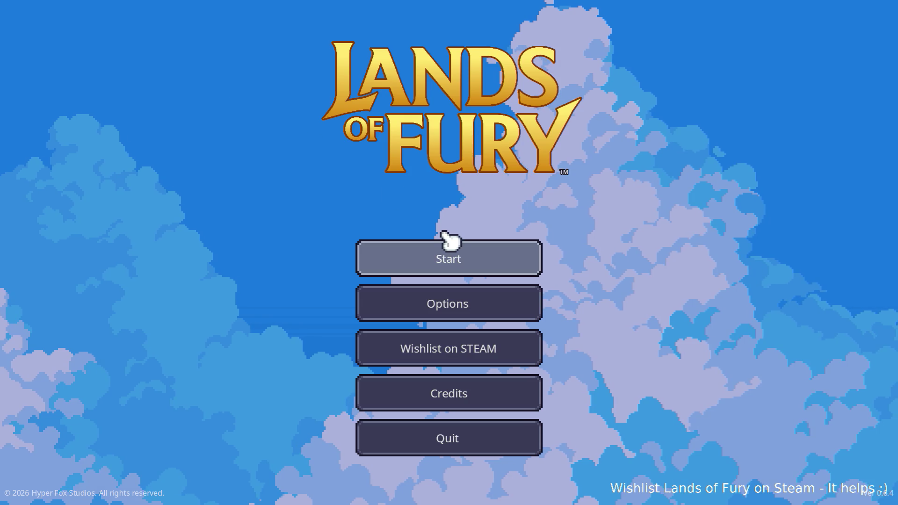
Start a run with the first save profile.
click(453, 252)
click(429, 248)
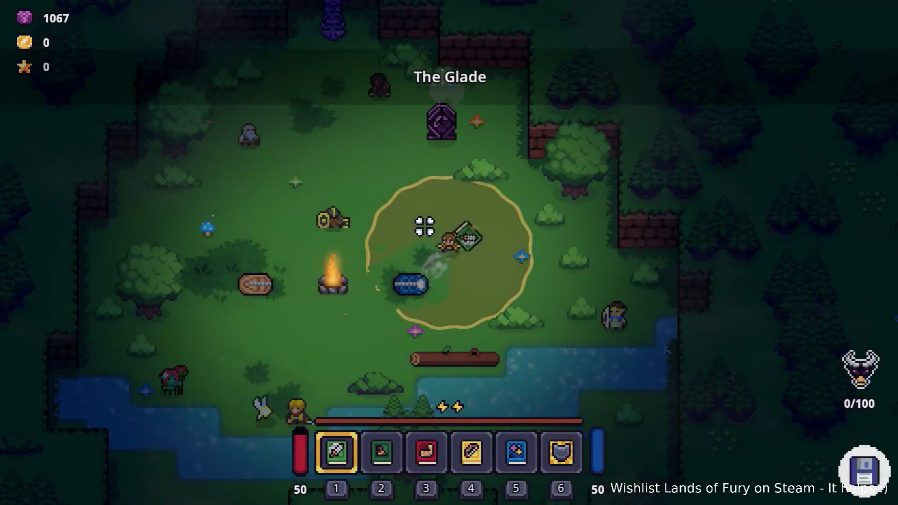
key(i)
key(i)
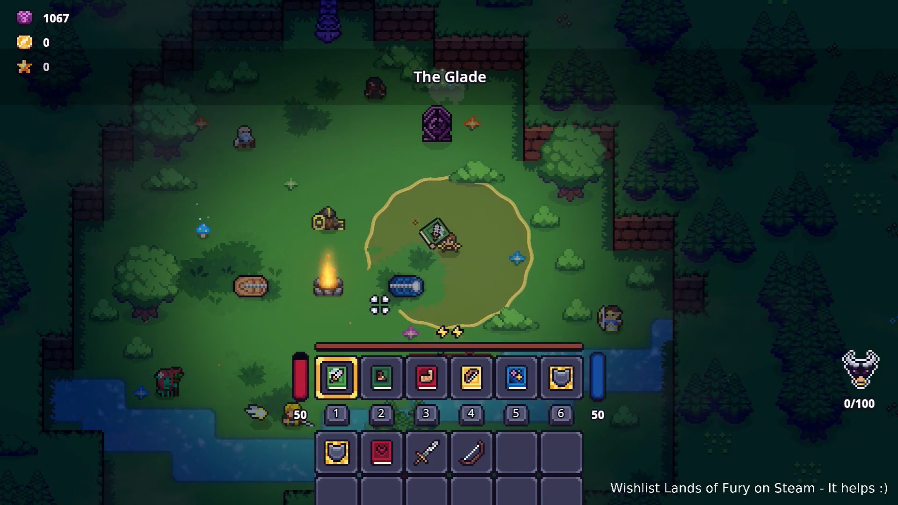
key(i)
Move the six books from the hotbar into the bag's third row.
click(345, 344)
click(339, 432)
click(382, 344)
click(381, 430)
click(426, 342)
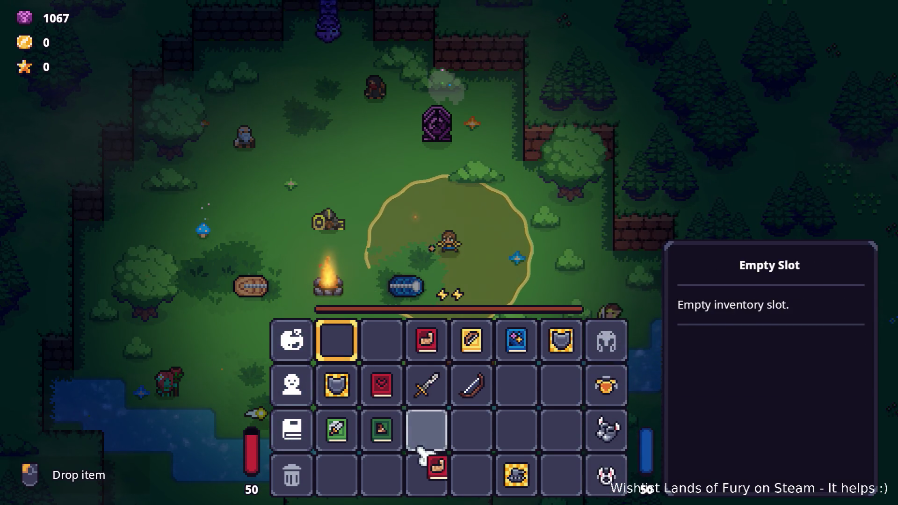
click(426, 430)
click(472, 344)
click(477, 433)
click(516, 341)
click(516, 430)
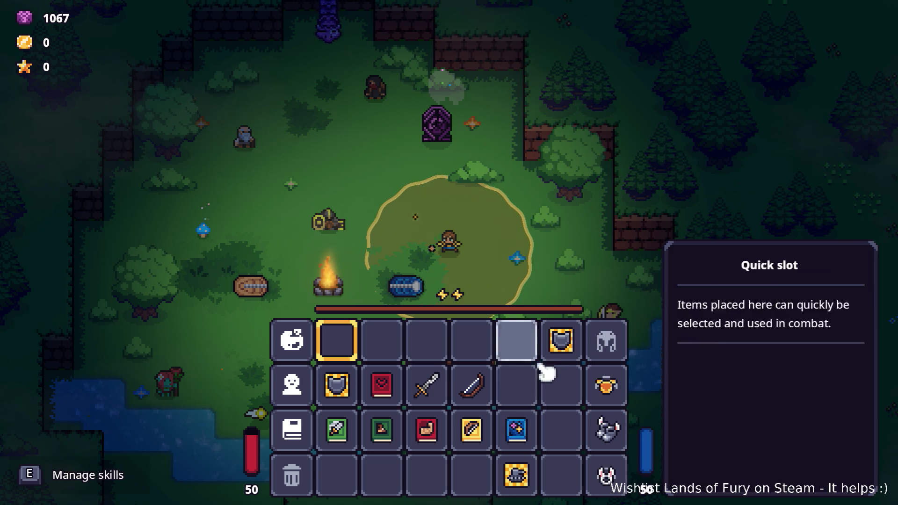
click(374, 388)
click(563, 429)
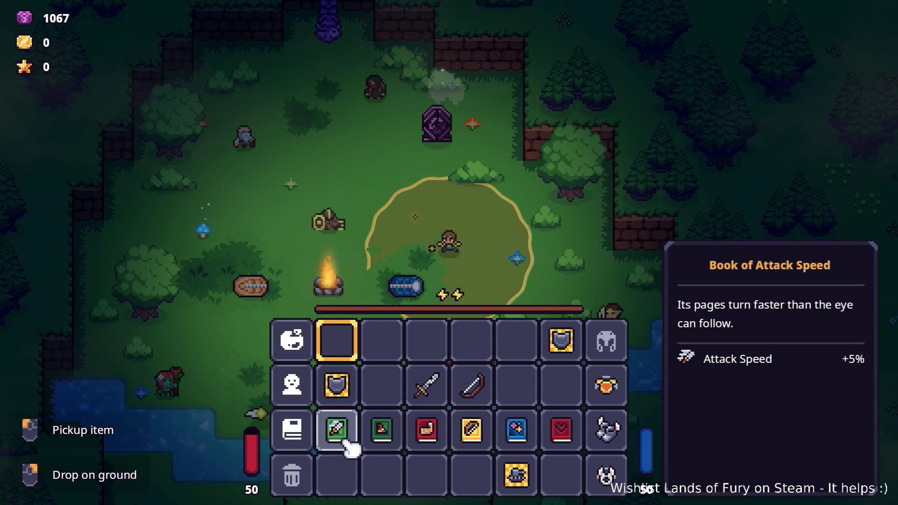
Shift all six books into the bag's bottom row and destroy the Attack Move item.
click(350, 445)
click(354, 472)
click(381, 432)
click(383, 475)
click(427, 430)
click(426, 475)
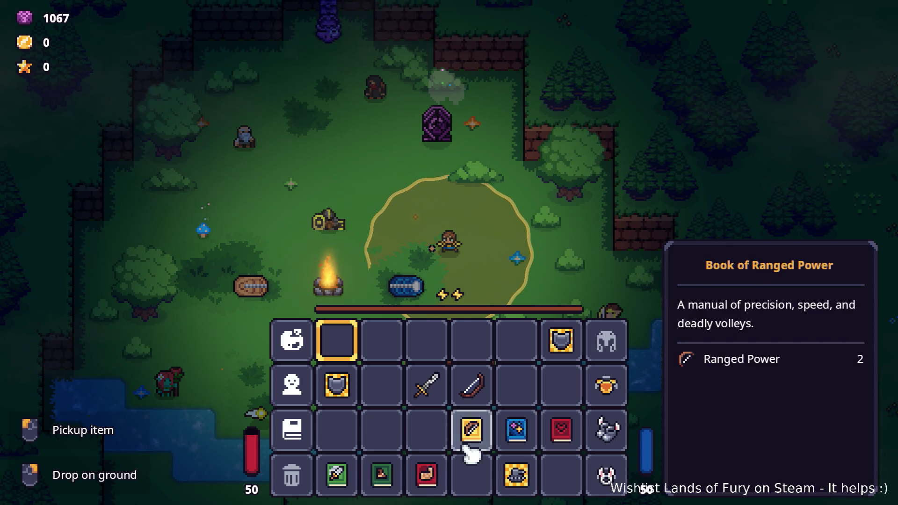
click(471, 429)
click(471, 474)
click(516, 429)
click(516, 475)
click(516, 429)
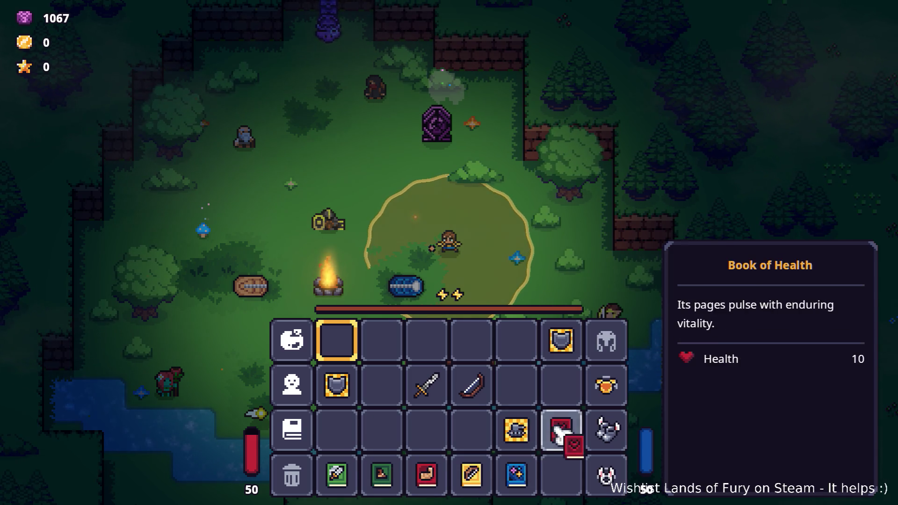
click(561, 429)
click(561, 474)
click(516, 429)
click(298, 473)
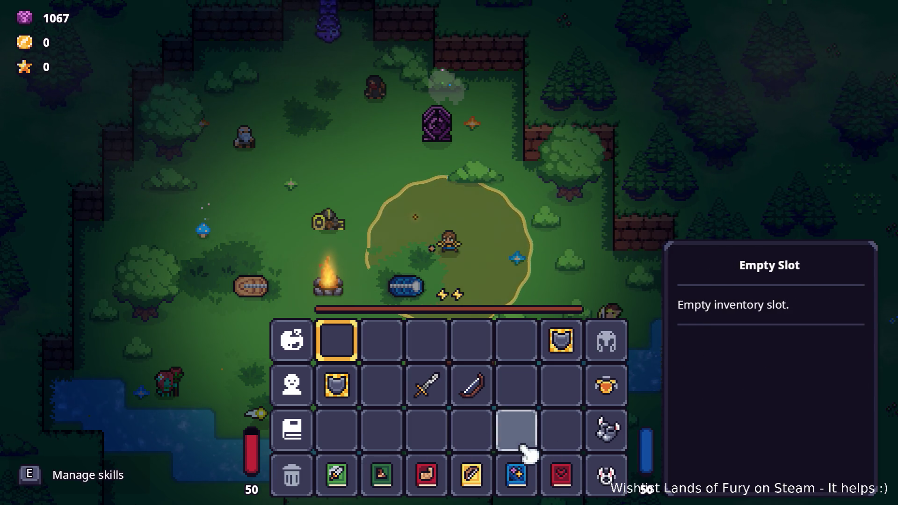
Equip the sword in hotbar slot 1 and enter the purple portal to the next area.
key(i)
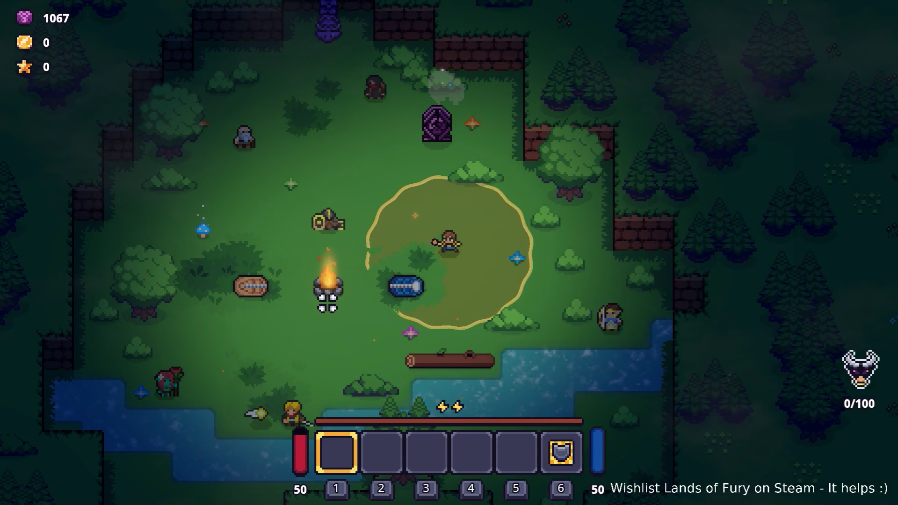
key(i)
click(423, 379)
click(353, 344)
key(i)
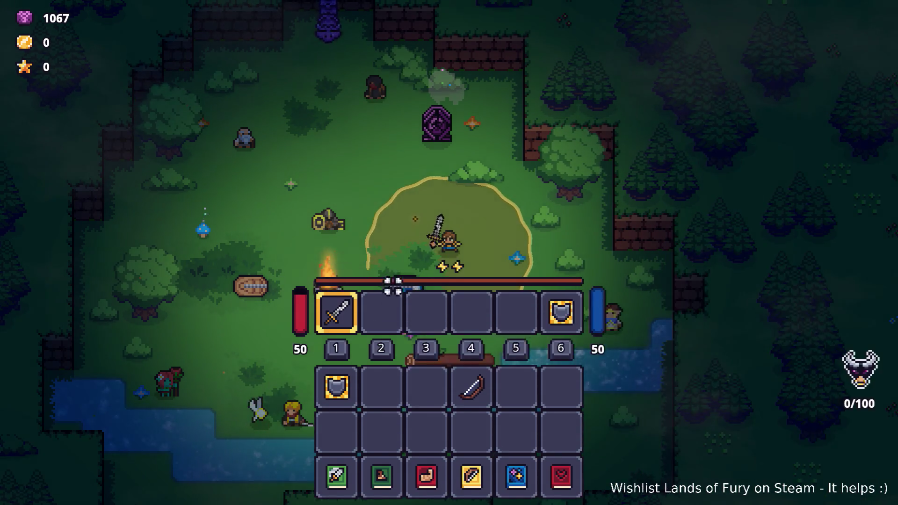
key(w)
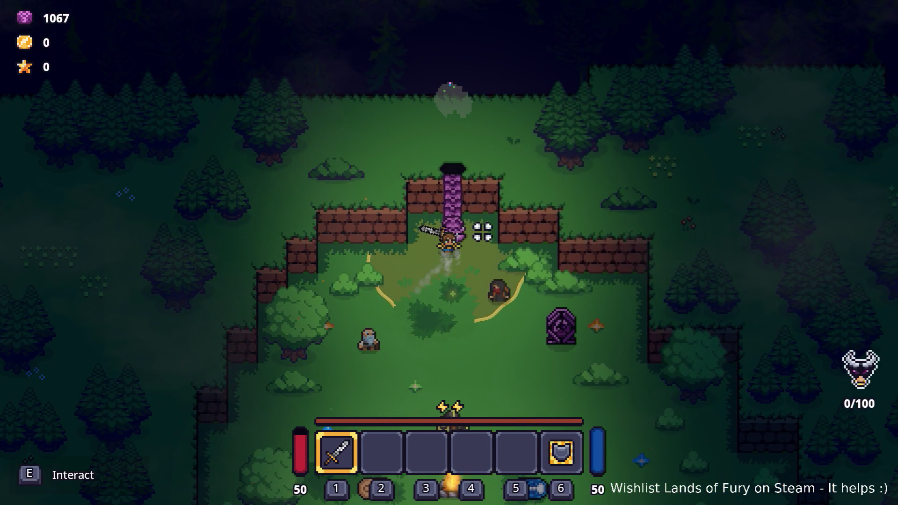
key(e)
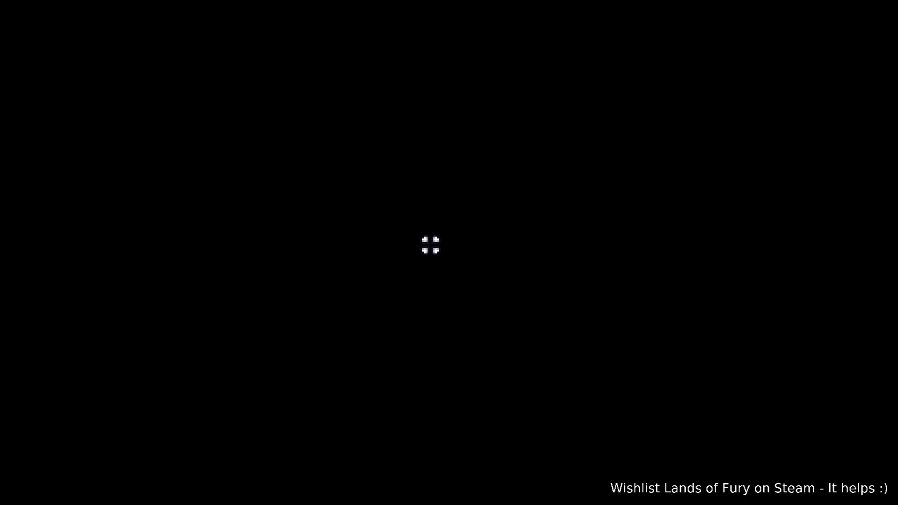
Walk through the cave to the campfire and fight the knight and raptors.
key(w+a)
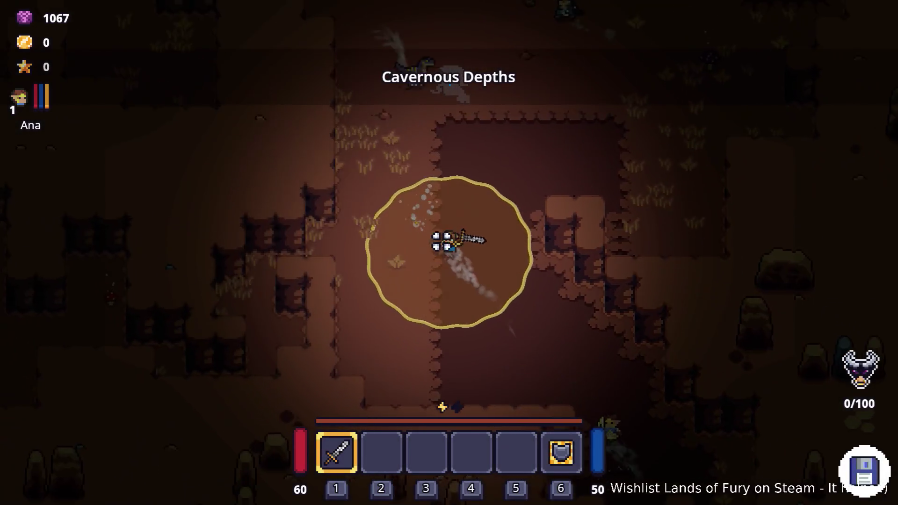
key(w+d)
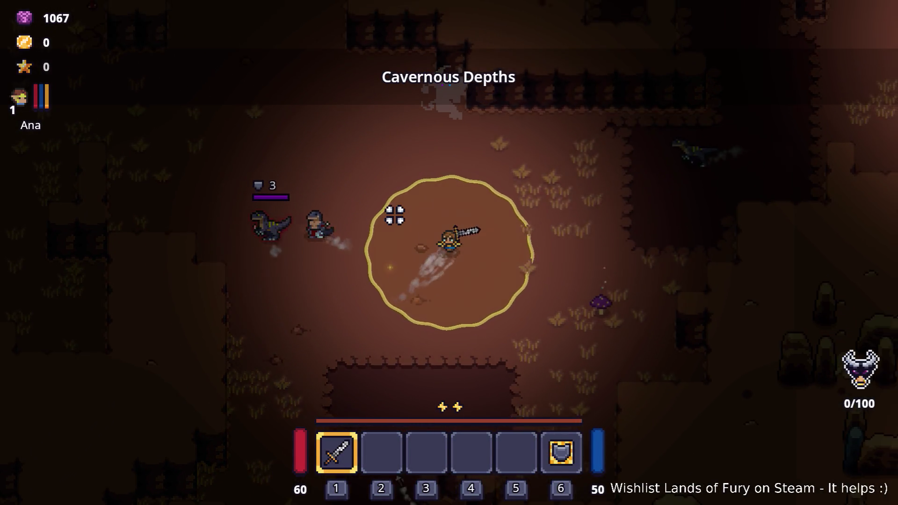
key(d)
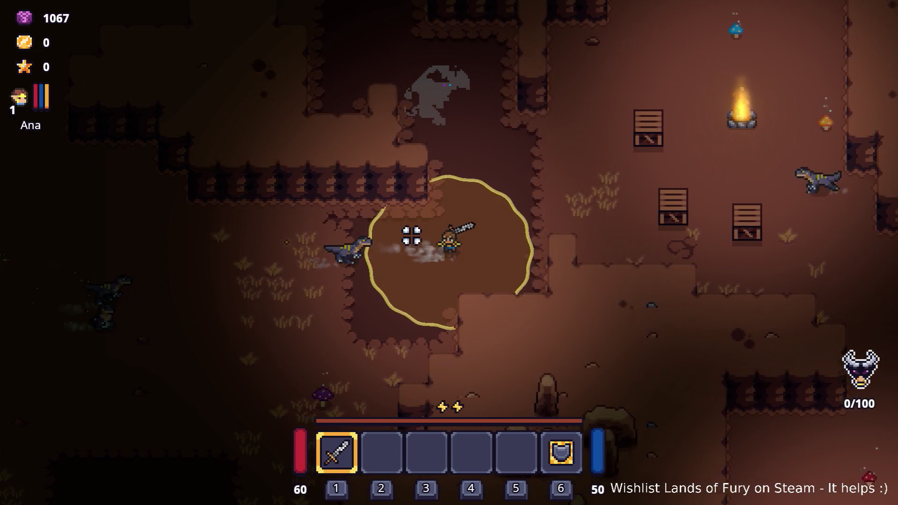
key(d)
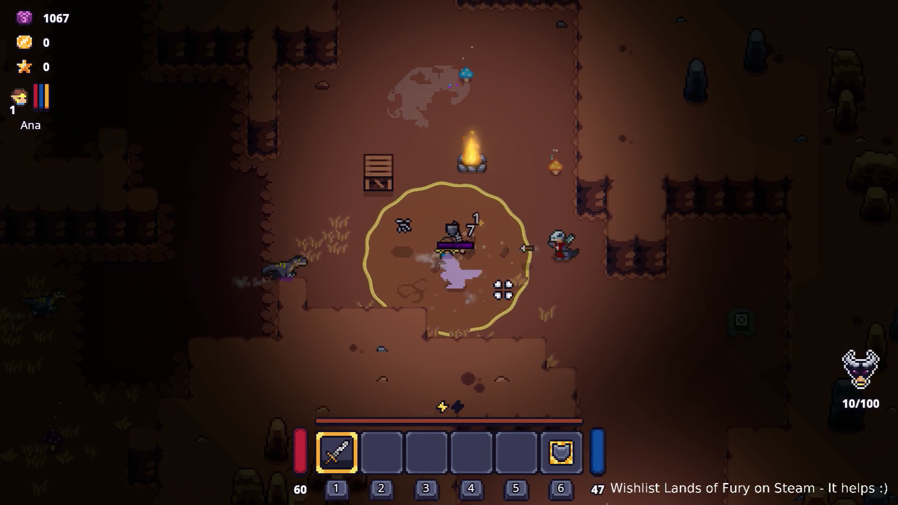
key(d)
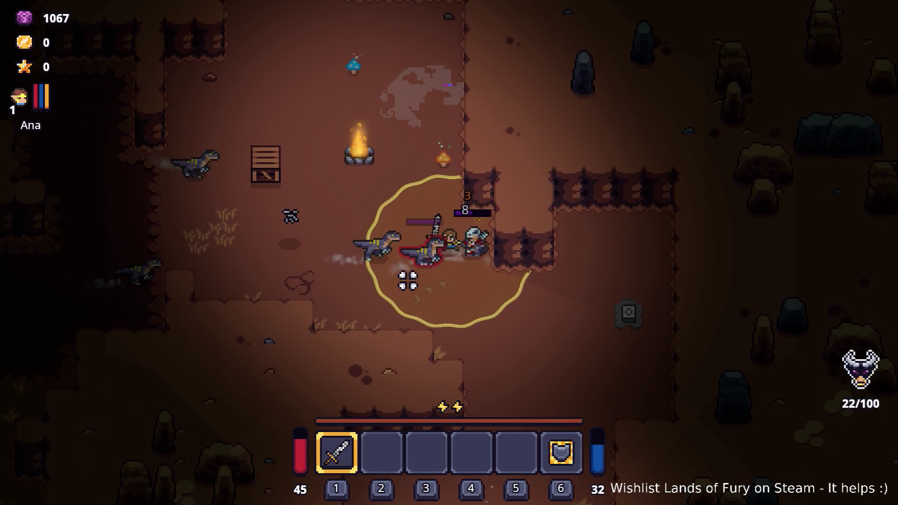
key(w)
key(a)
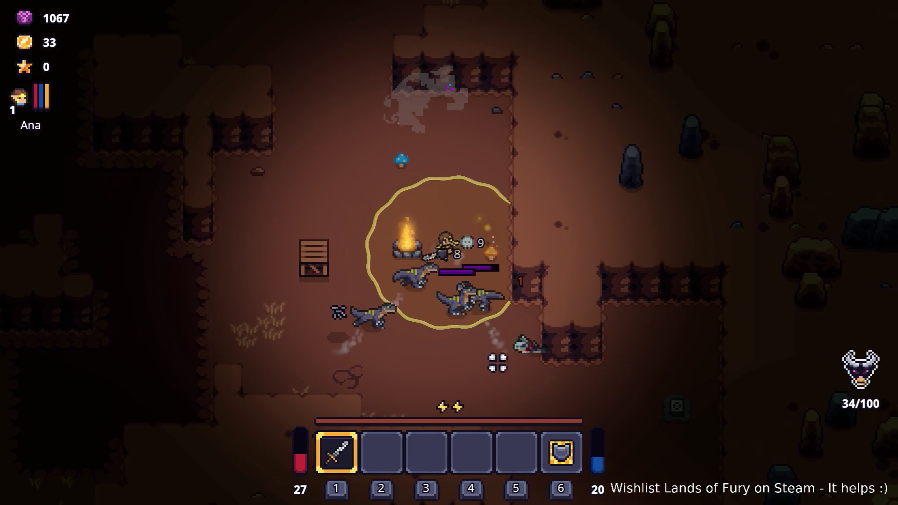
key(w)
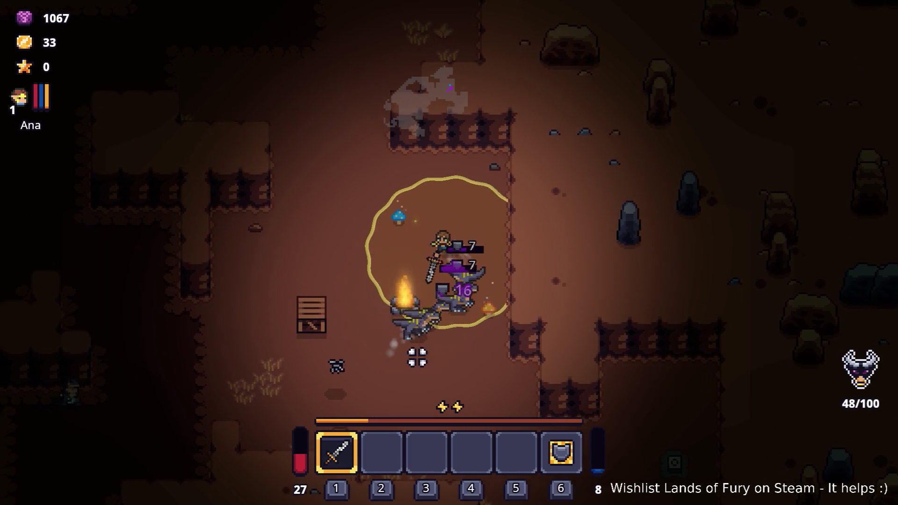
key(s)
key(a)
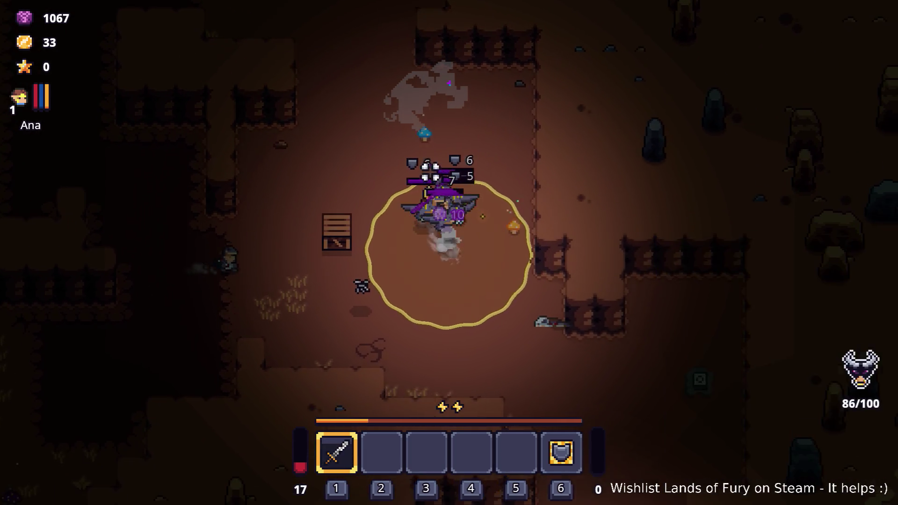
Break away from the fight and cross the cave past the stone pillar into the grassy area.
key(s)
key(w)
key(a)
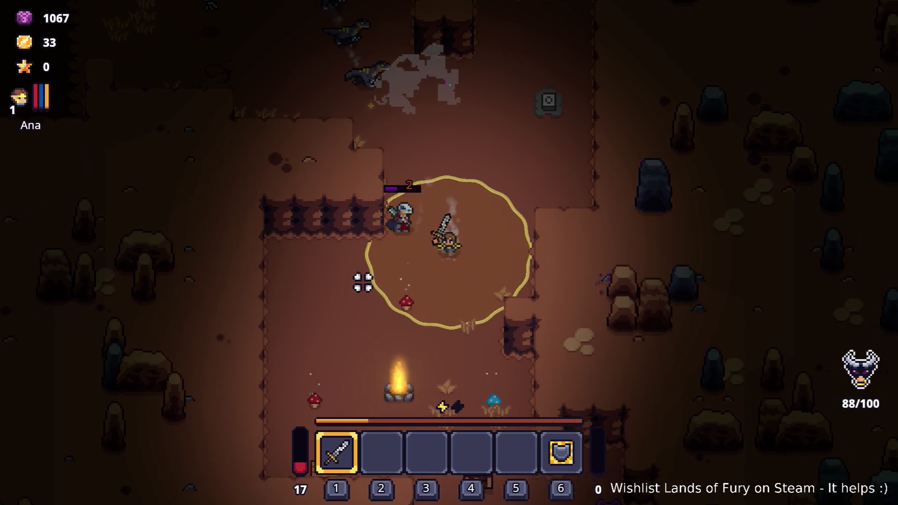
key(s)
key(a)
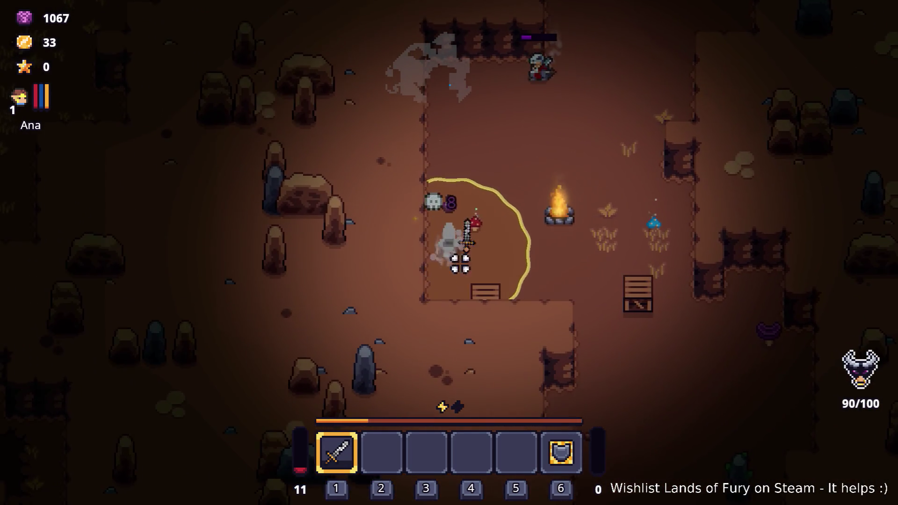
key(d)
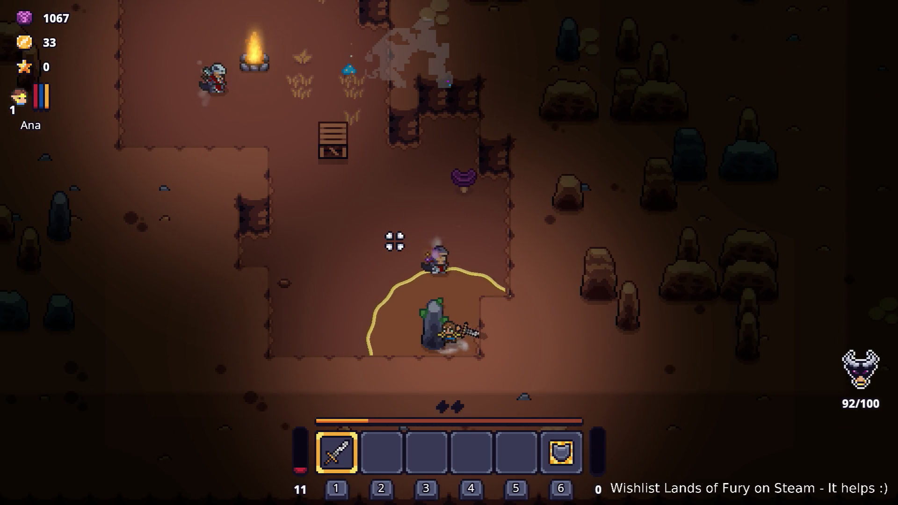
key(a)
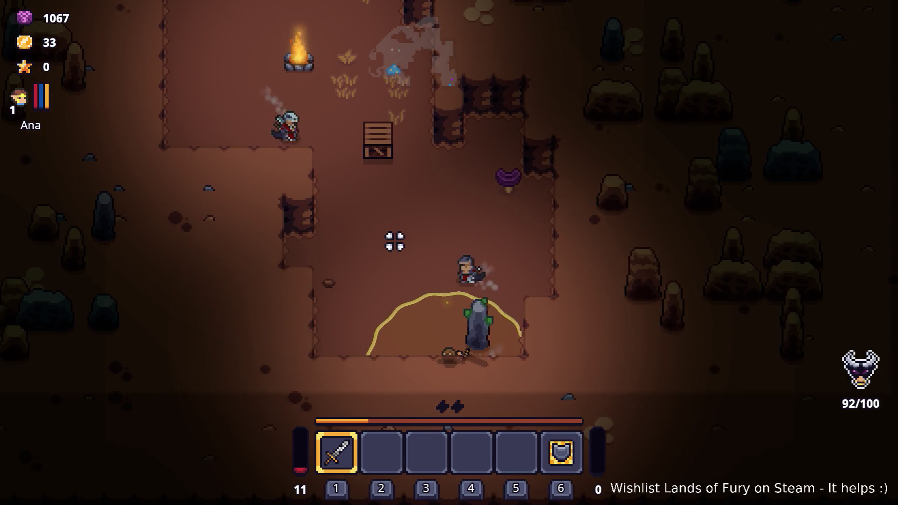
key(w)
key(a)
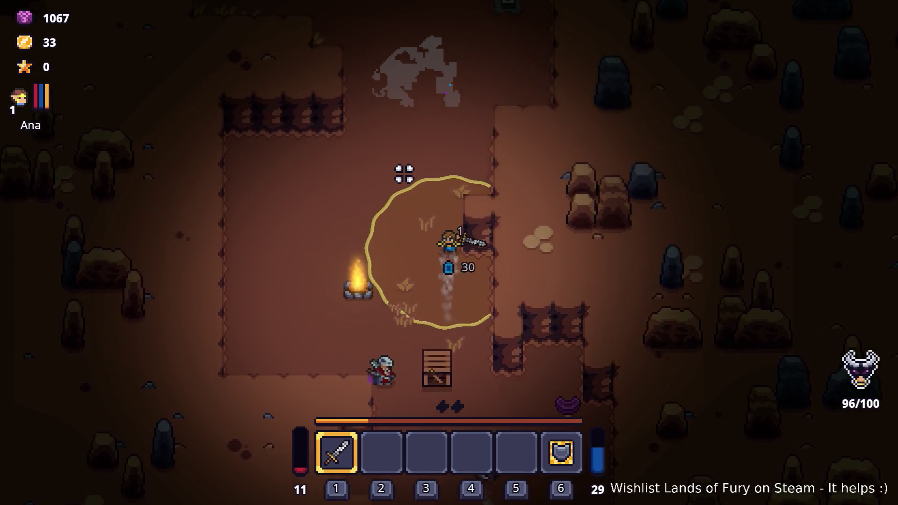
key(w)
key(d)
key(a)
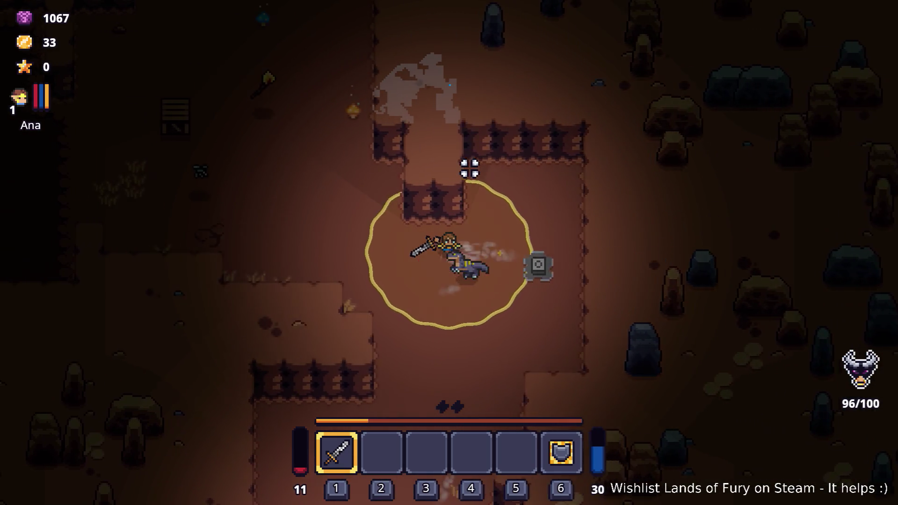
key(w)
key(a)
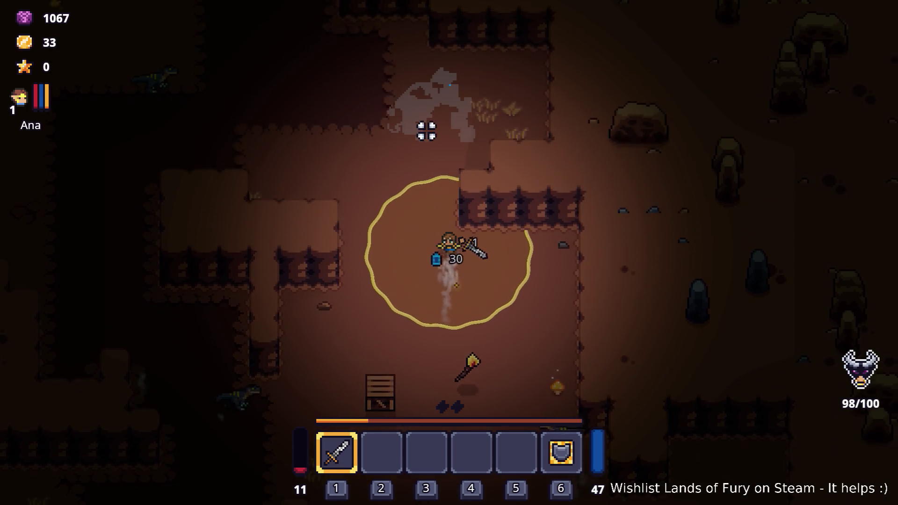
key(w)
key(a)
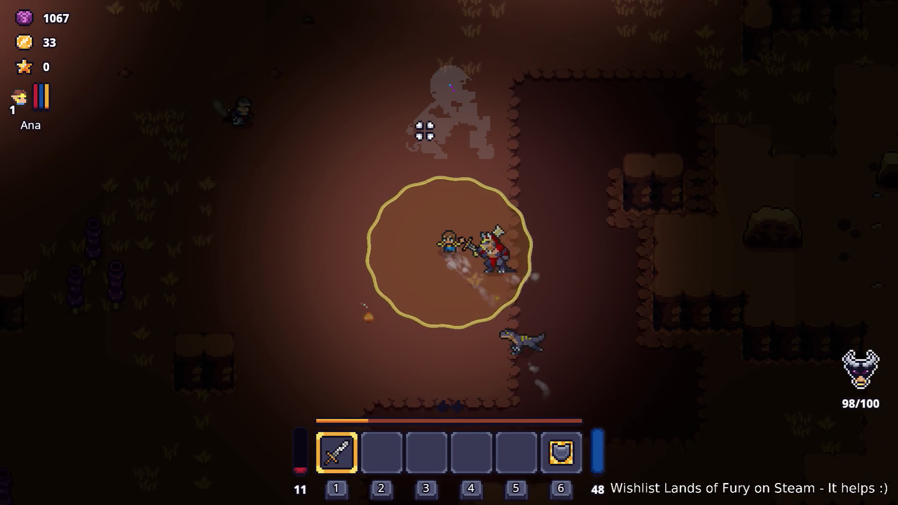
key(w)
key(d)
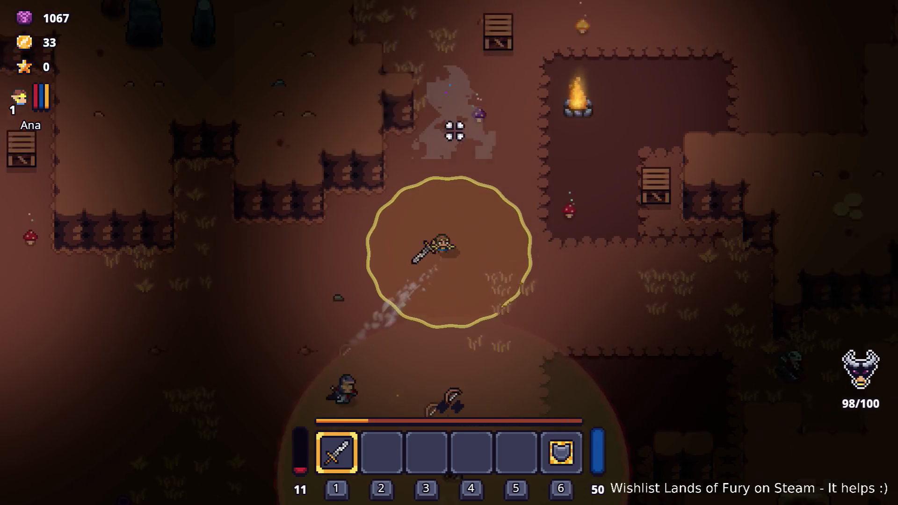
Swing the sword, then weave around the spike trap collecting gold coins.
click(573, 242)
key(w)
key(d)
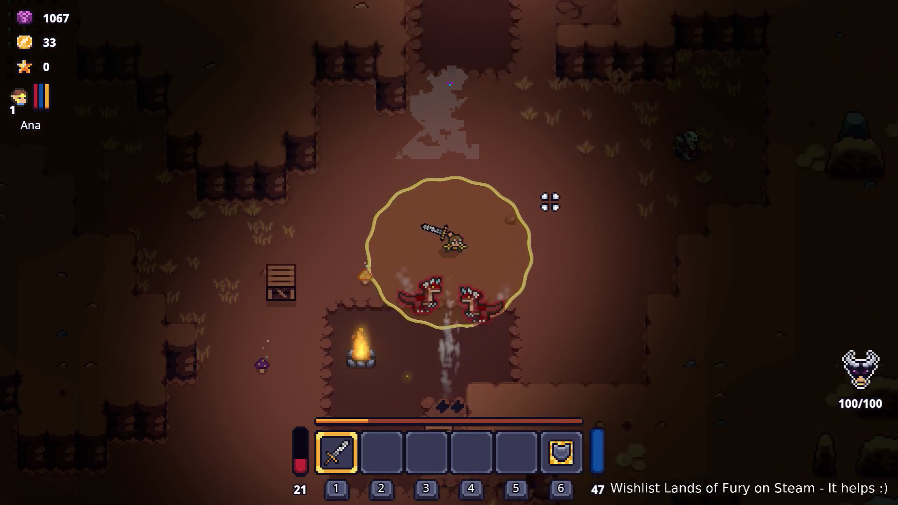
key(w)
key(a)
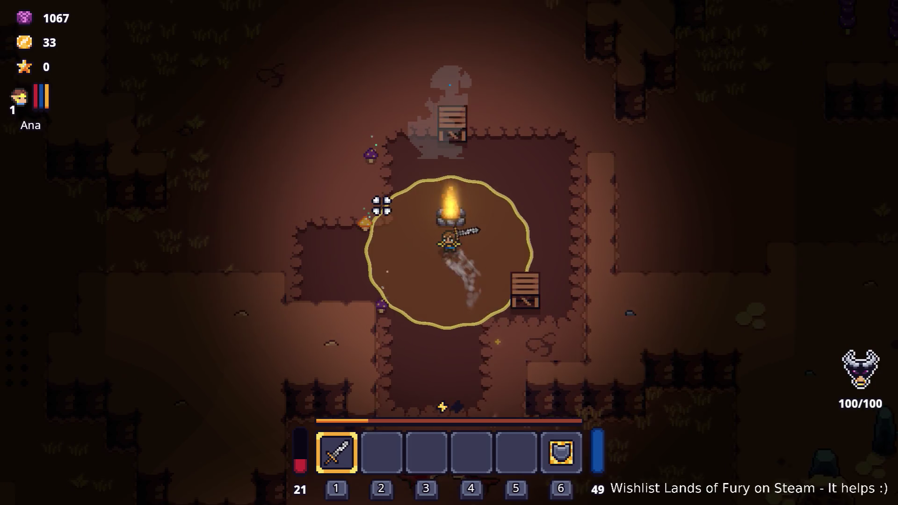
key(a)
key(s)
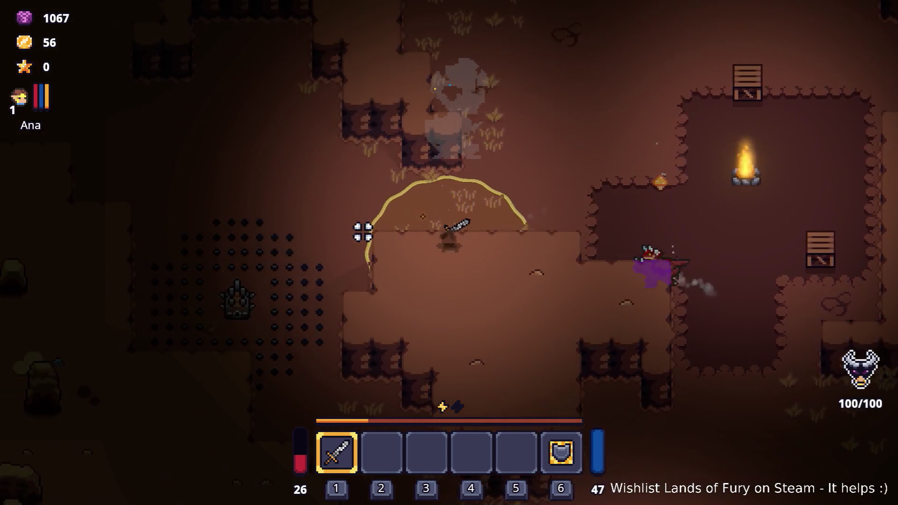
key(w)
key(a)
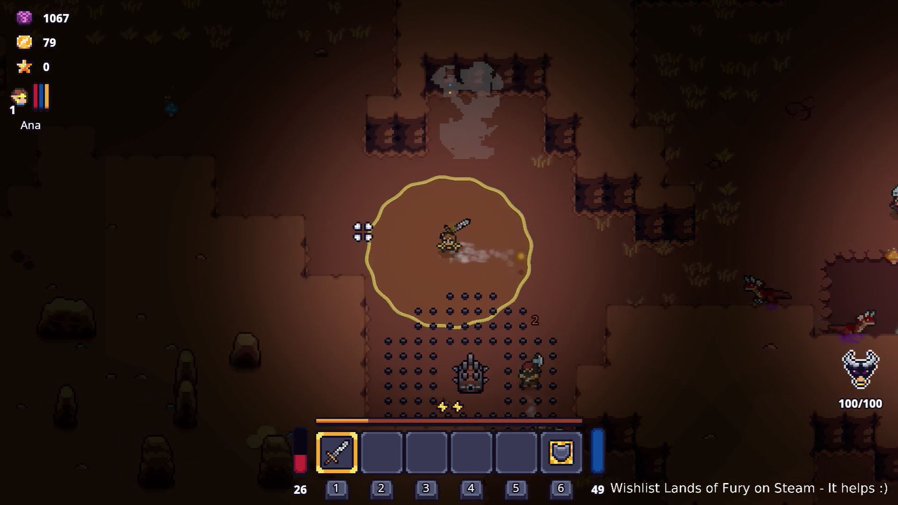
key(s)
key(a)
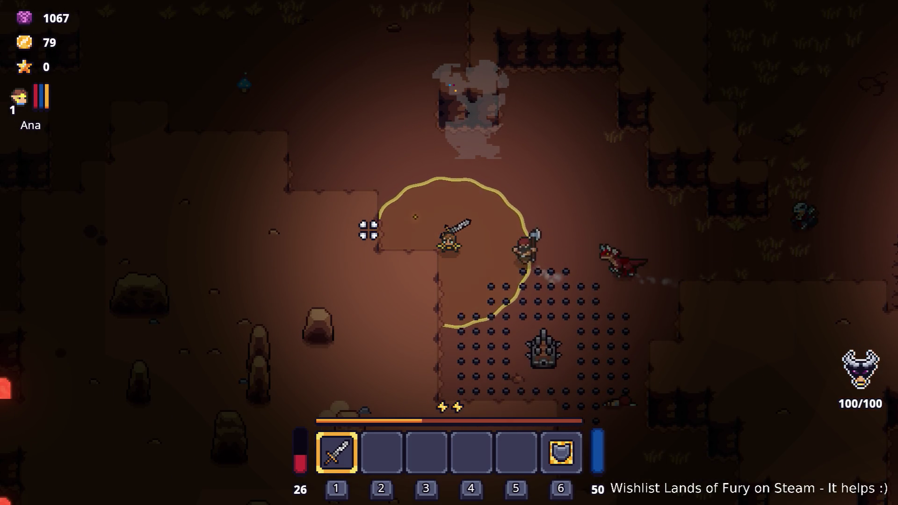
key(a)
key(w)
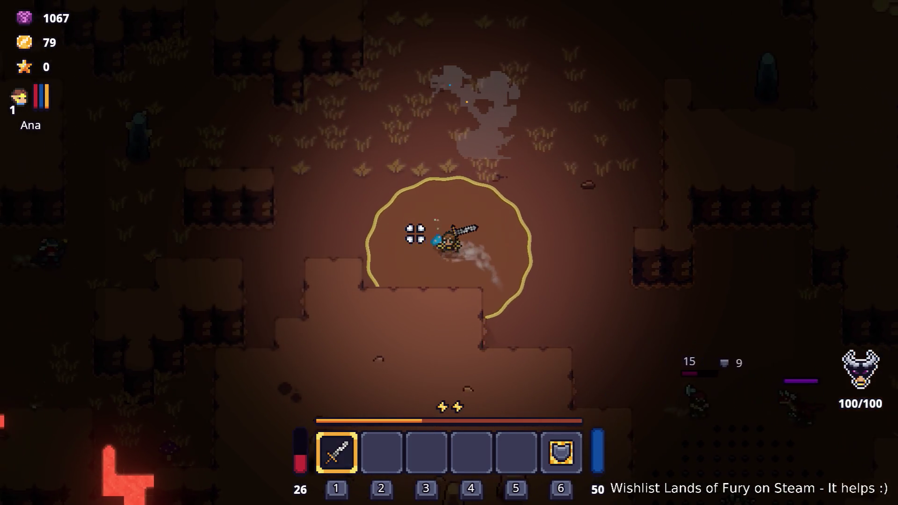
key(a)
key(w)
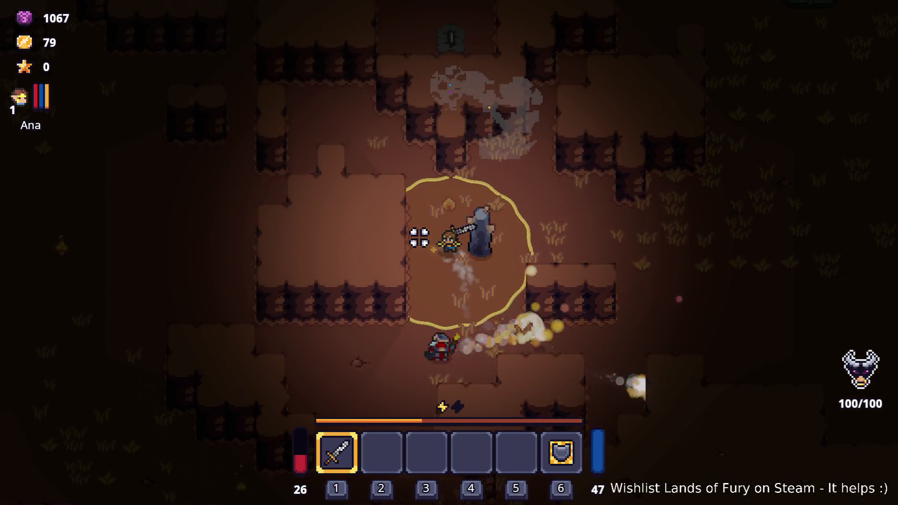
Dash through the narrow passage and past the campfire to escape the pursuing enemy.
key(w)
key(a)
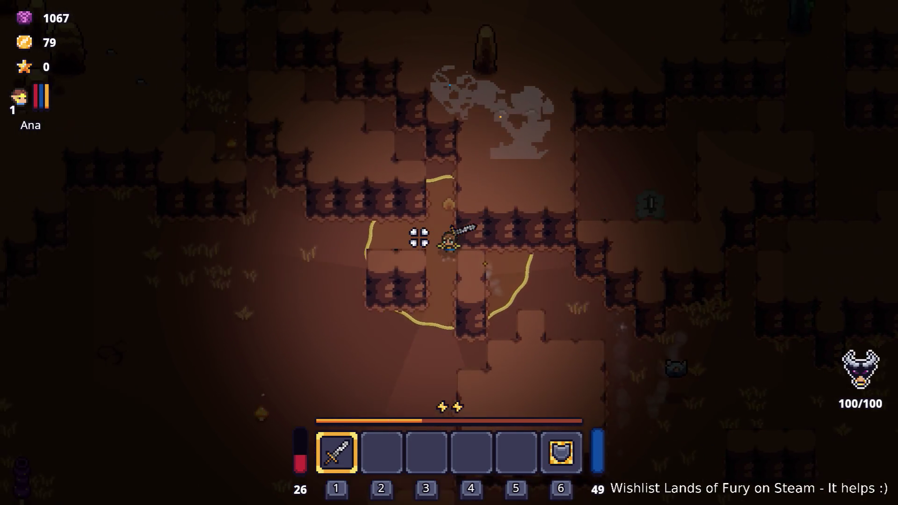
key(a)
key(w)
key(space)
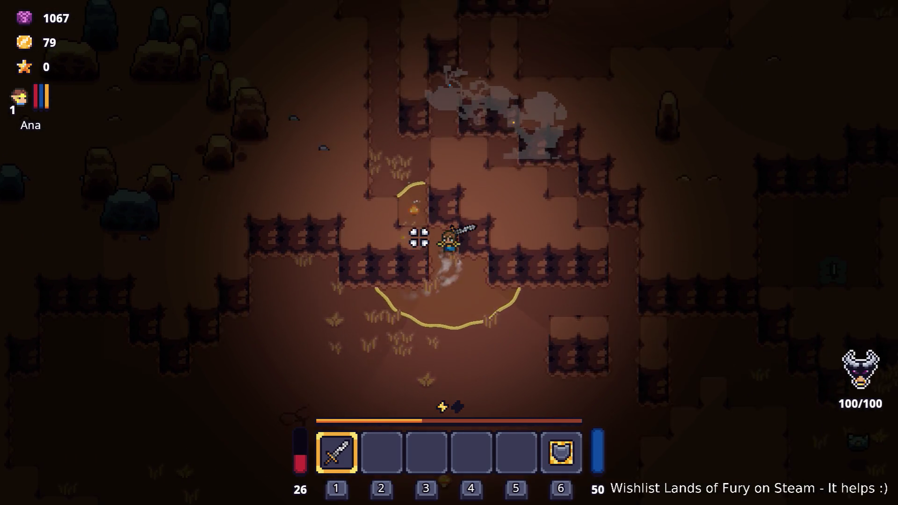
key(w)
key(d)
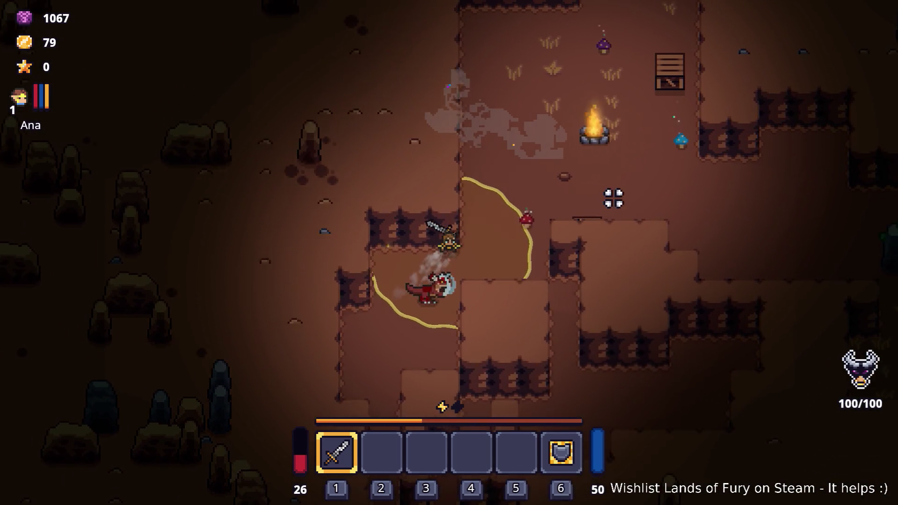
key(d)
key(w)
key(space)
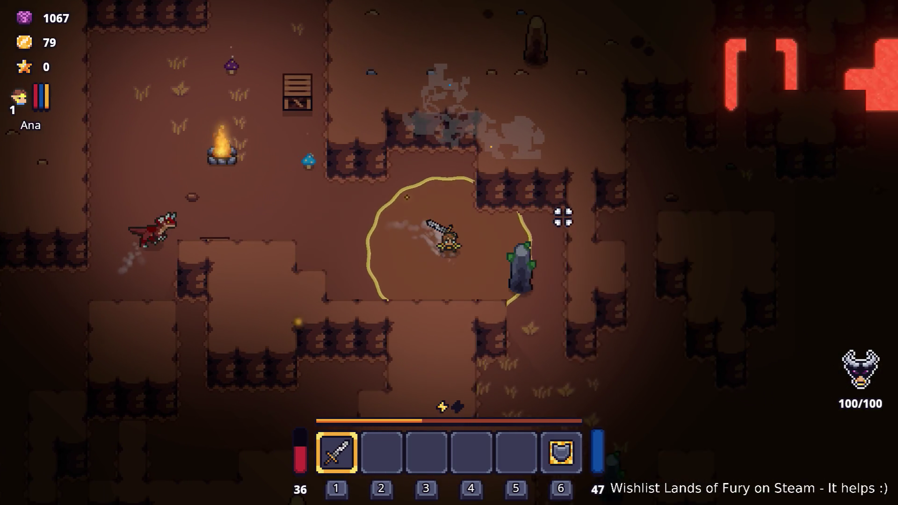
key(d)
key(s)
key(space)
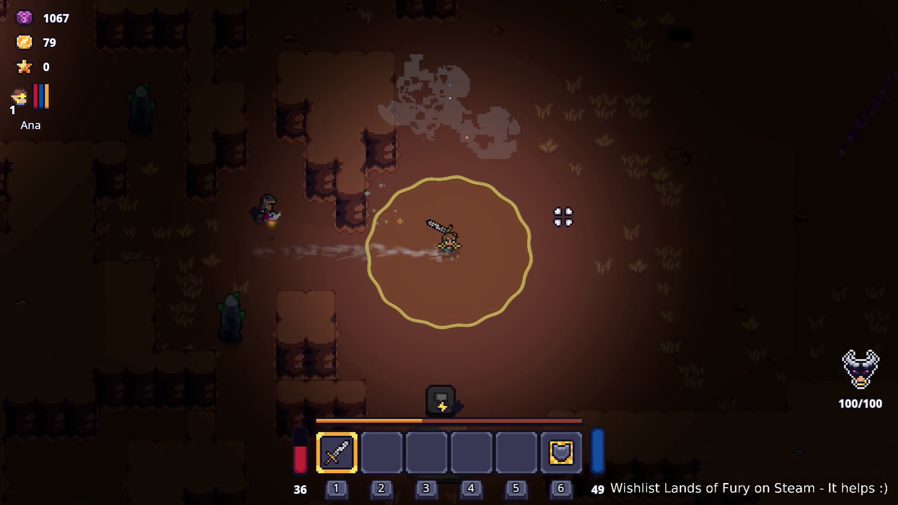
Head past the lava, purple trees and anvil, collecting coins on the way to the gravestones.
key(w)
key(d)
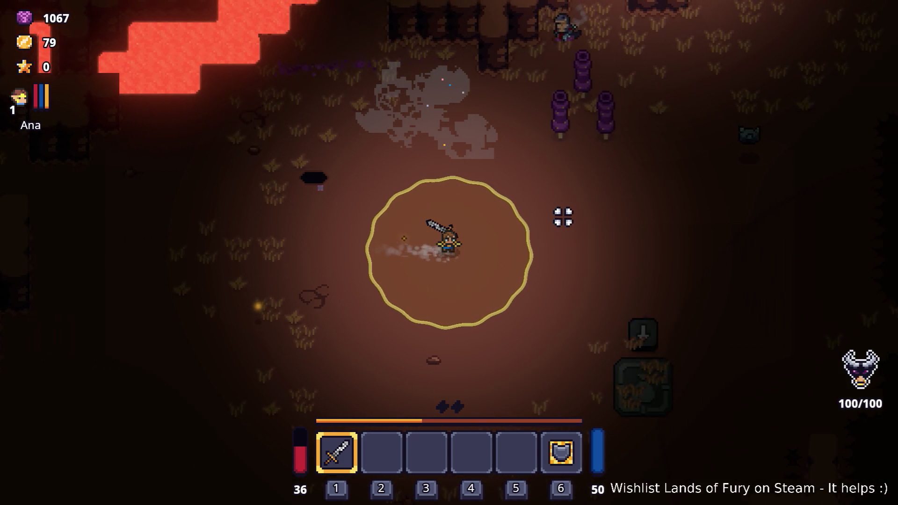
key(w)
key(d)
key(space)
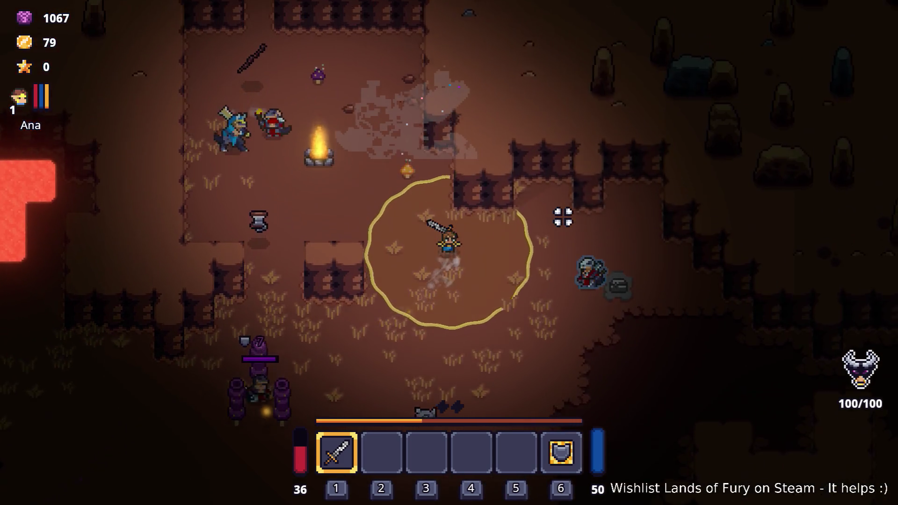
key(d)
key(w)
key(s)
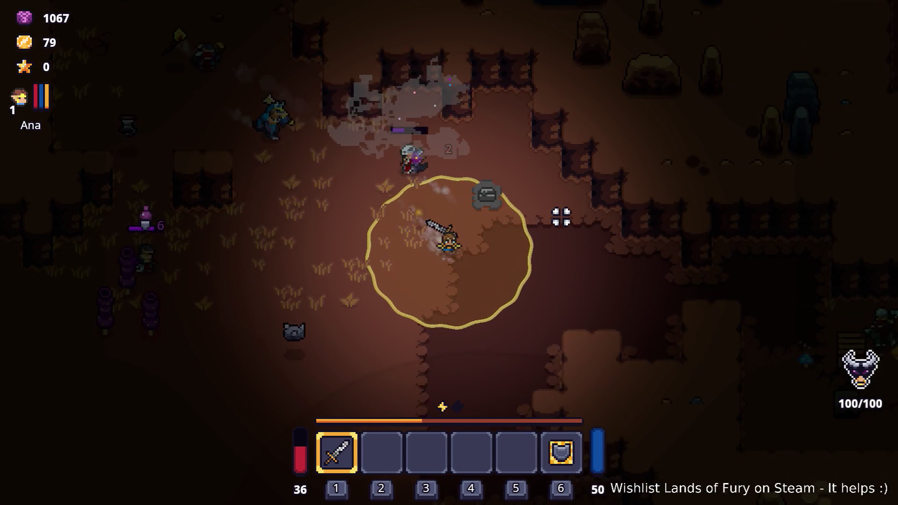
key(d)
key(s)
key(d)
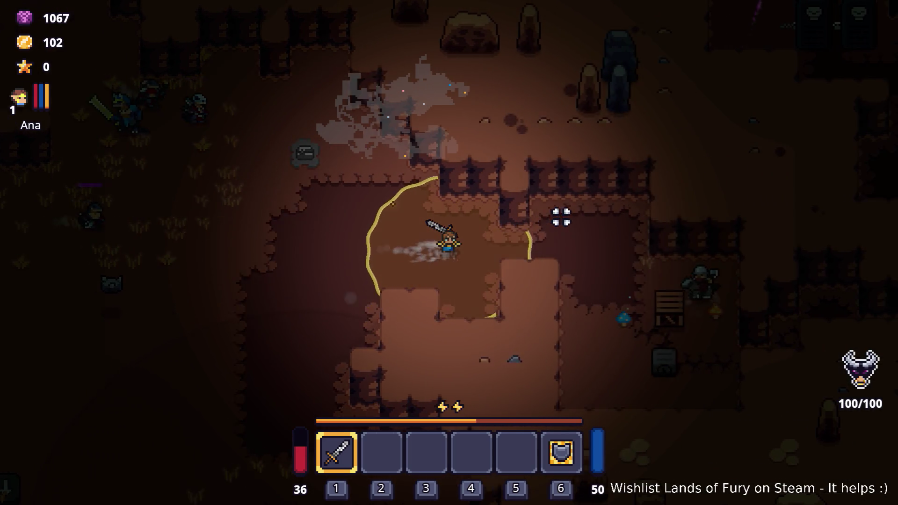
key(s)
key(s)
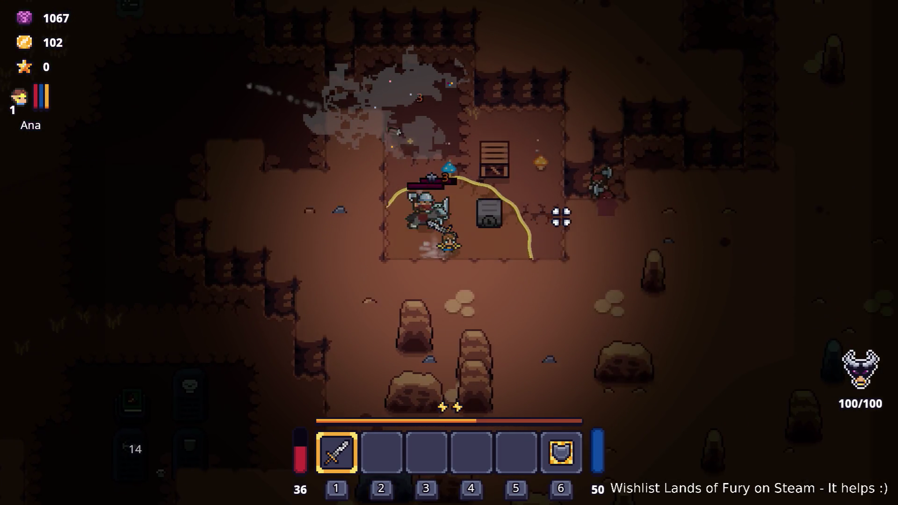
key(d)
key(w)
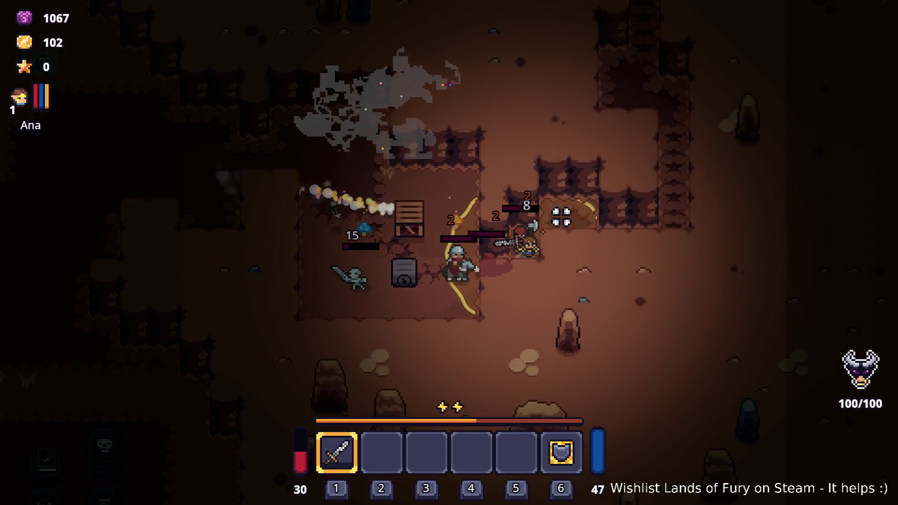
Walk up to the gravestones, then view and close the inventory grid.
key(d)
key(w)
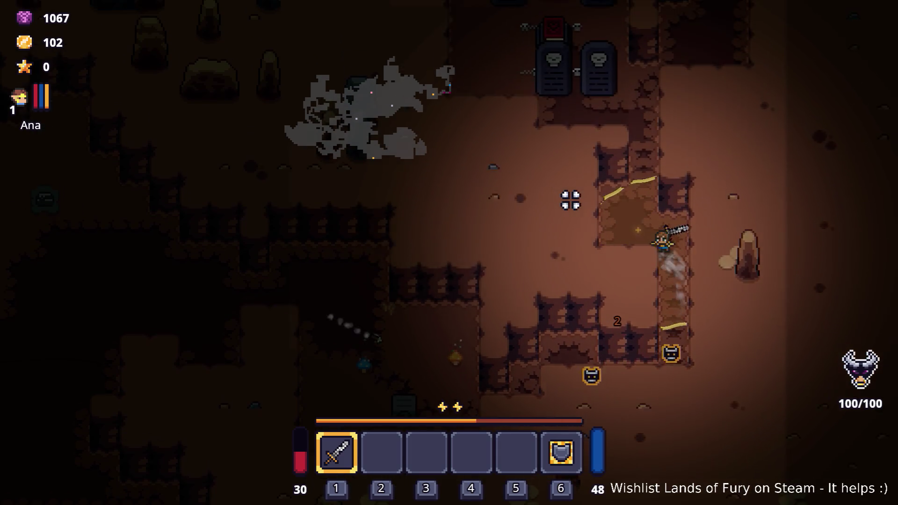
key(w)
key(a)
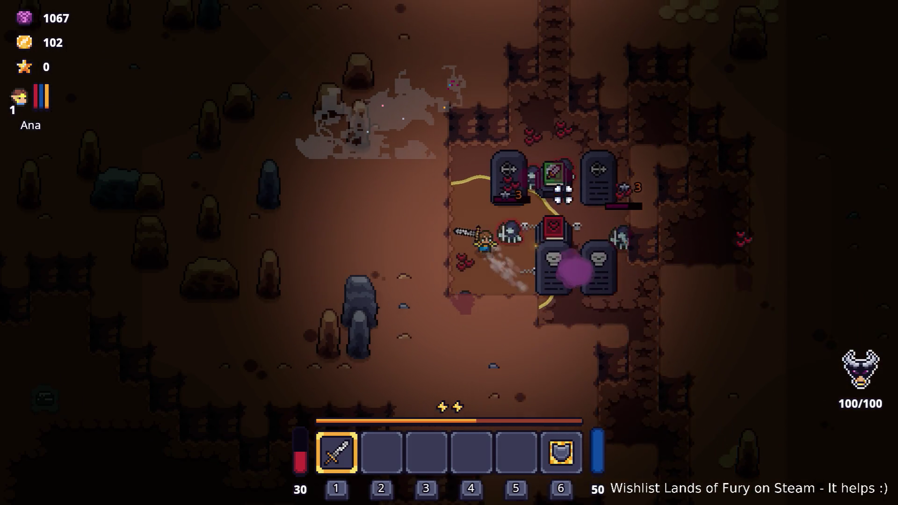
key(Tab)
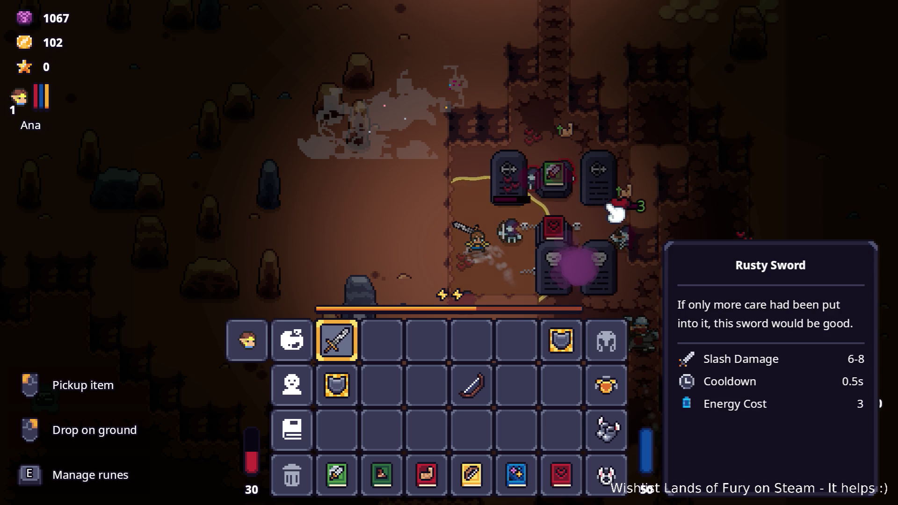
key(Tab)
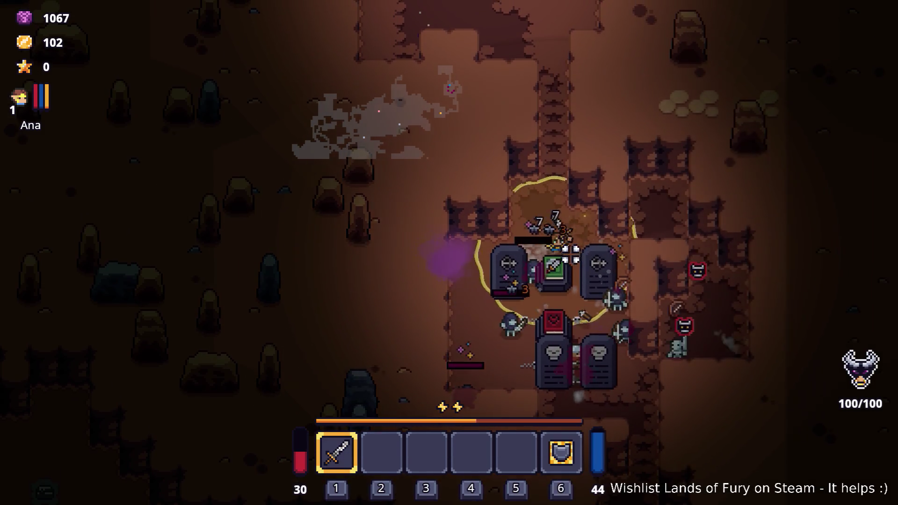
Attack the enemies around the tombstones with repeated sword swings.
click(569, 253)
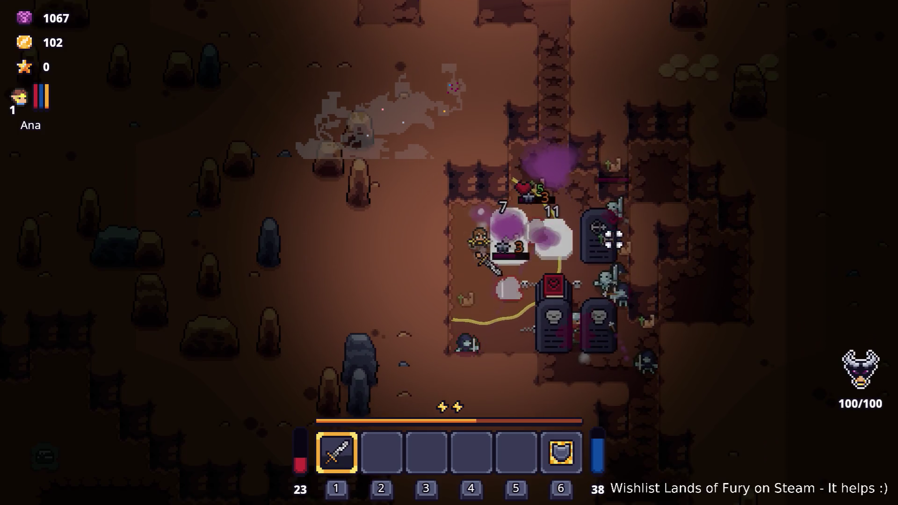
click(616, 231)
click(600, 242)
click(591, 239)
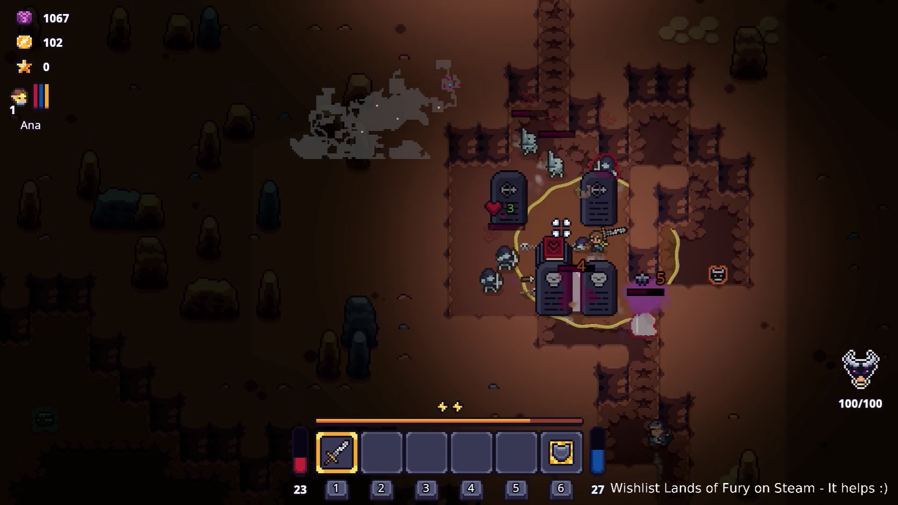
click(557, 231)
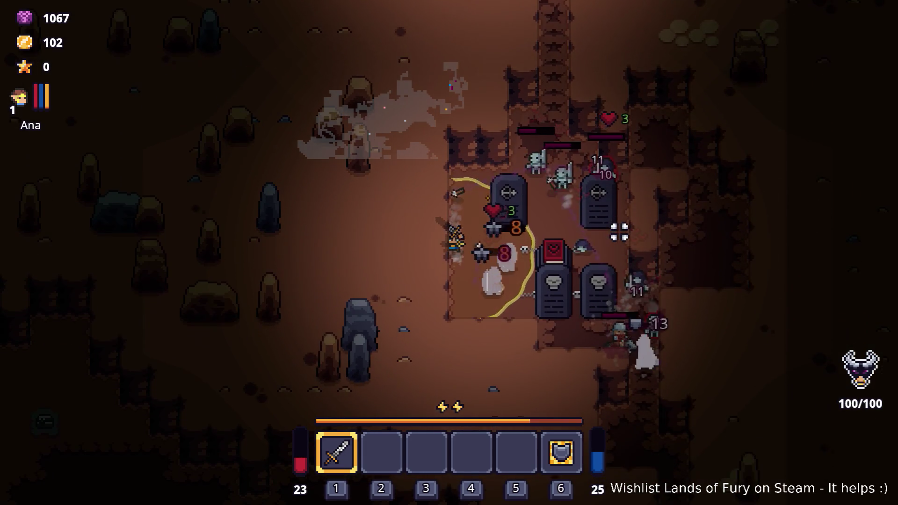
click(602, 237)
click(587, 196)
click(587, 196)
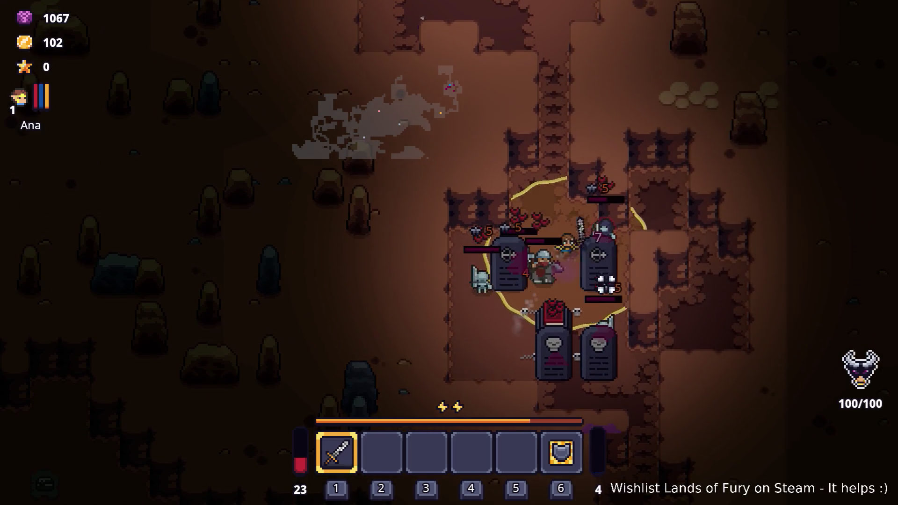
click(606, 284)
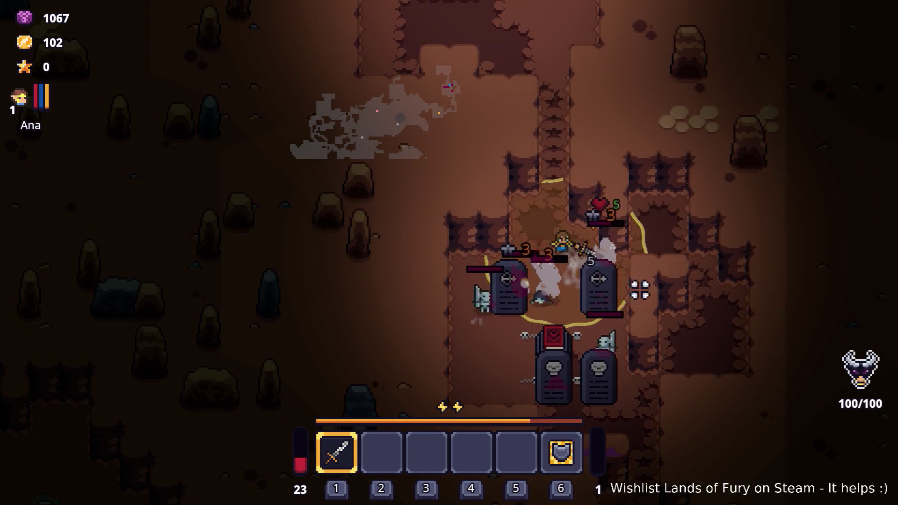
Reposition among the tombstones and unleash a purple-burst special attack.
key(s)
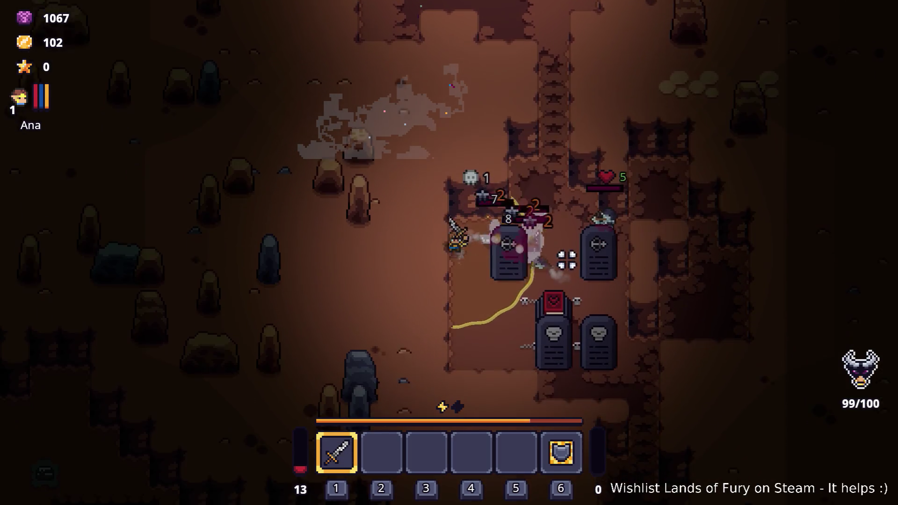
key(s)
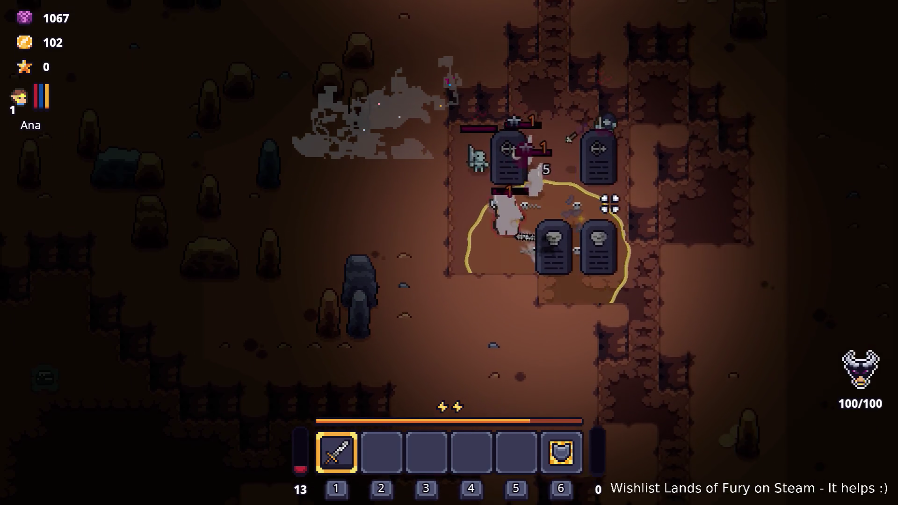
key(w)
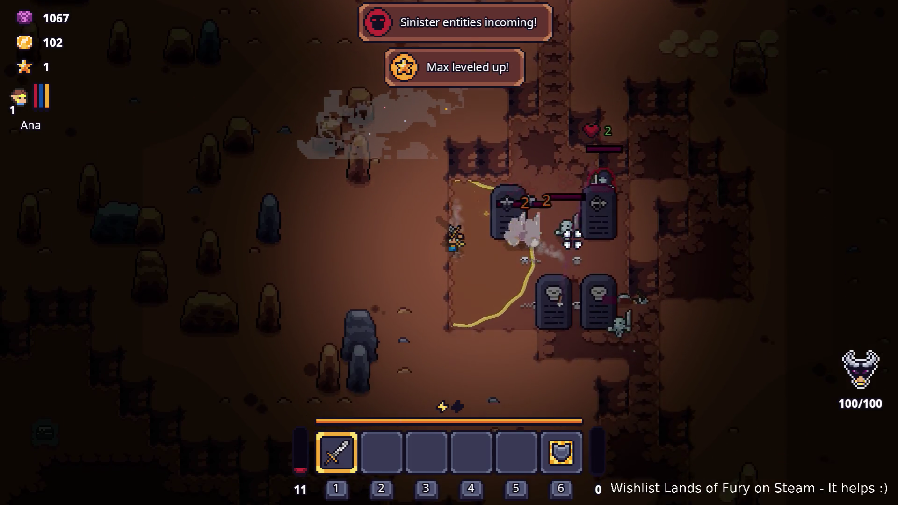
key(s)
key(a)
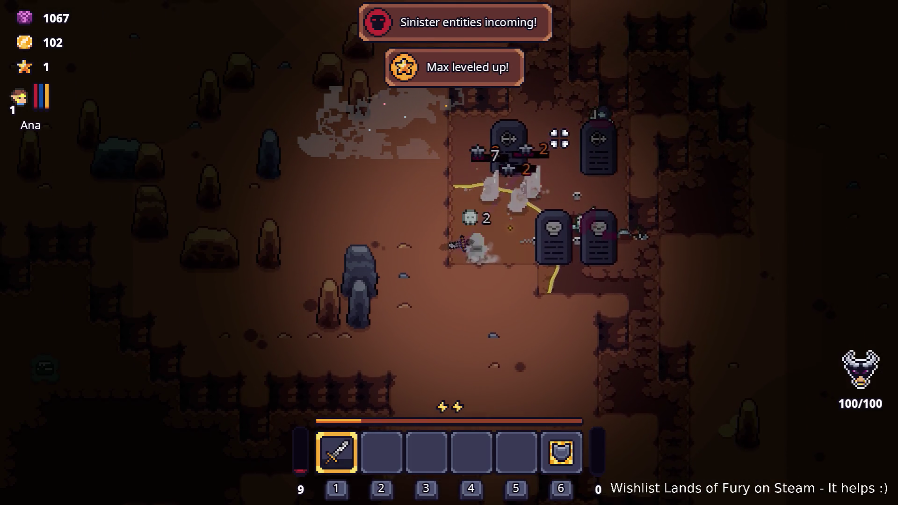
key(space)
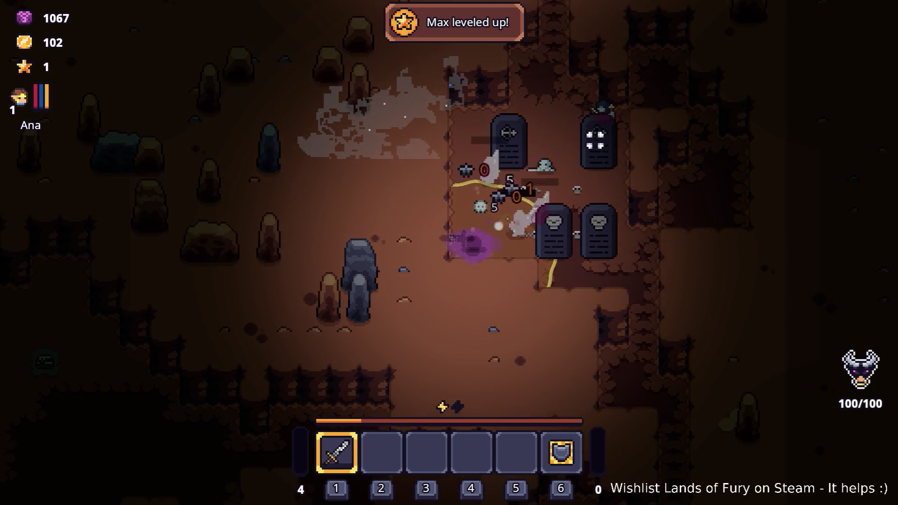
Run around the four tombstones, away from the graveyard, and swing at a nearby enemy.
key(d)
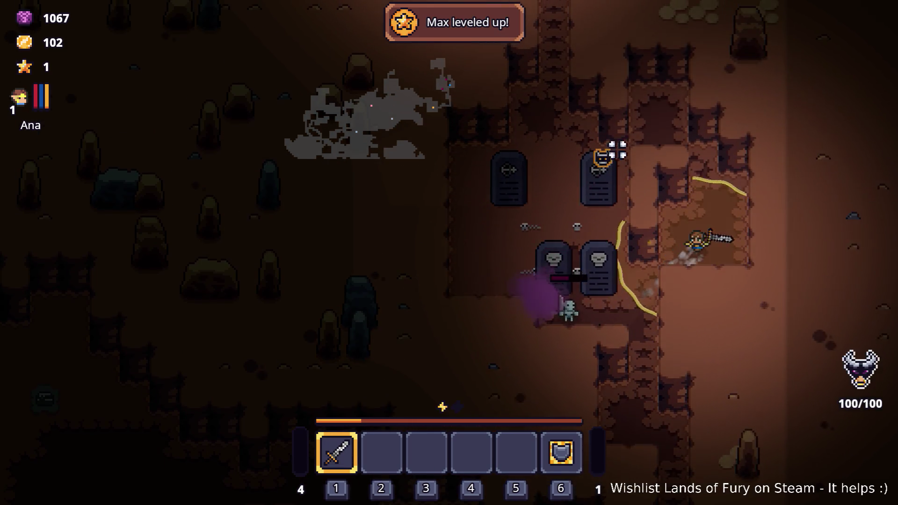
key(w)
key(a)
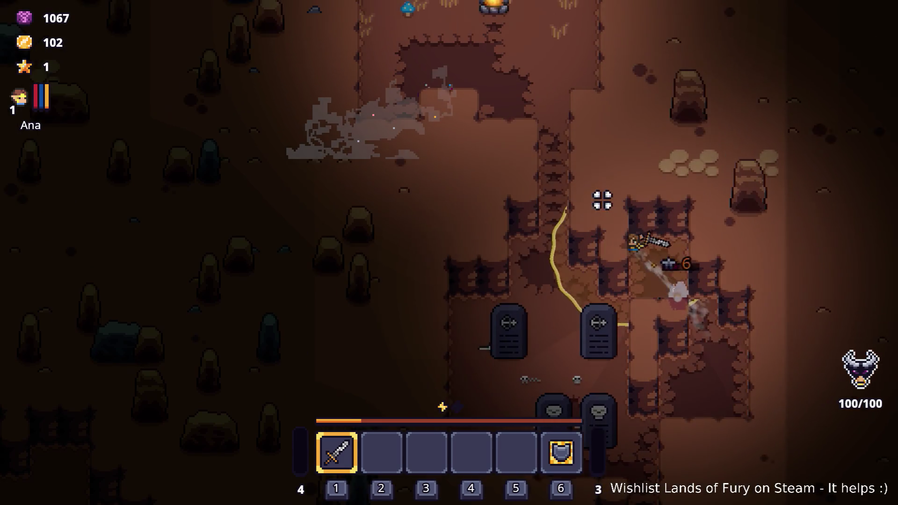
key(s)
key(a)
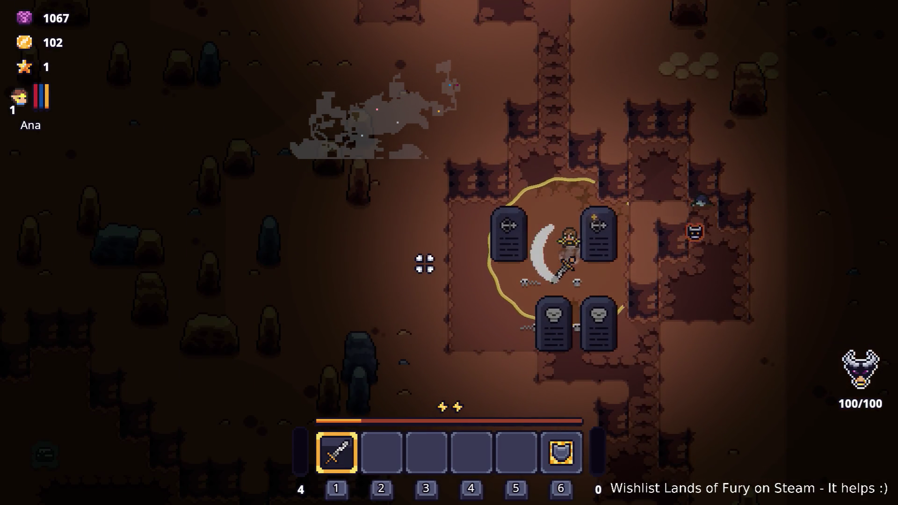
key(s)
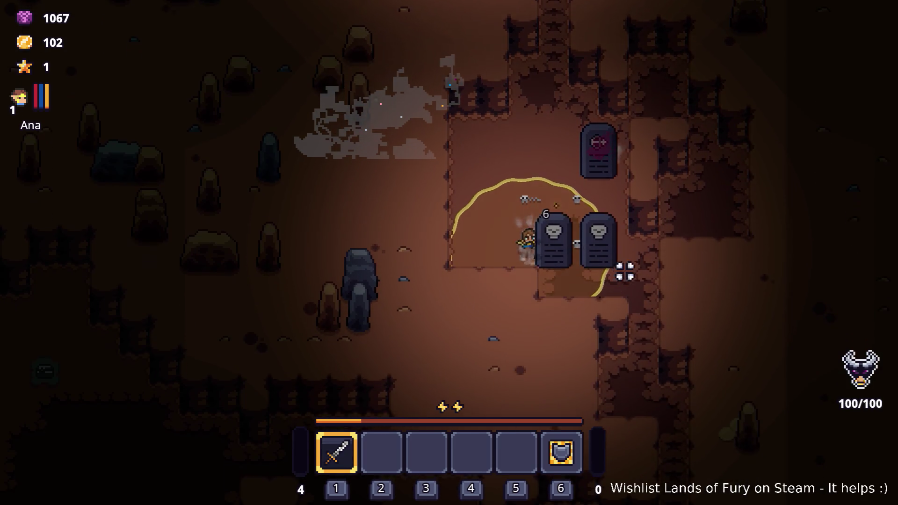
key(d)
key(s)
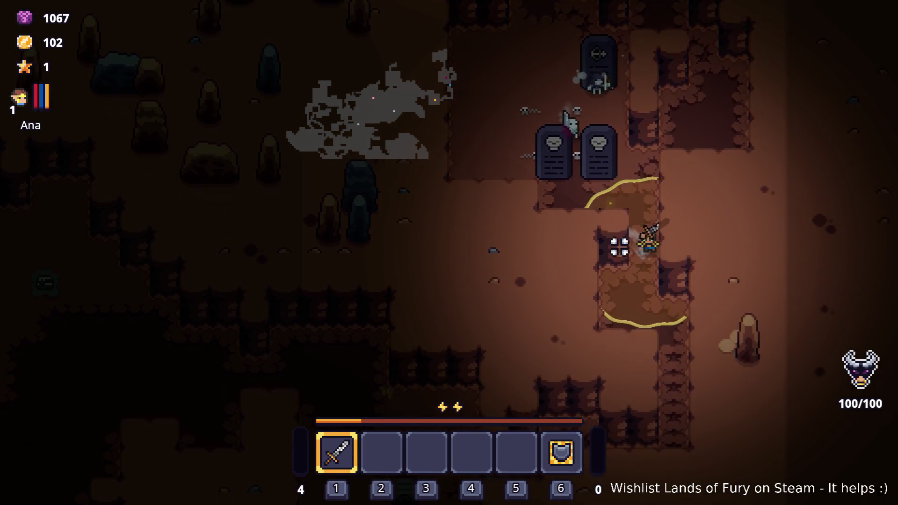
key(s)
key(a)
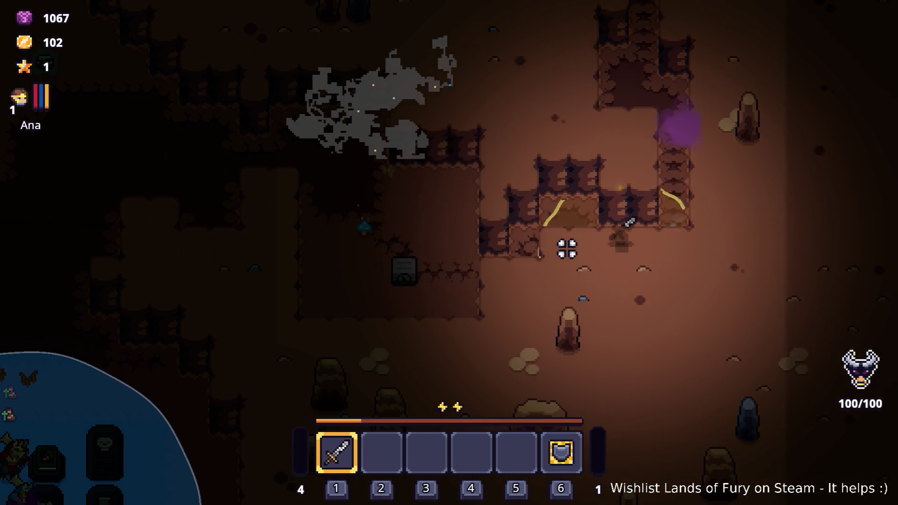
key(a)
click(437, 209)
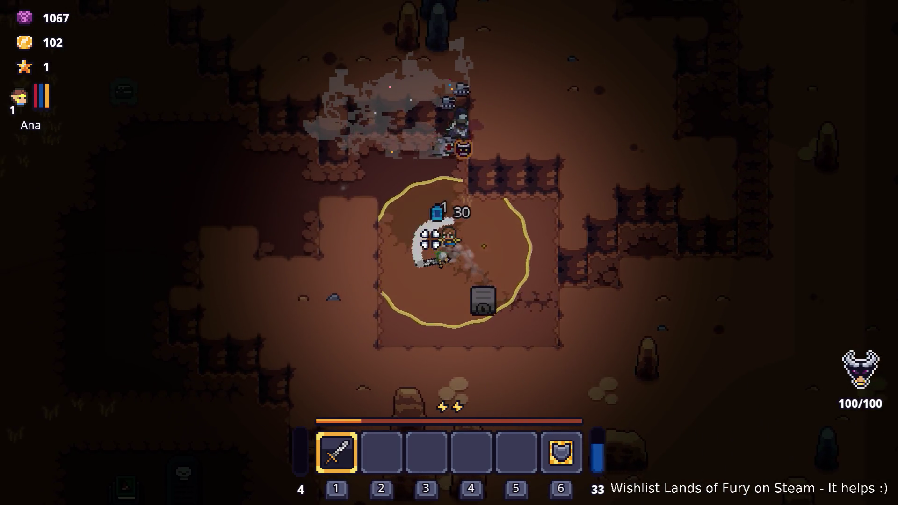
Slash the skeletons near the gravestone while picking up dropped gold.
key(s)
key(d)
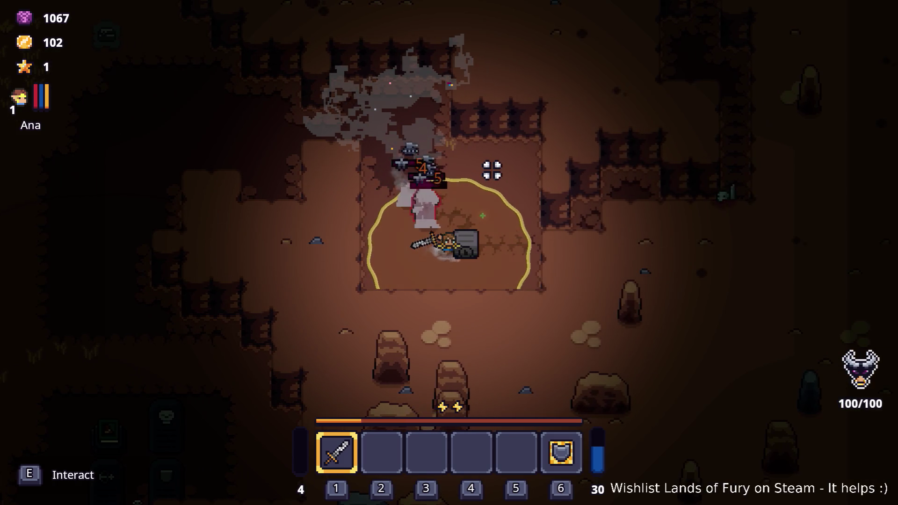
key(a)
click(460, 165)
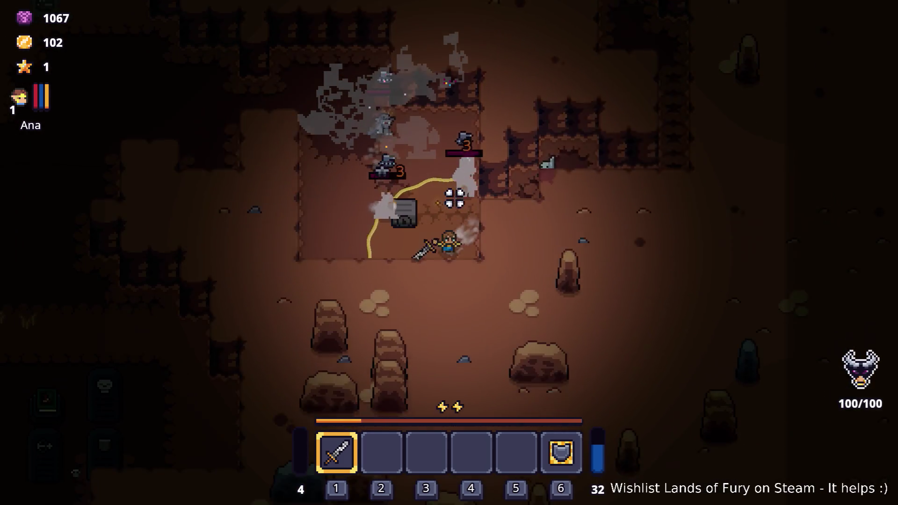
key(w)
key(a)
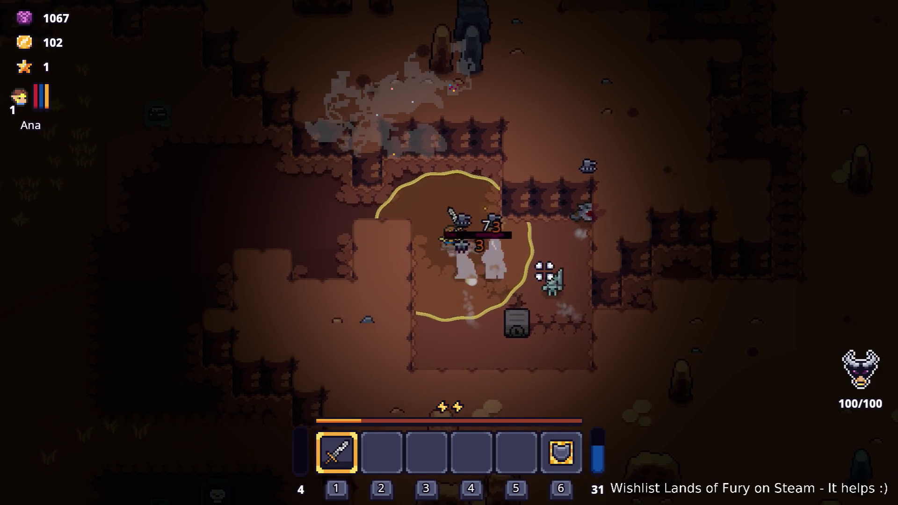
click(550, 294)
key(d)
key(s)
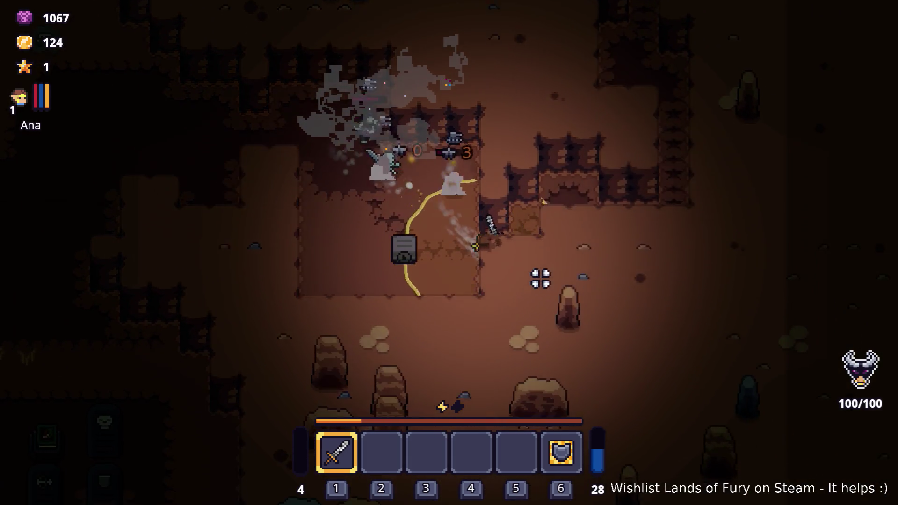
key(w)
click(532, 254)
key(d)
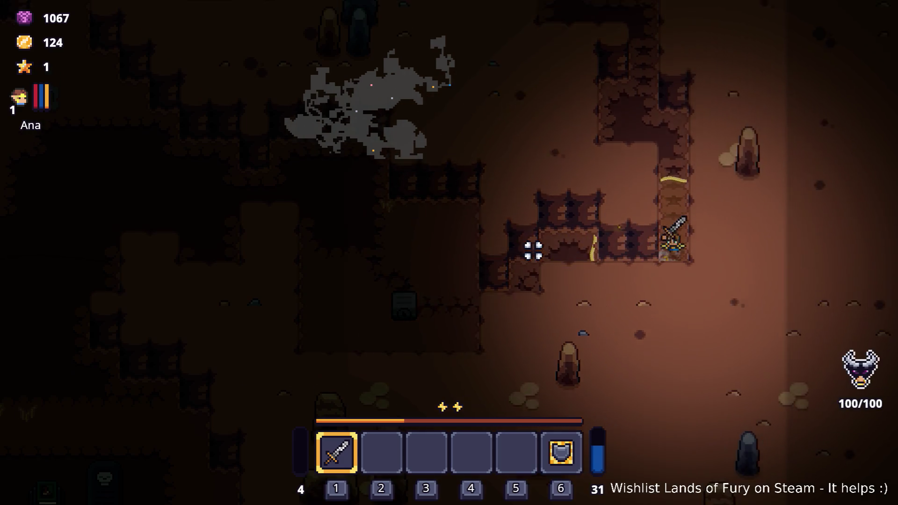
Dash up to the graveyard and strike the gravestones, including the top one.
key(w)
key(space)
click(645, 237)
key(s)
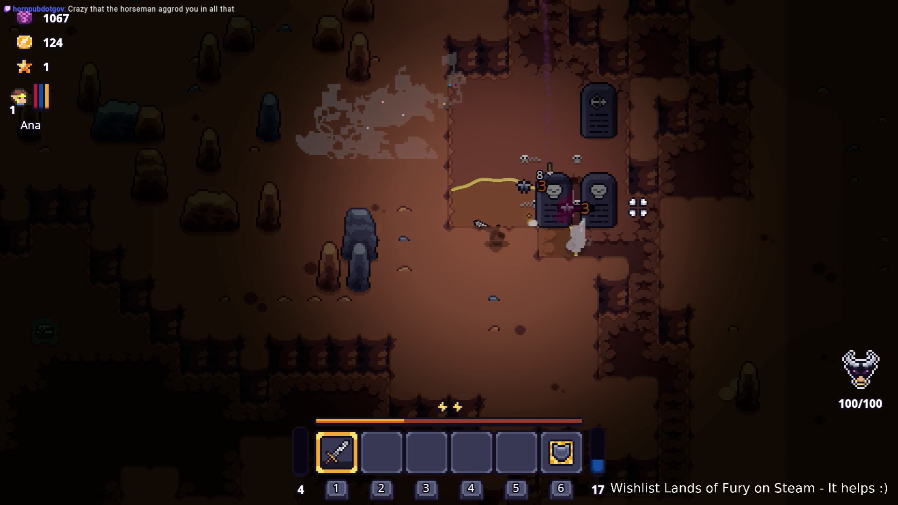
click(637, 207)
key(w)
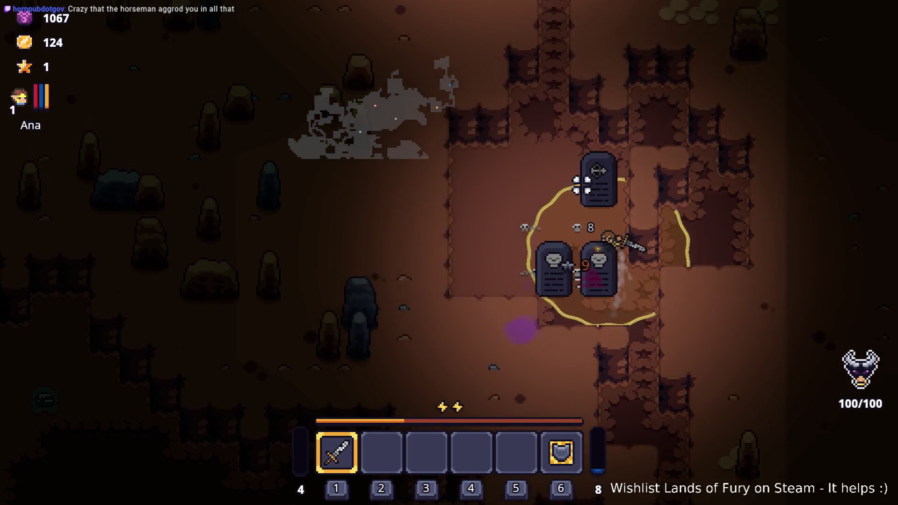
click(638, 225)
key(w)
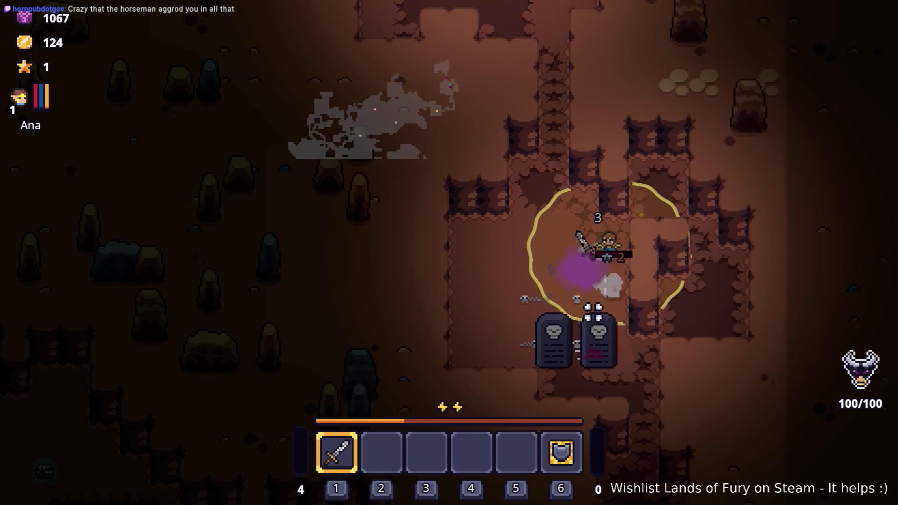
key(s)
key(a)
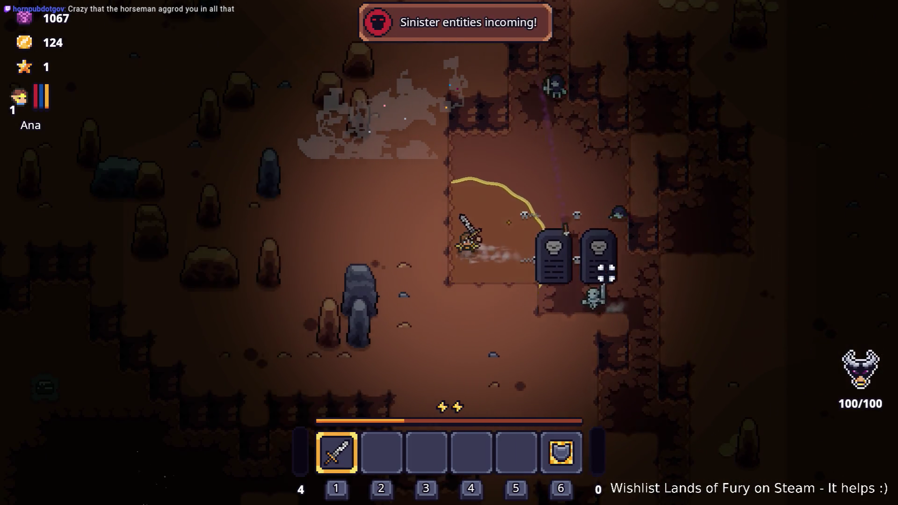
click(606, 272)
Move the hero up to kill the skeleton, then walk back down and right.
key(w)
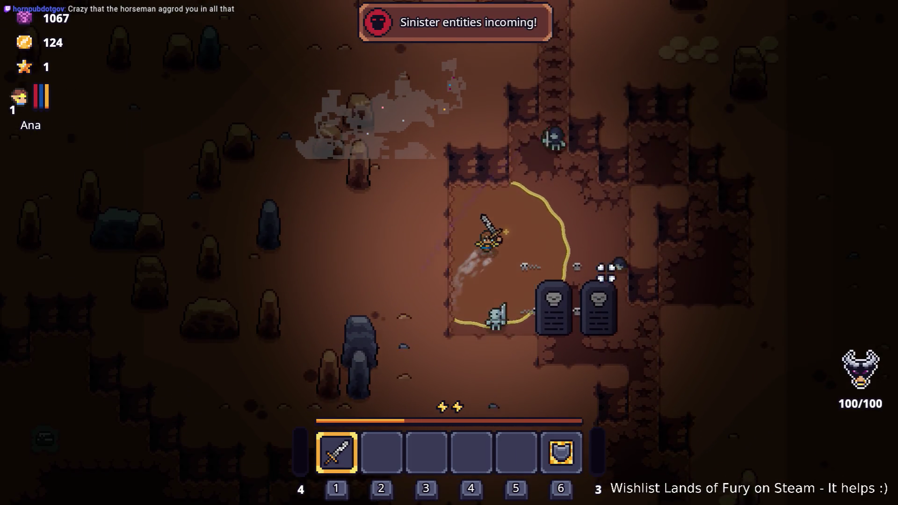
key(w)
key(d)
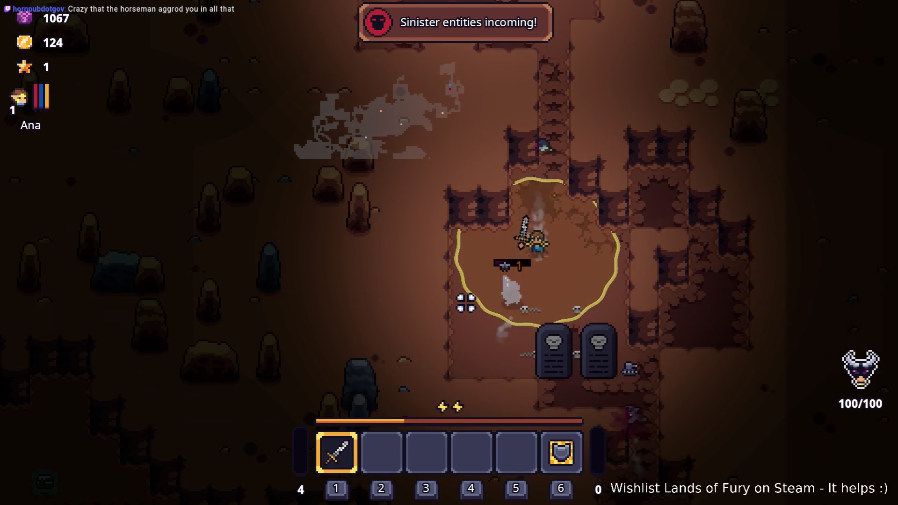
key(s)
key(a)
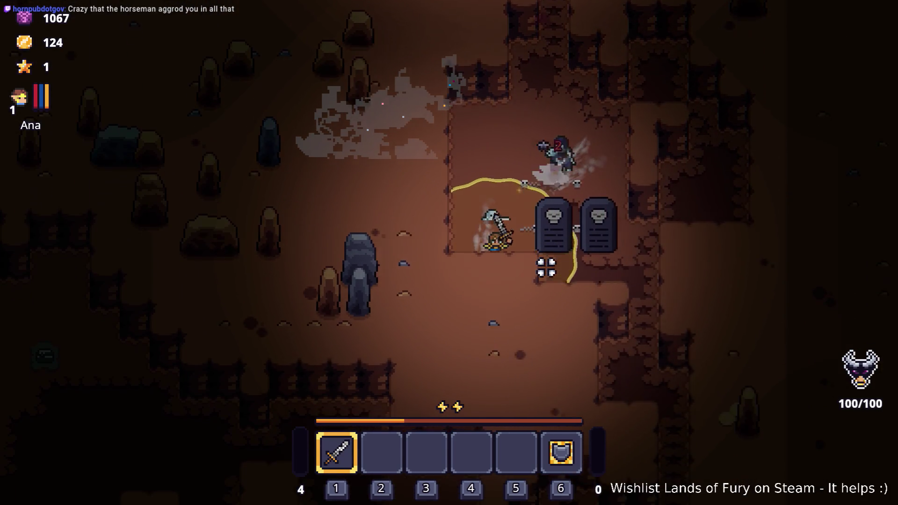
key(s)
key(d)
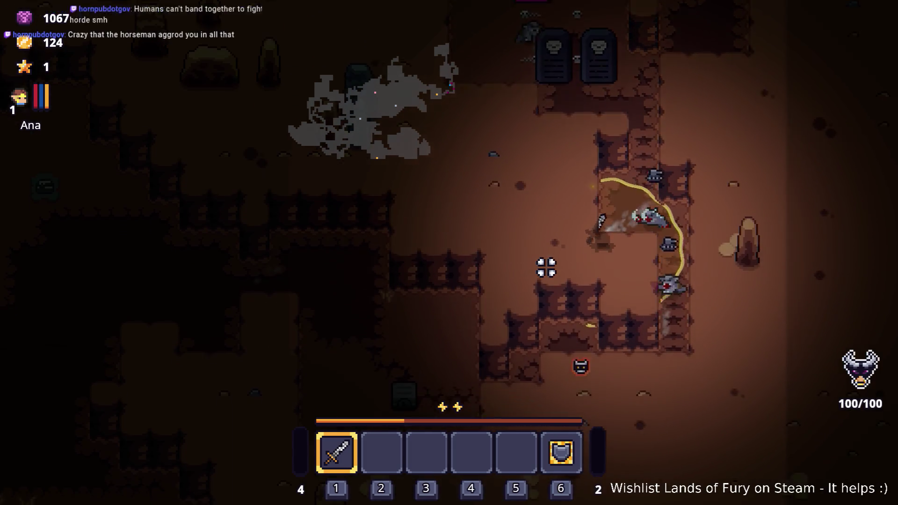
Walk the hero back to the tombstones and fight there, drifting further down-right.
key(w)
key(a)
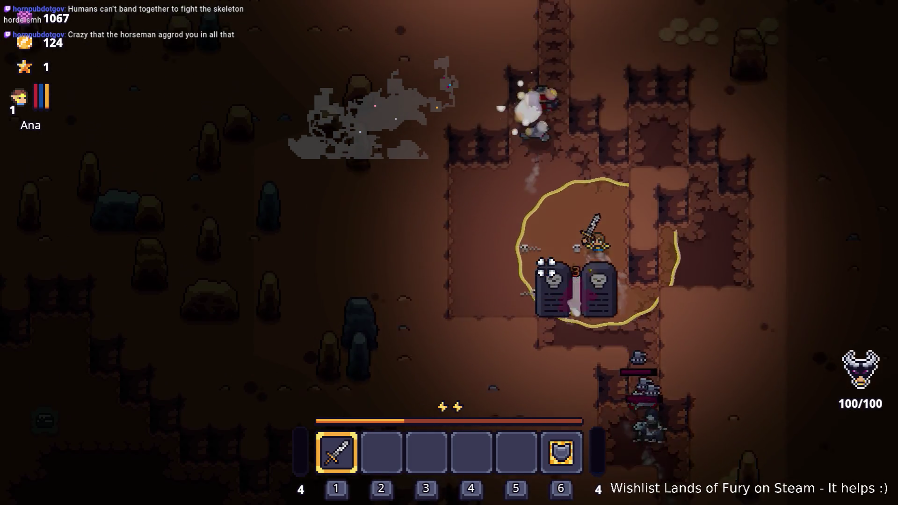
key(s)
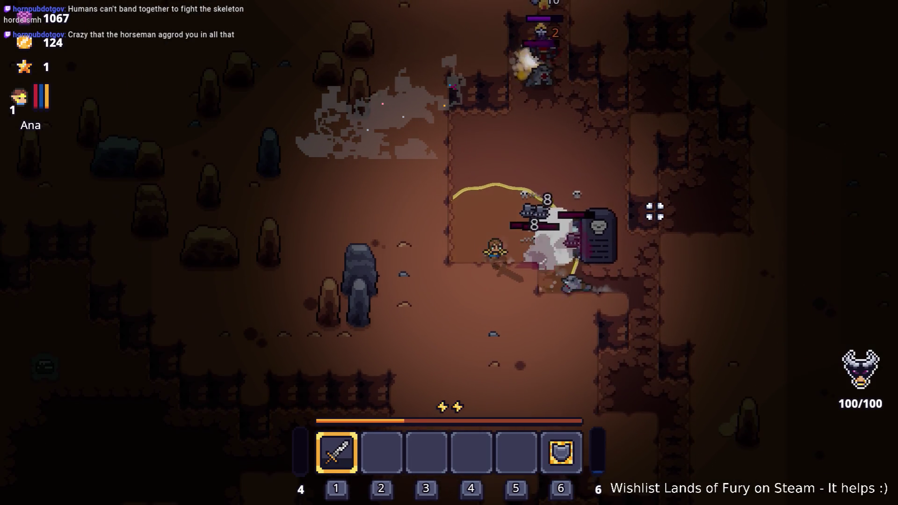
key(d)
key(s)
key(d)
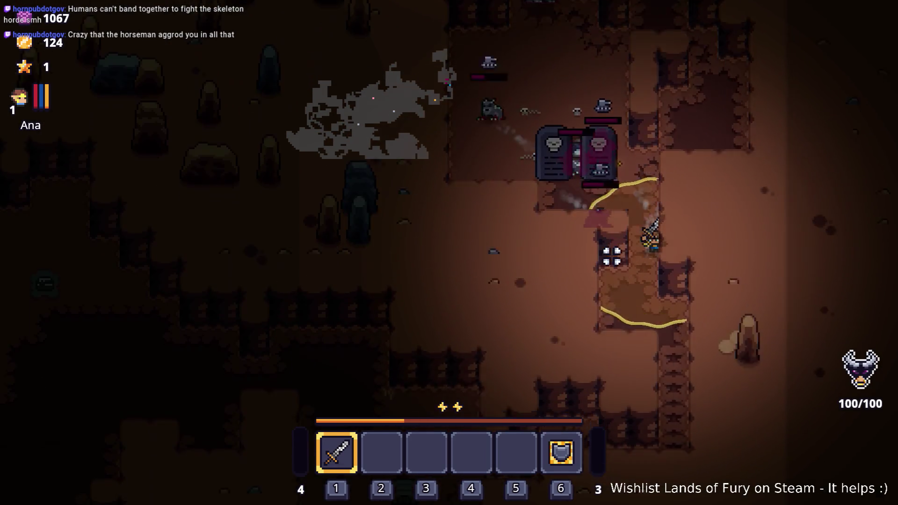
Walk the hero to the locked chest, try to open it, then move away up-left.
key(a)
key(s)
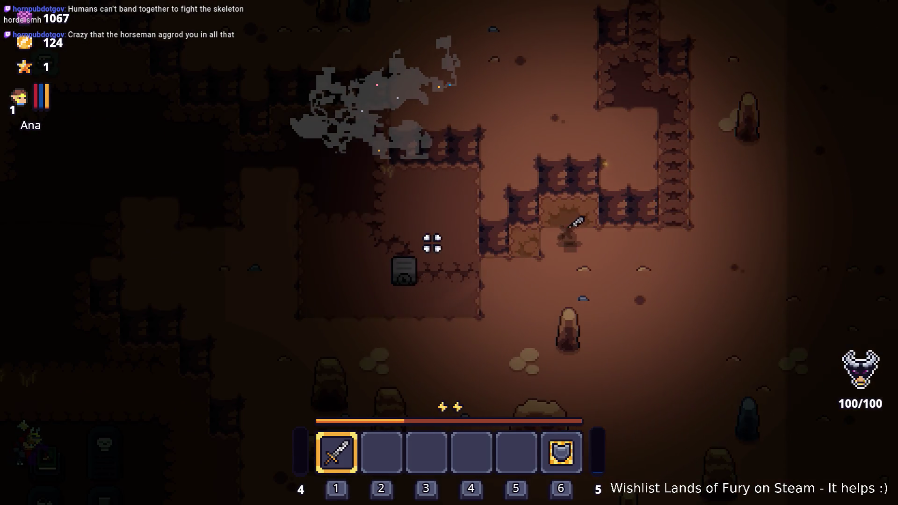
key(e)
key(w)
key(a)
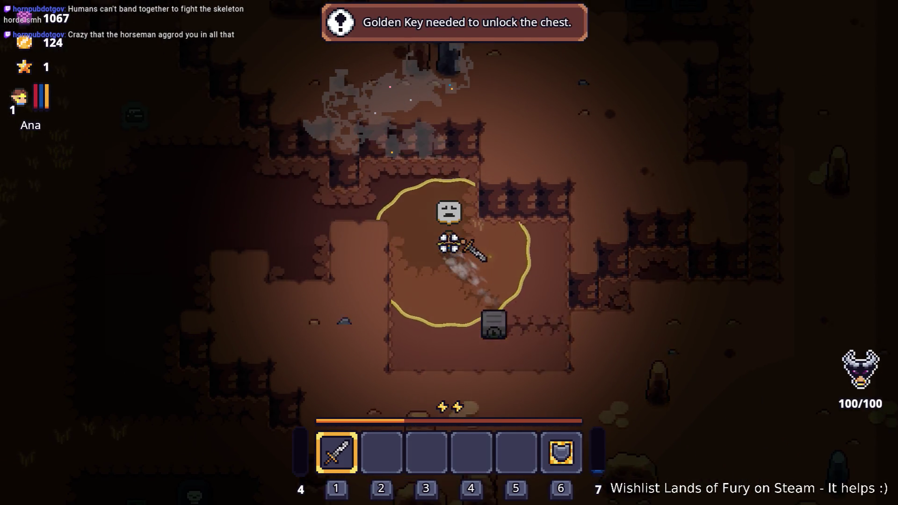
key(2)
Head left into the grassland and dash out of the blue zone, away from enemies.
key(a)
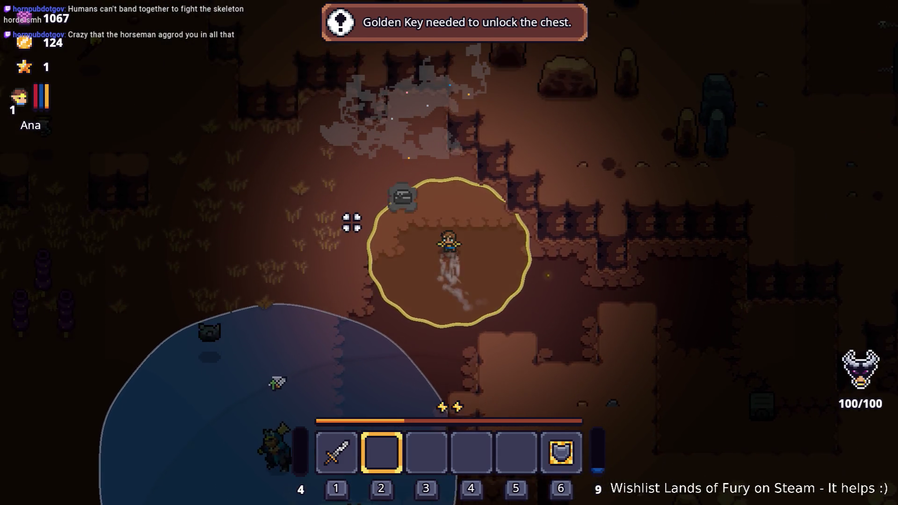
key(a)
key(s)
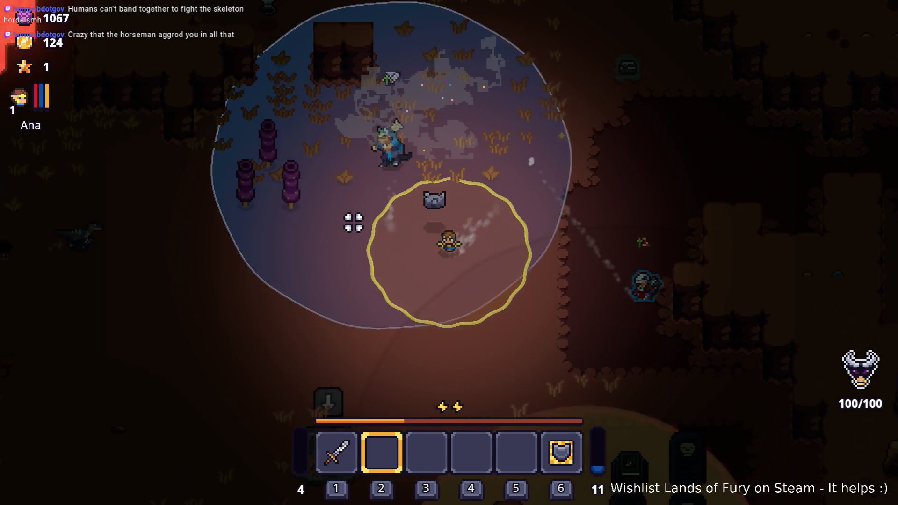
key(a)
key(s)
key(space)
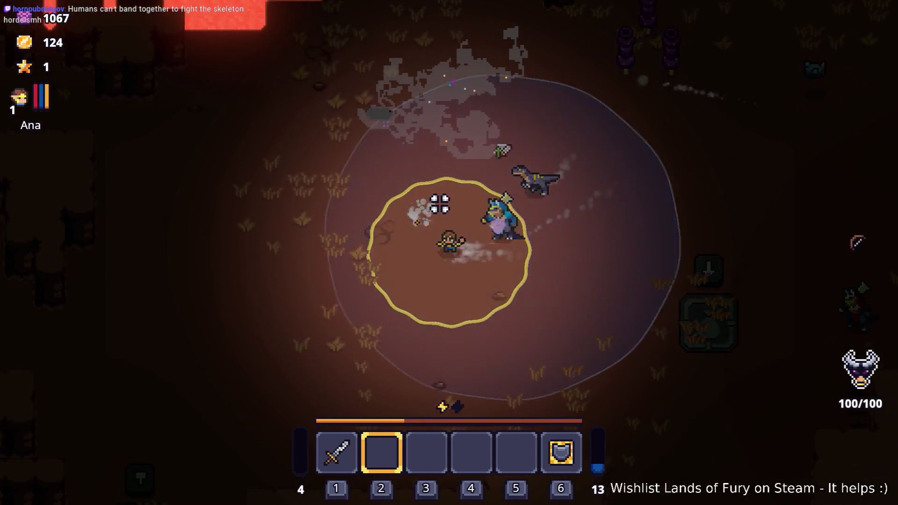
key(d)
key(s)
key(space)
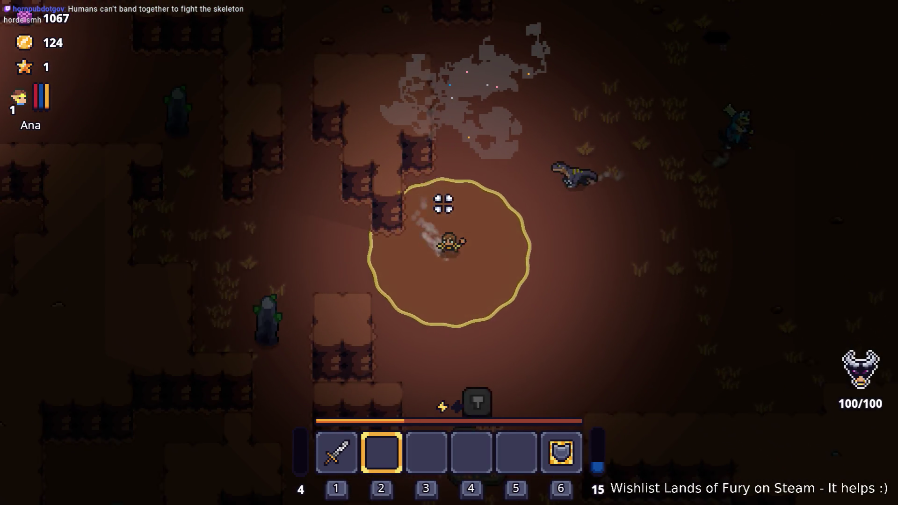
Walk the hero right onto the stone slab and around the tombstones.
key(d)
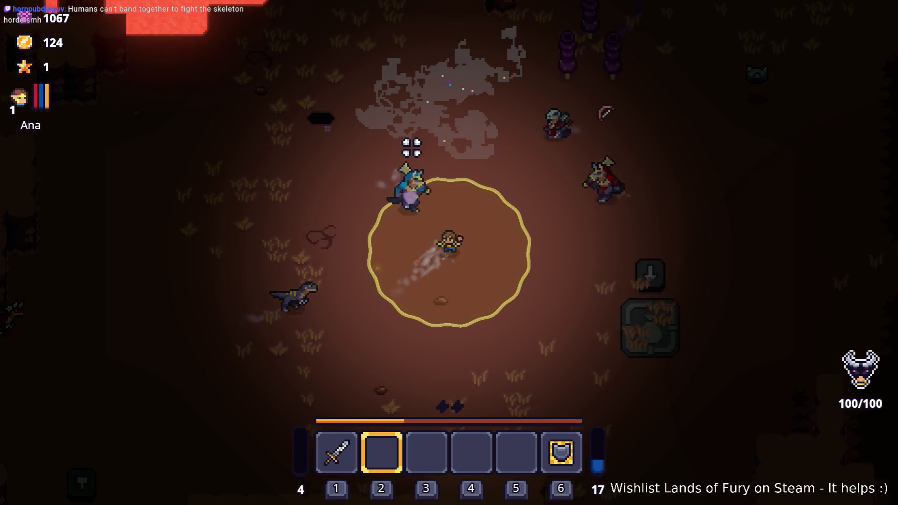
key(d)
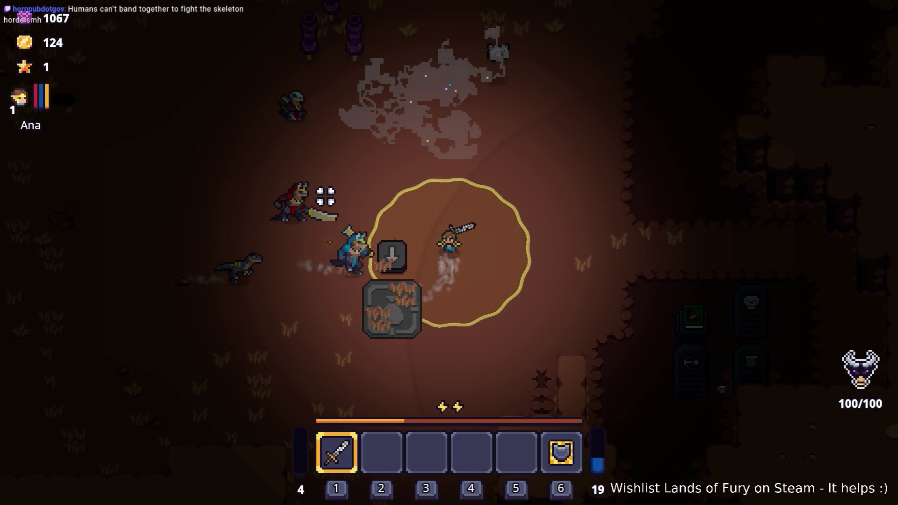
key(s)
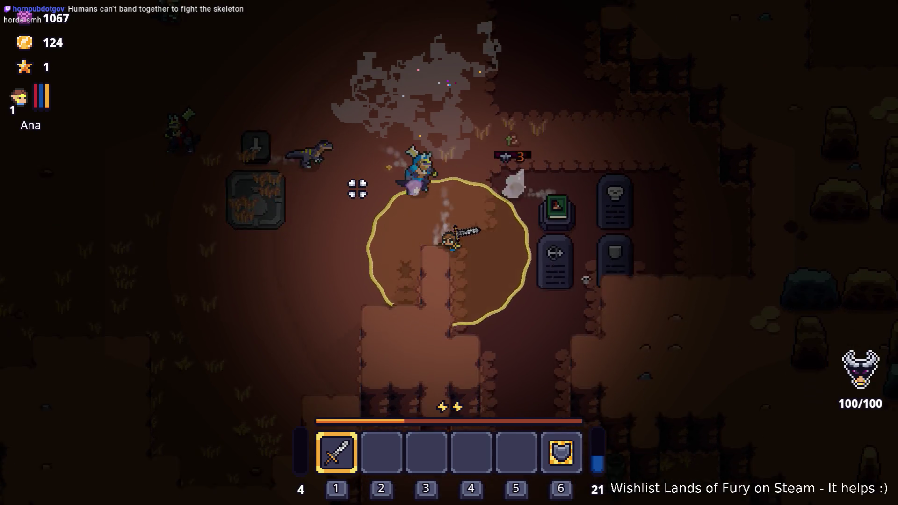
key(d)
key(w)
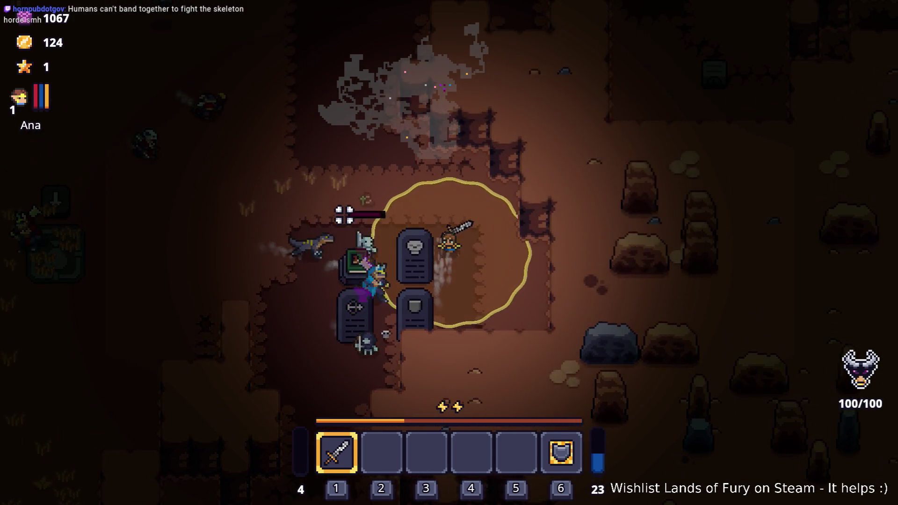
key(a)
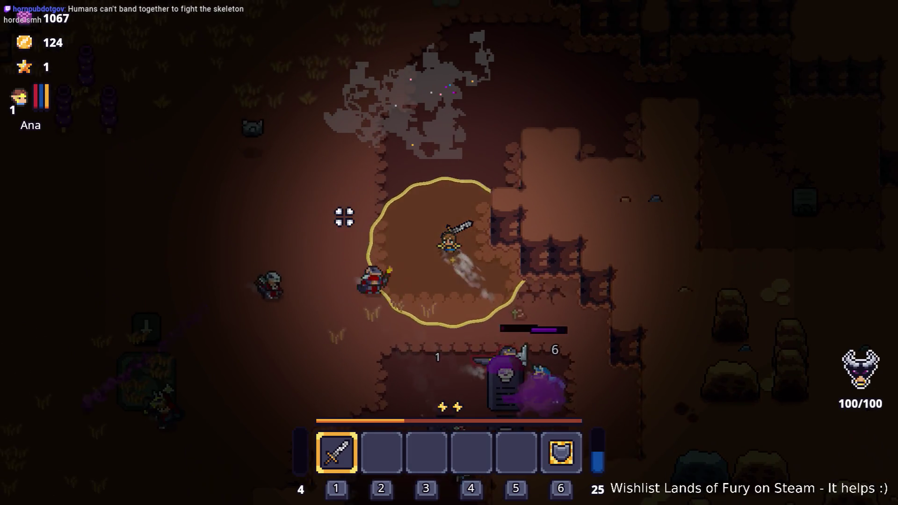
key(s)
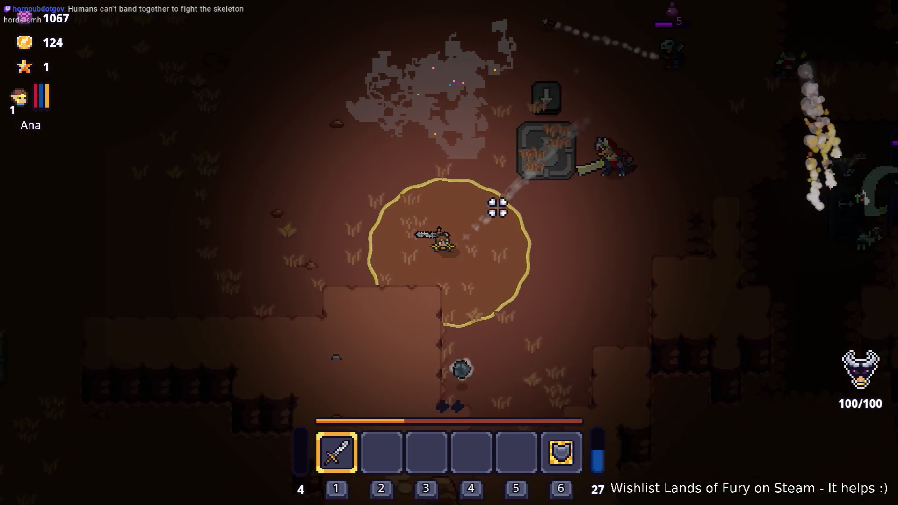
Keep circling the stone slabs, then flee the horde until the hero dies.
key(d)
key(s)
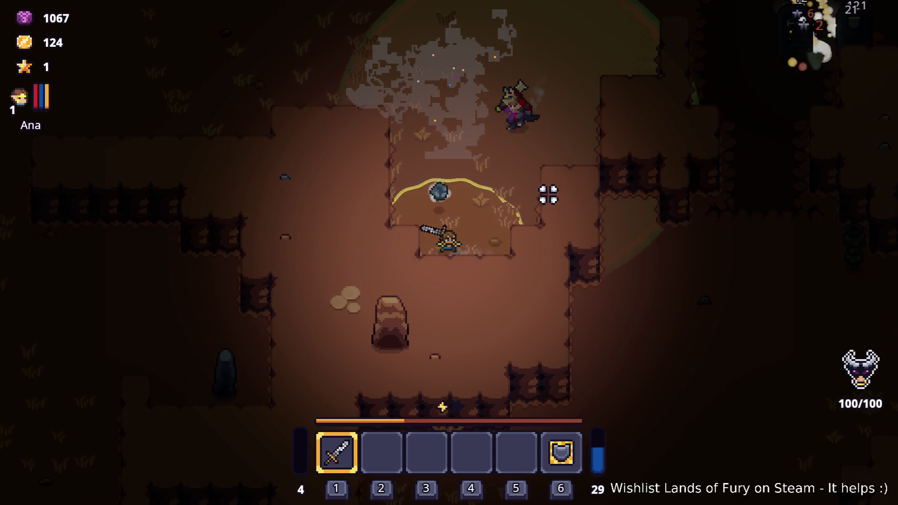
key(w)
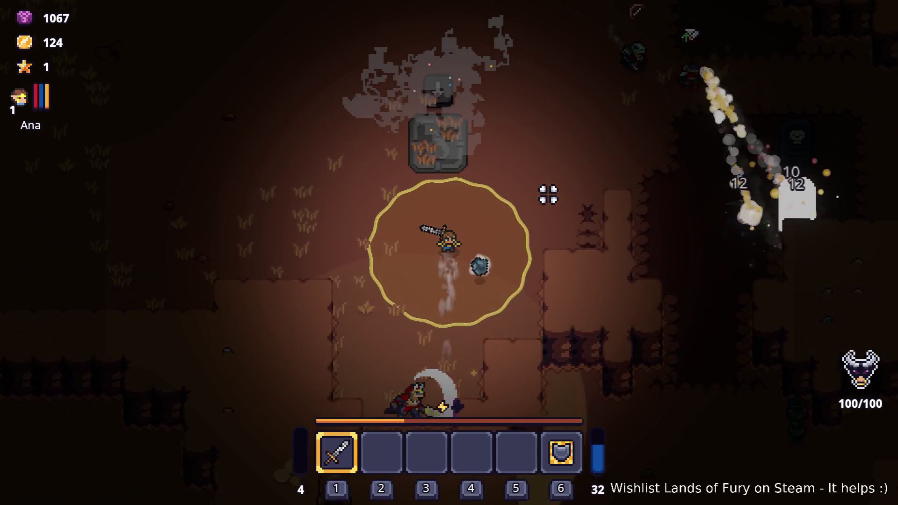
key(d)
key(d)
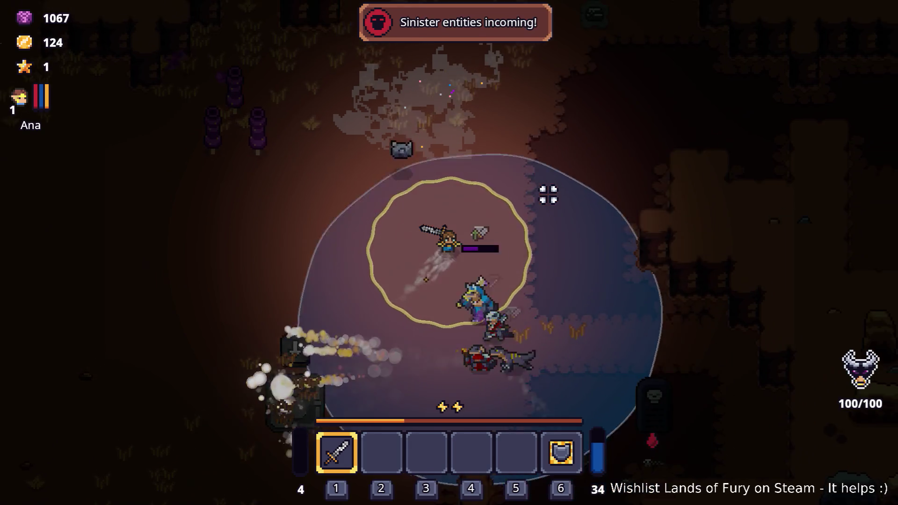
key(s)
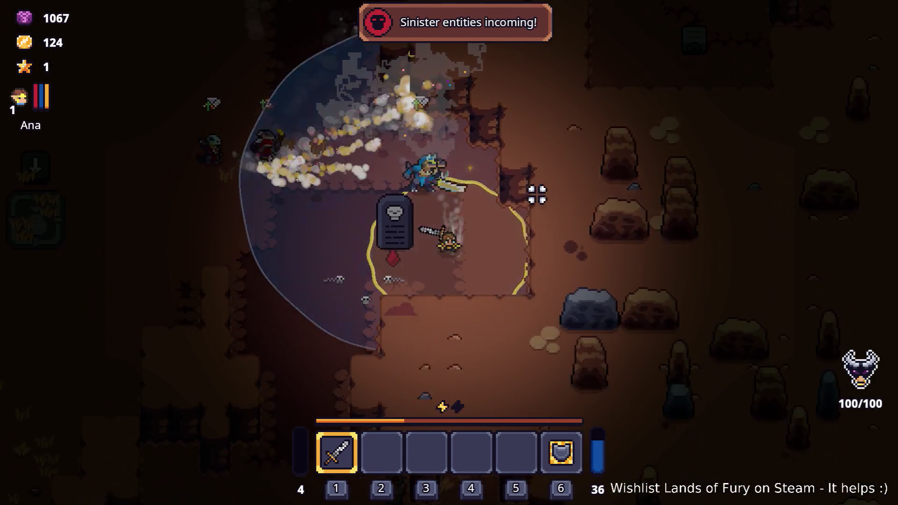
key(a)
key(s)
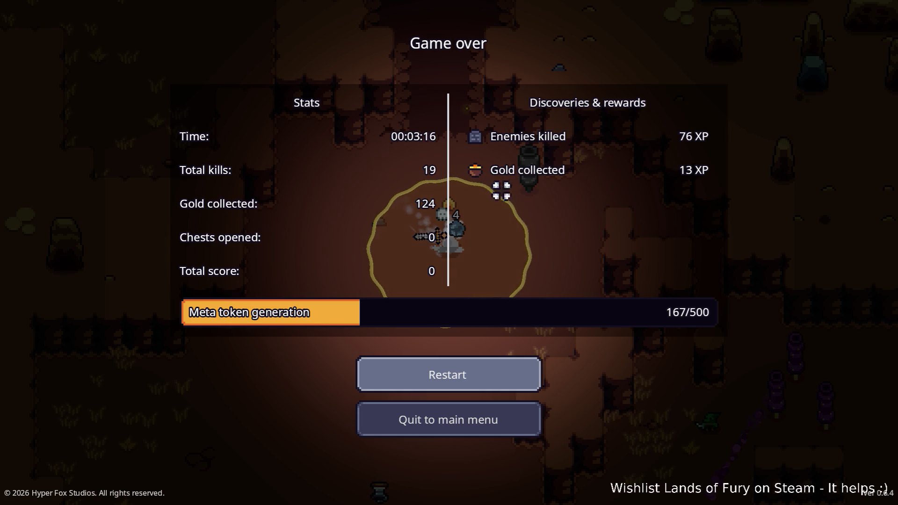
Leave the Game over screen for the main menu, then quit Lands of Fury to the editor.
click(498, 418)
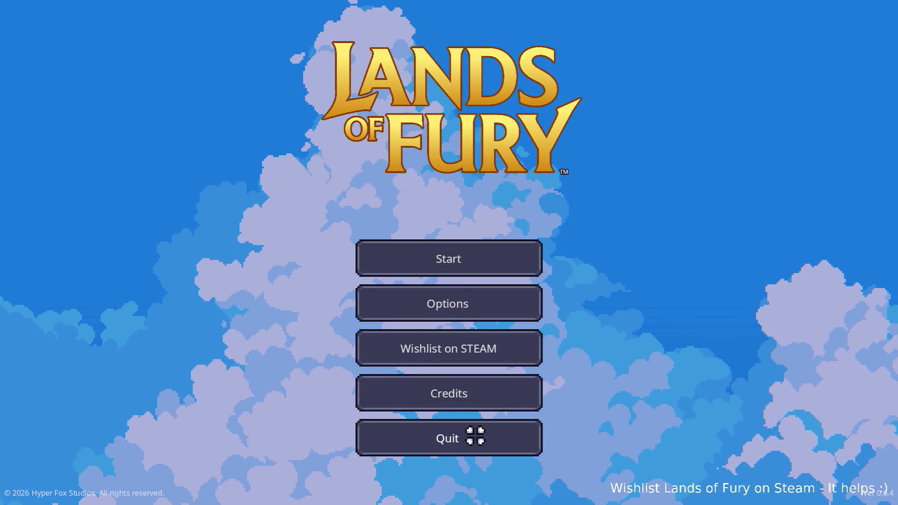
click(475, 436)
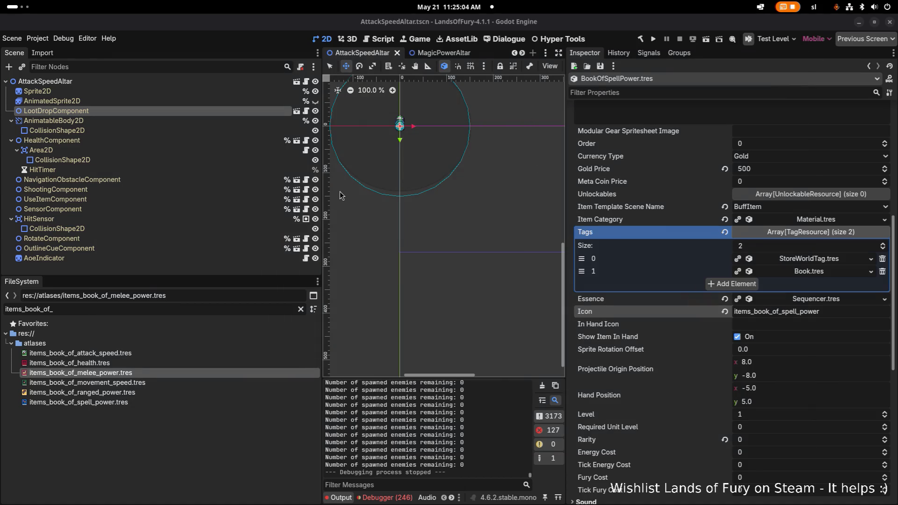
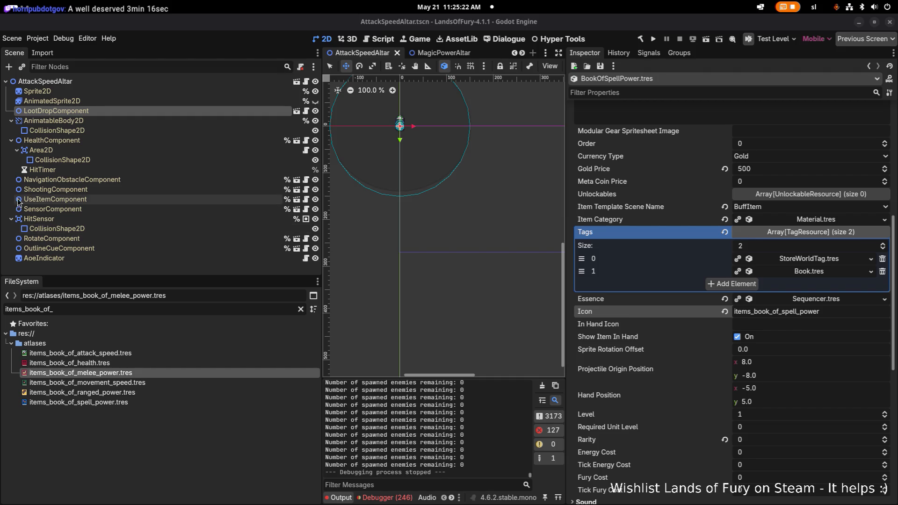
Open the TestLevel scene through quick open.
click(75, 310)
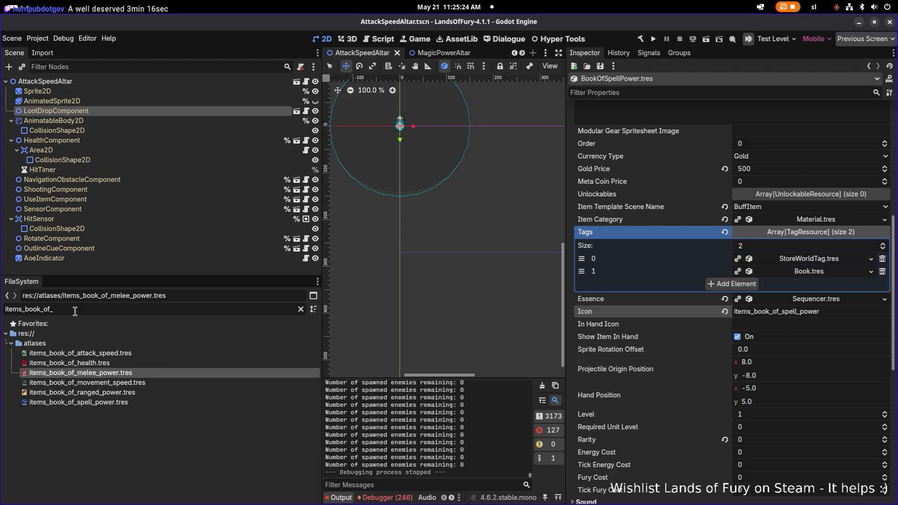
key(ctrl+shift+o)
text(tet)
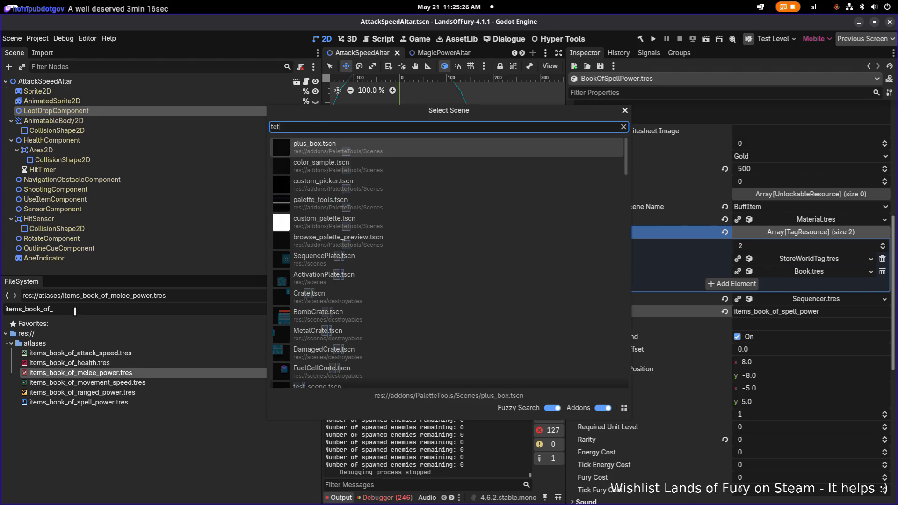
key(BackSpace)
text(stle)
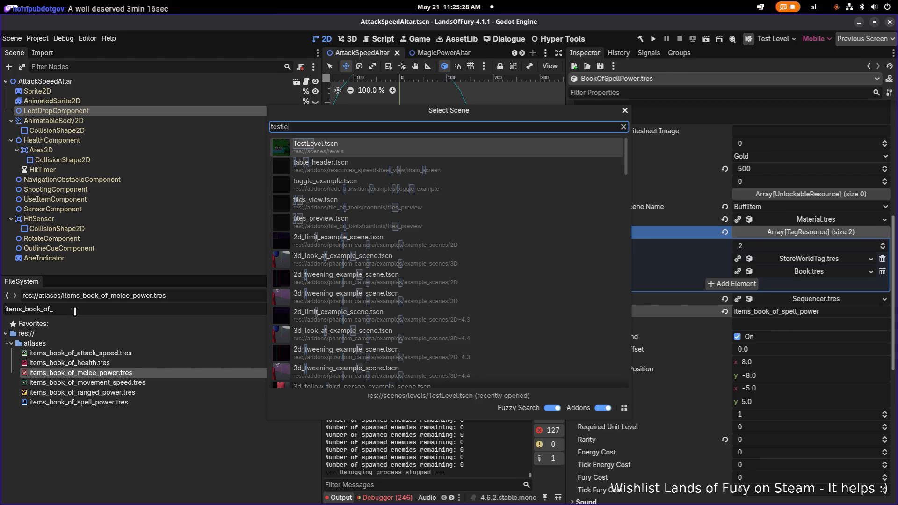
key(Return)
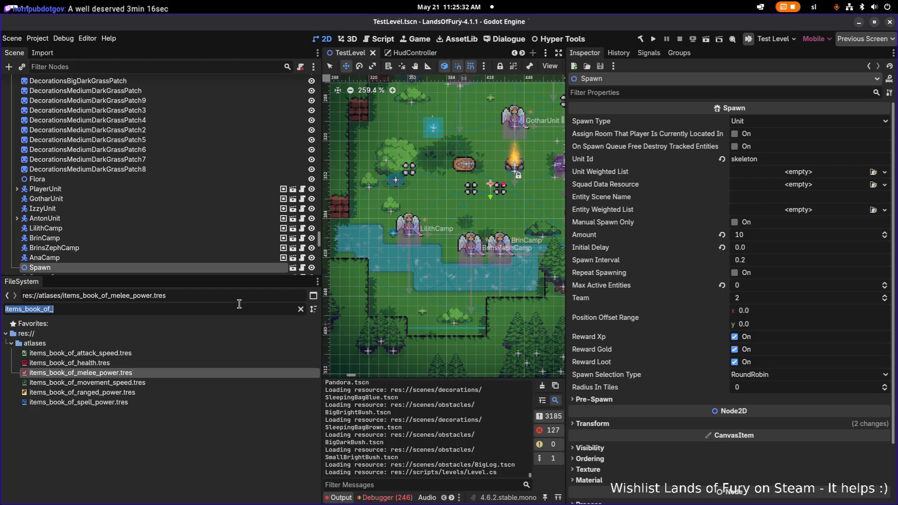
Place an AttackSpeedAltar instance in the glade by the campfire, save TestLevel, and launch the game.
text(altar)
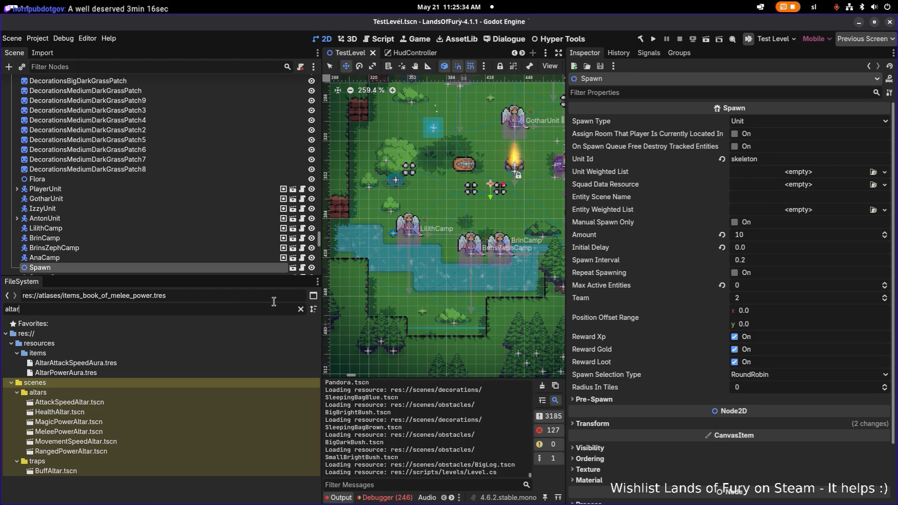
scroll(379, 298, right, 5)
scroll(380, 298, up, 2)
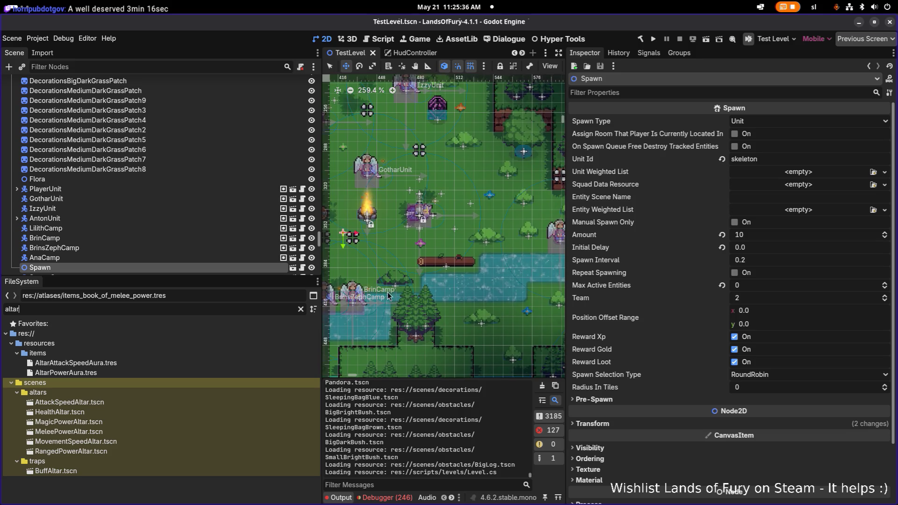
scroll(407, 291, down, 2)
click(114, 402)
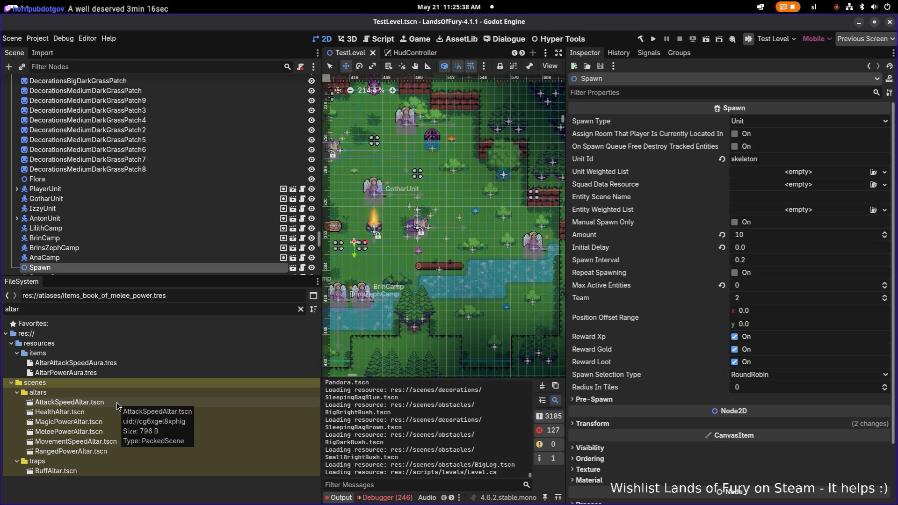
drag(115, 402, 257, 348)
mouse_move(383, 292)
mouse_down()
mouse_move(464, 217)
mouse_move(434, 213)
mouse_up()
scroll(454, 214, up, 10)
scroll(438, 217, down, 7)
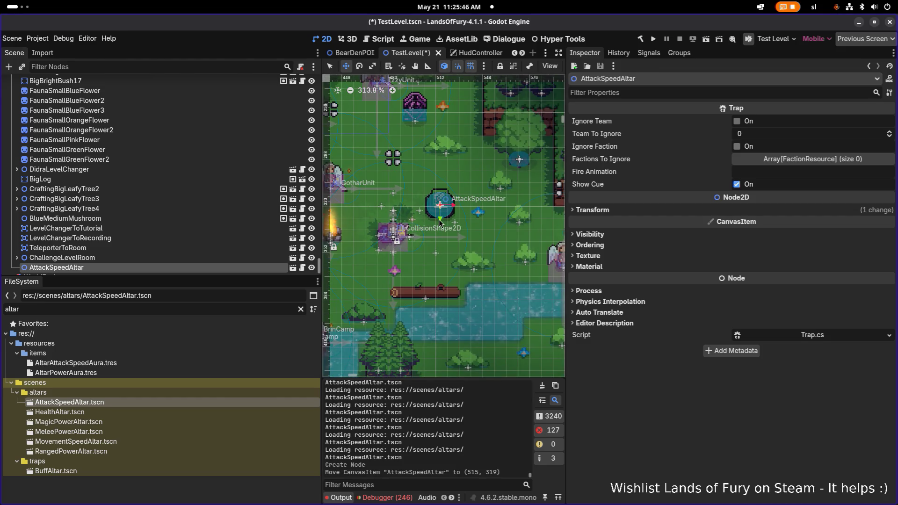
key(ctrl+s)
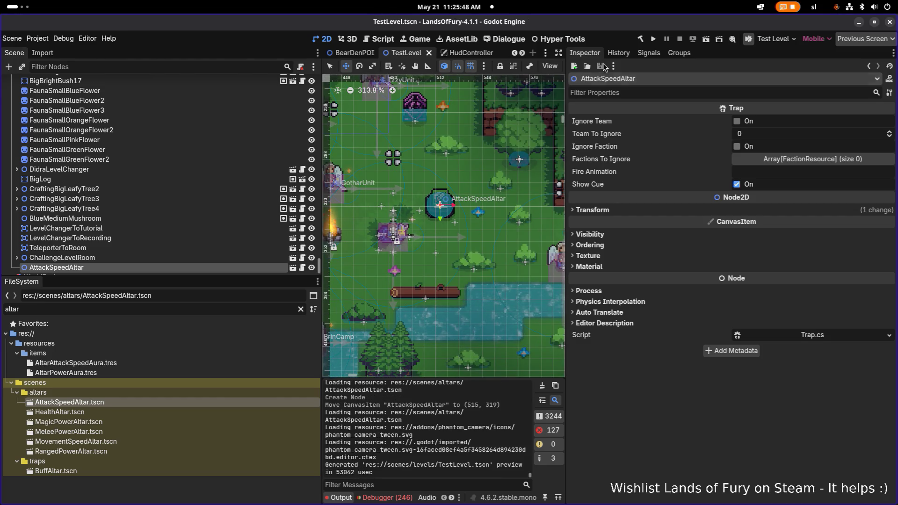
click(652, 41)
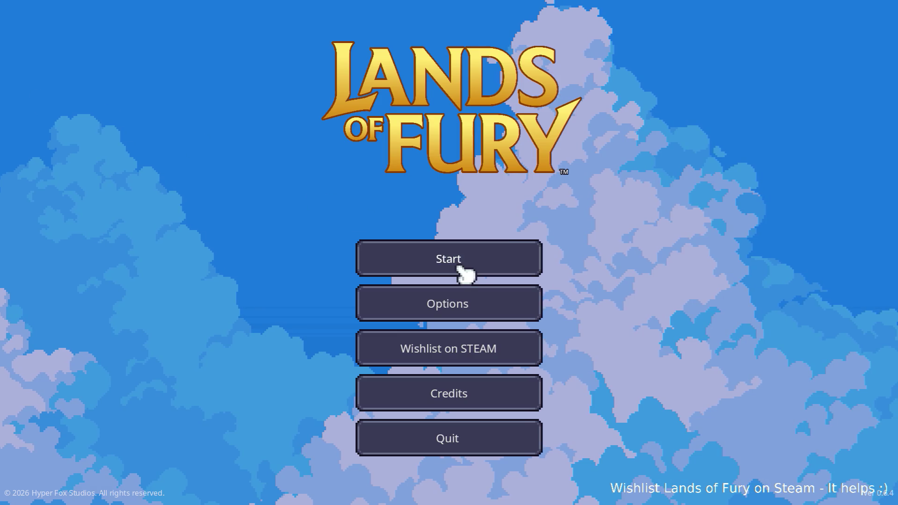
Start the game with a player profile and walk the character up into the glade.
click(437, 261)
click(406, 257)
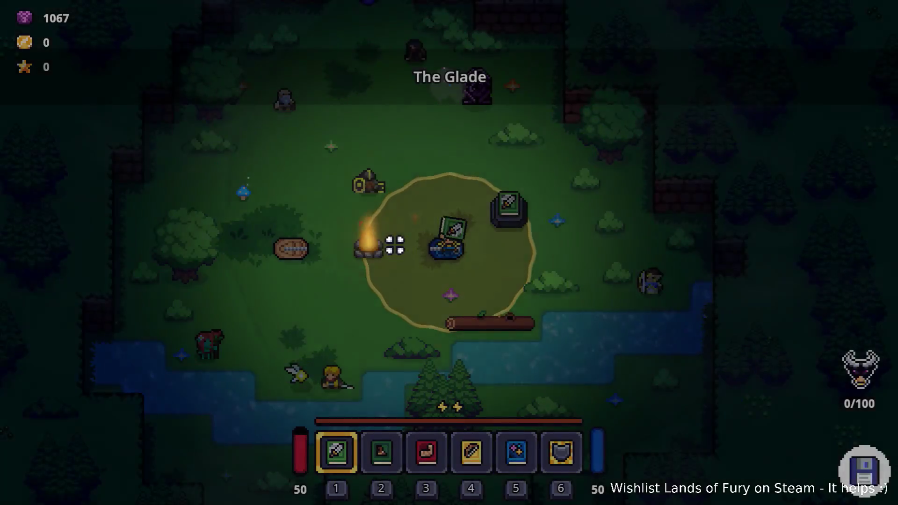
key(d)
key(w)
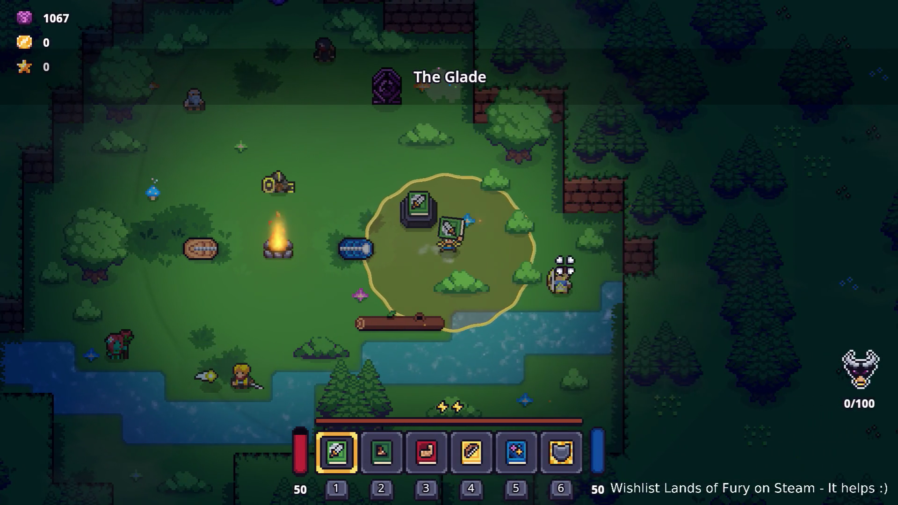
key(w)
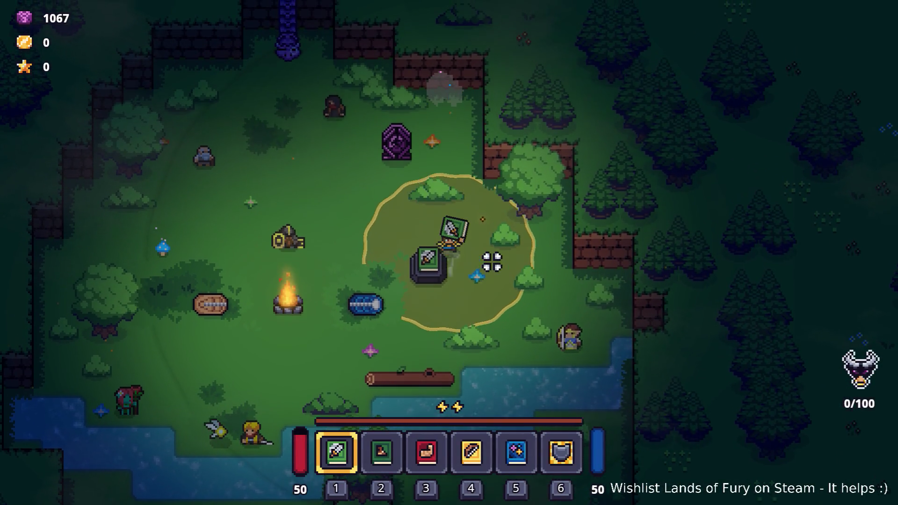
key(a)
key(s)
key(w)
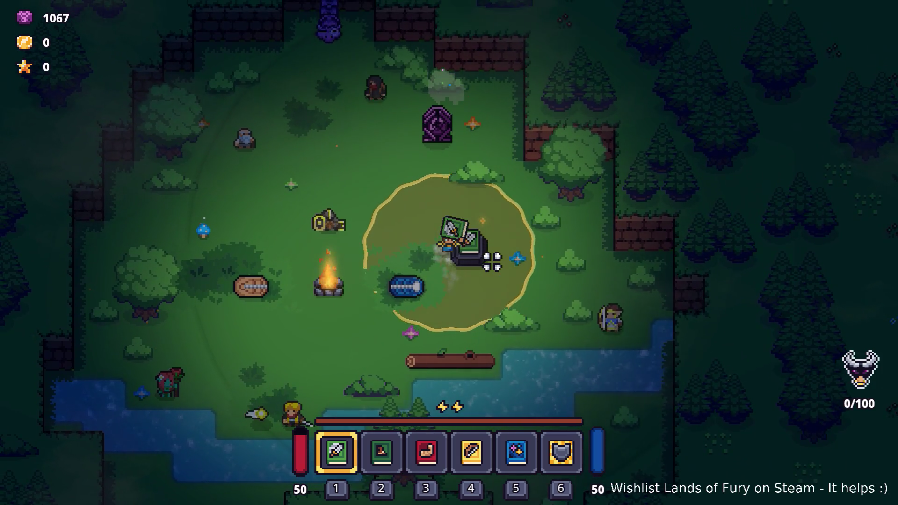
key(d)
key(w)
key(w)
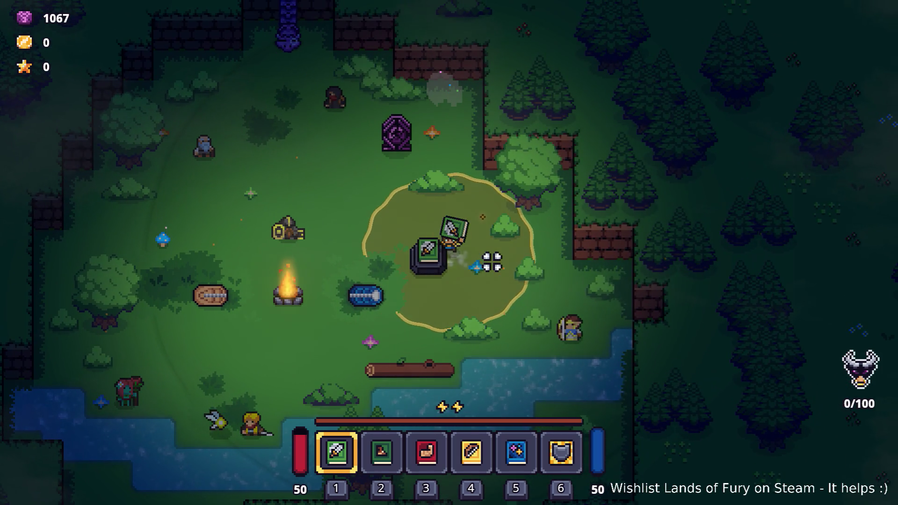
key(w)
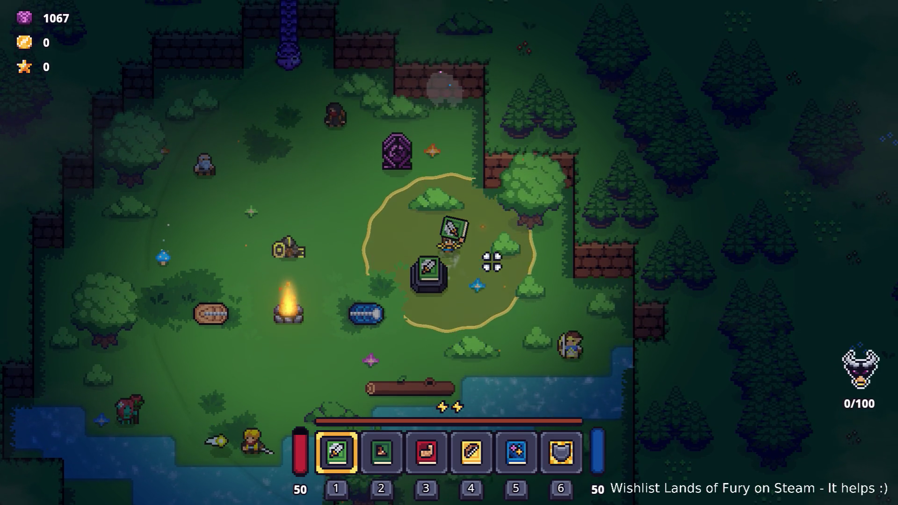
key(a)
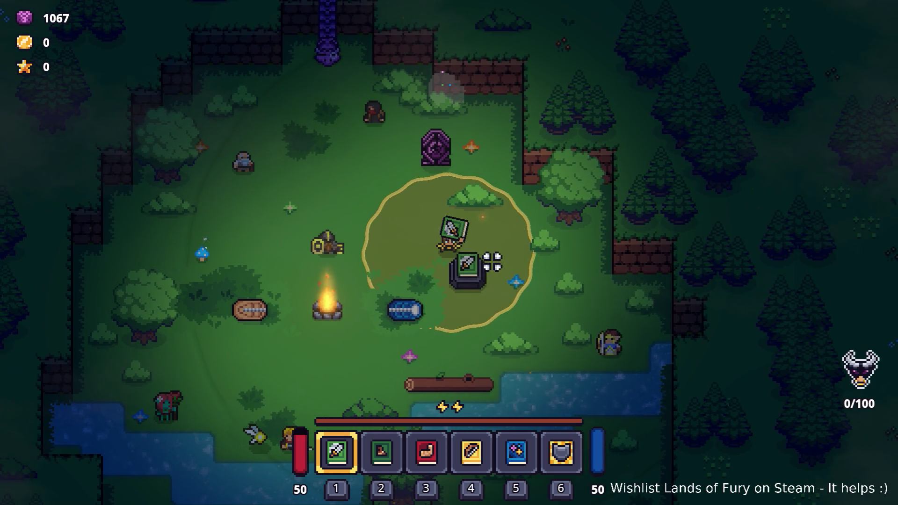
Move the sword from the inventory into the first hotbar slot.
key(i)
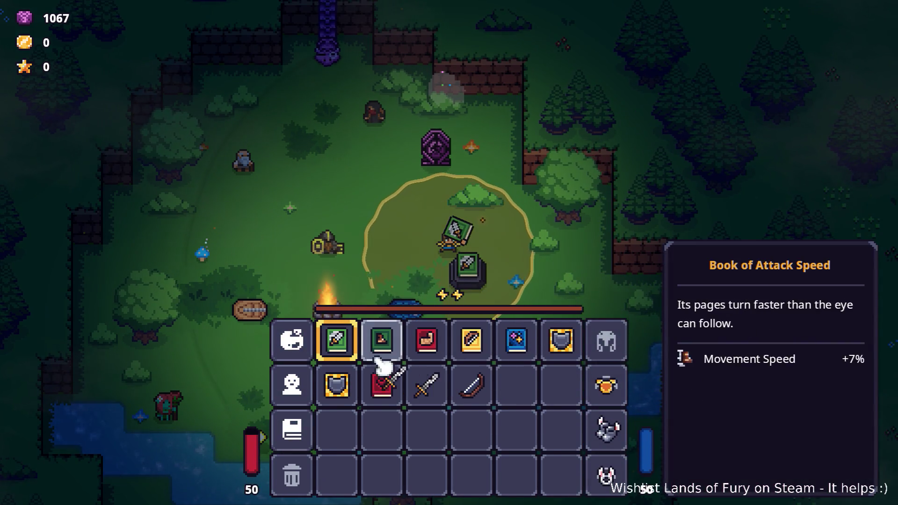
drag(425, 384, 336, 340)
key(i)
Walk the character in and around the AttackSpeedAltar aura.
key(w)
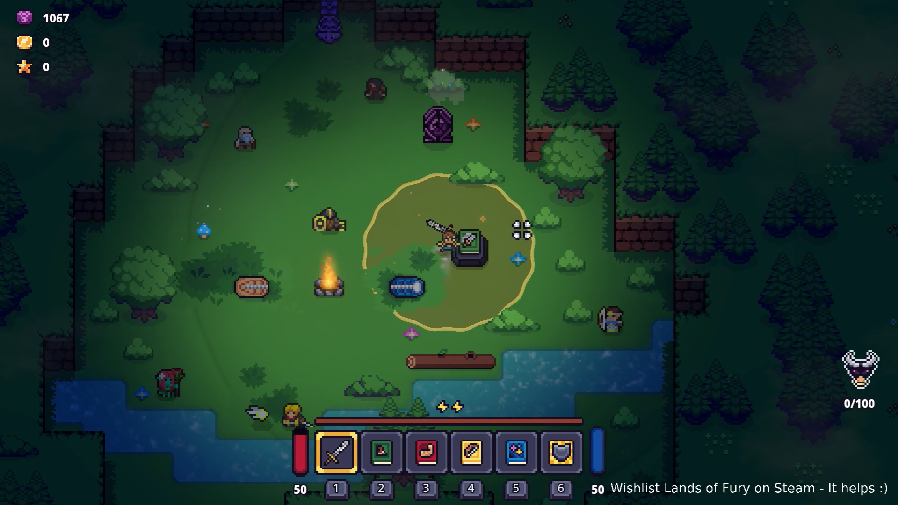
key(d)
key(a)
key(s)
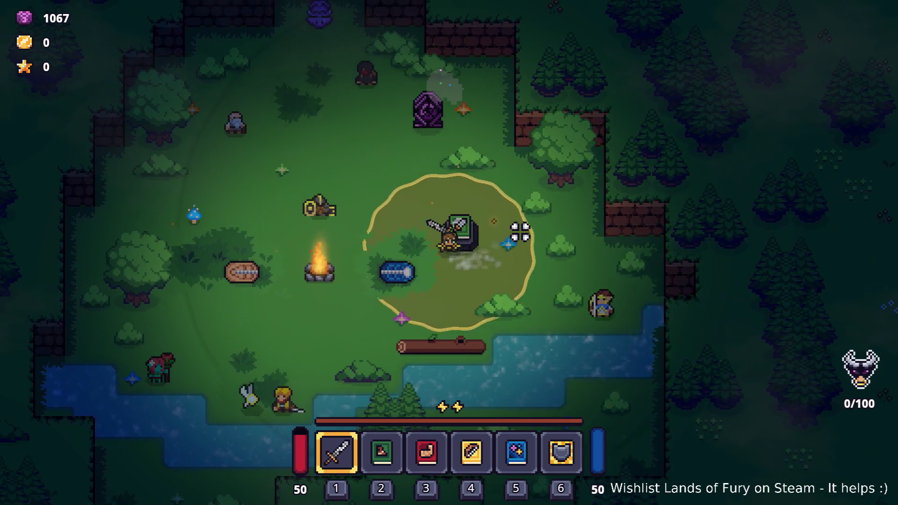
key(w)
key(s)
key(w)
key(a)
key(s)
key(w)
key(s)
key(w)
key(d)
key(s)
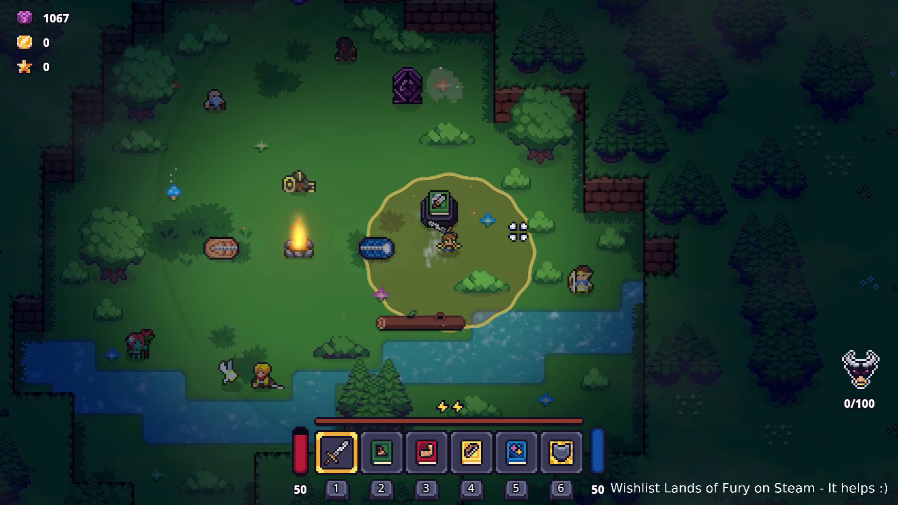
key(w)
key(w)
key(d)
key(s)
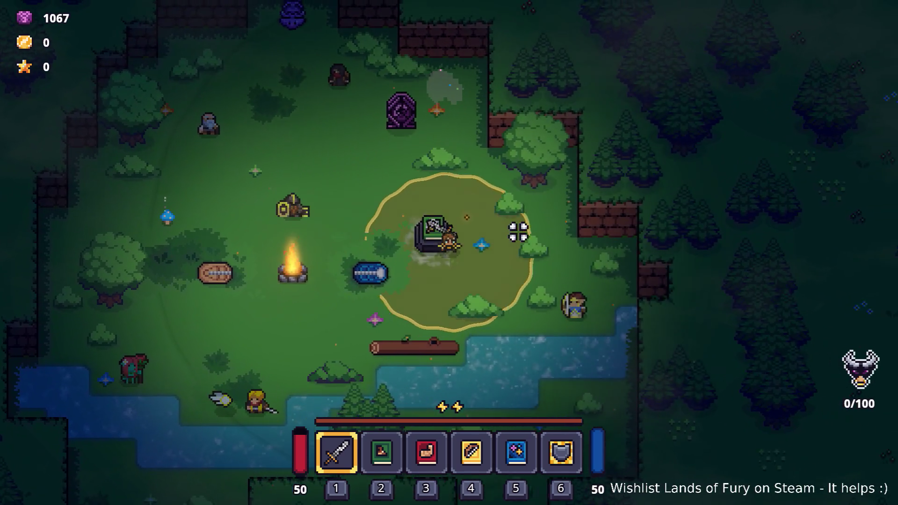
key(a)
Keep circling the altar, use a mana ability beside it, then quit to desktop.
key(w)
key(d)
key(s)
key(s)
key(a)
key(w)
key(d)
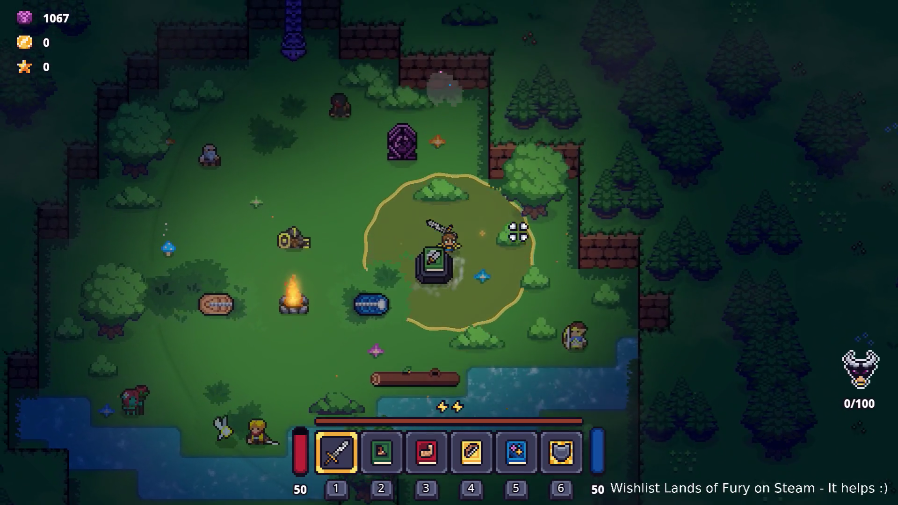
key(s)
key(a)
key(w)
key(s)
key(w)
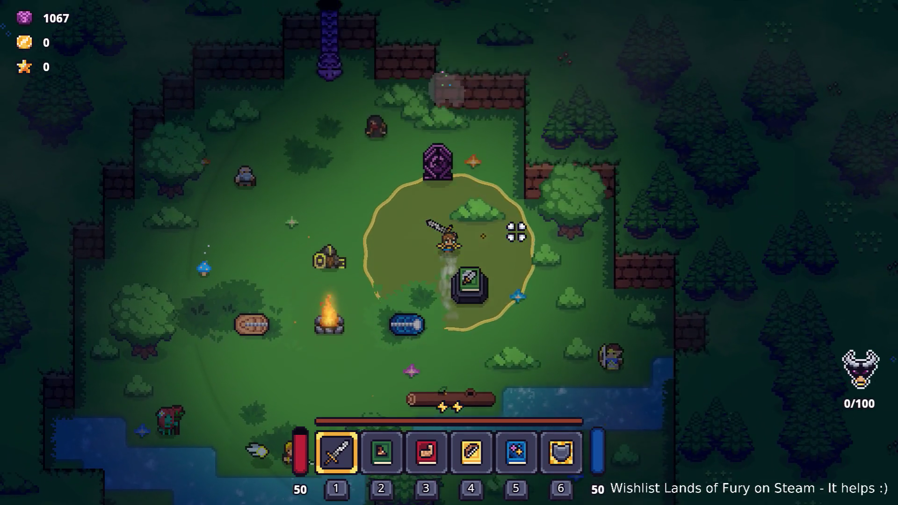
key(d)
key(a)
key(s)
key(d)
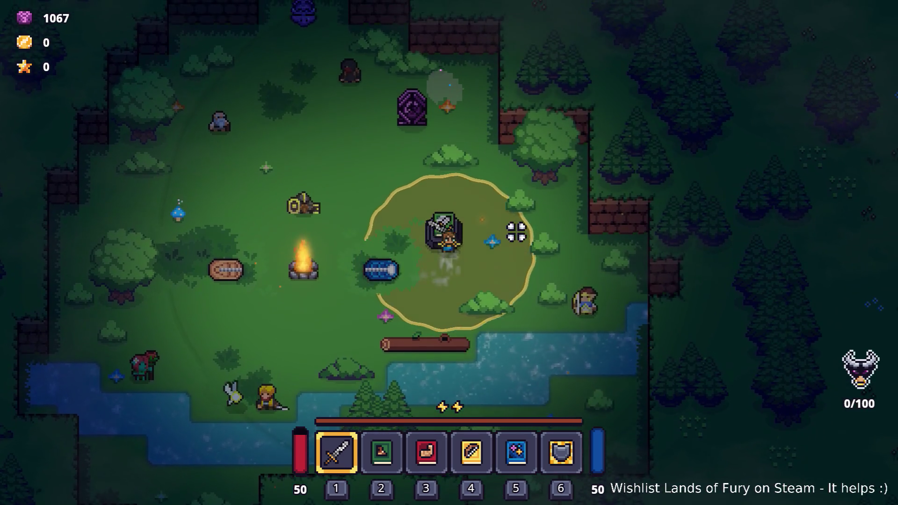
key(w)
key(a)
key(s)
key(d)
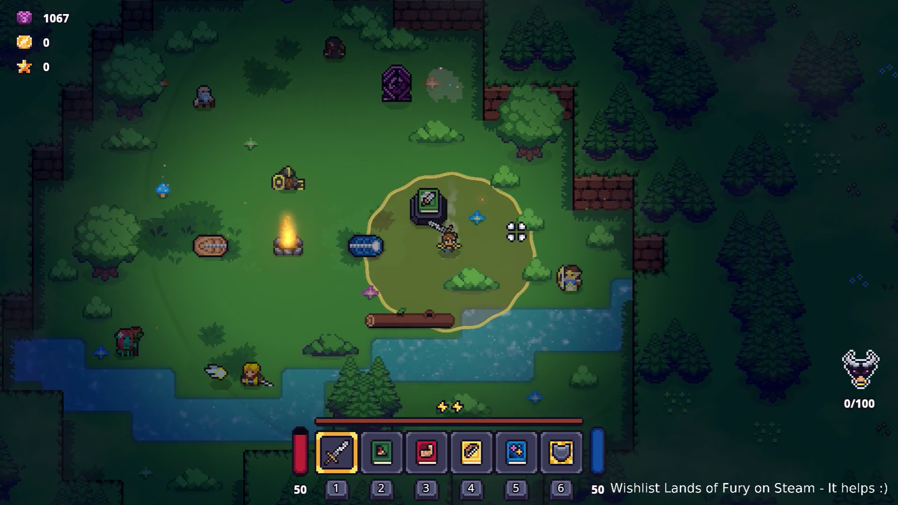
key(a)
key(w)
key(d)
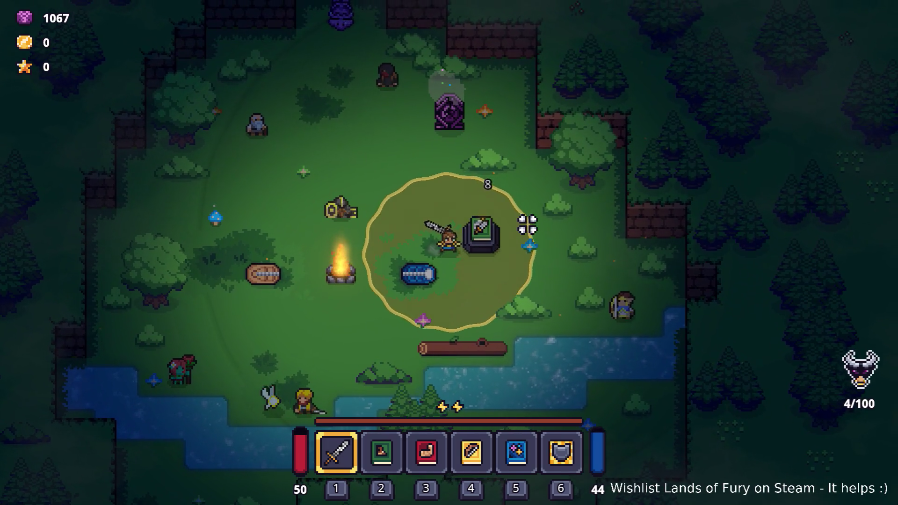
key(d)
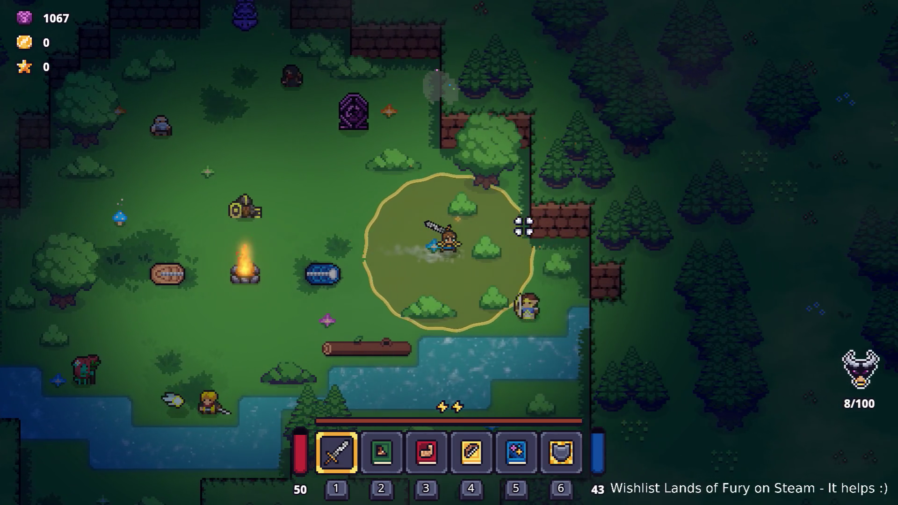
key(a)
key(Escape)
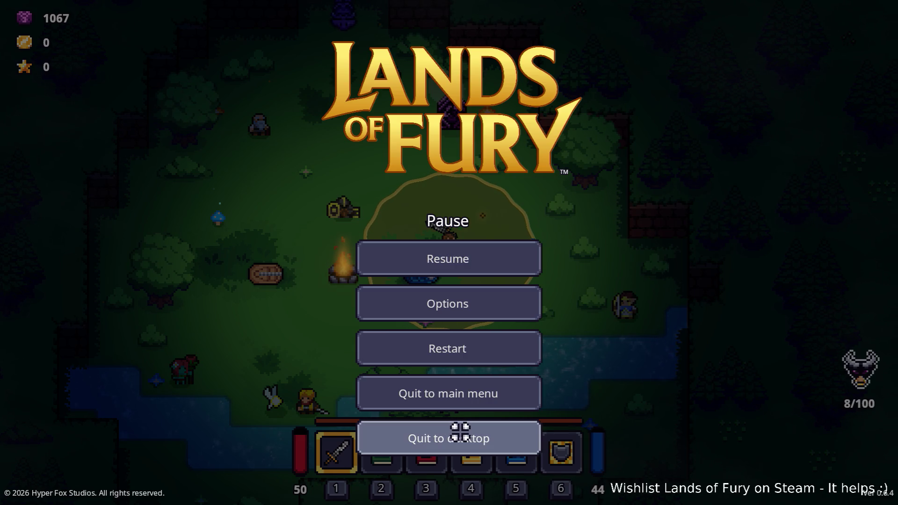
click(459, 432)
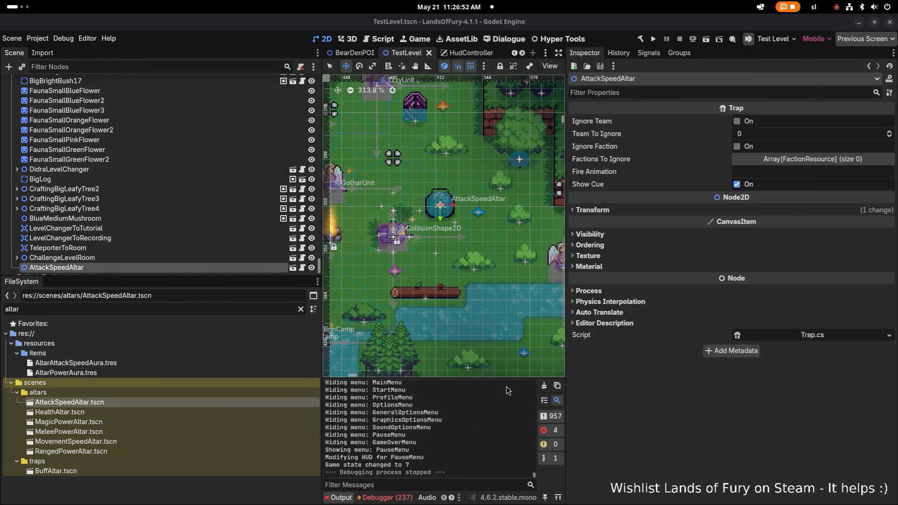
Open the AttackSpeedAltar scene and inspect its root Trap settings and HealthComponent (team 666, max health 20).
double_click(172, 403)
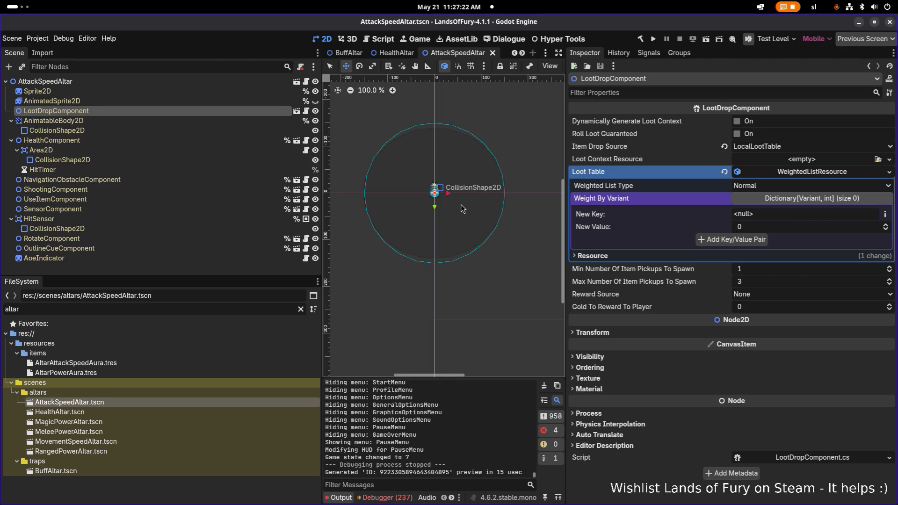
scroll(462, 209, down, 6)
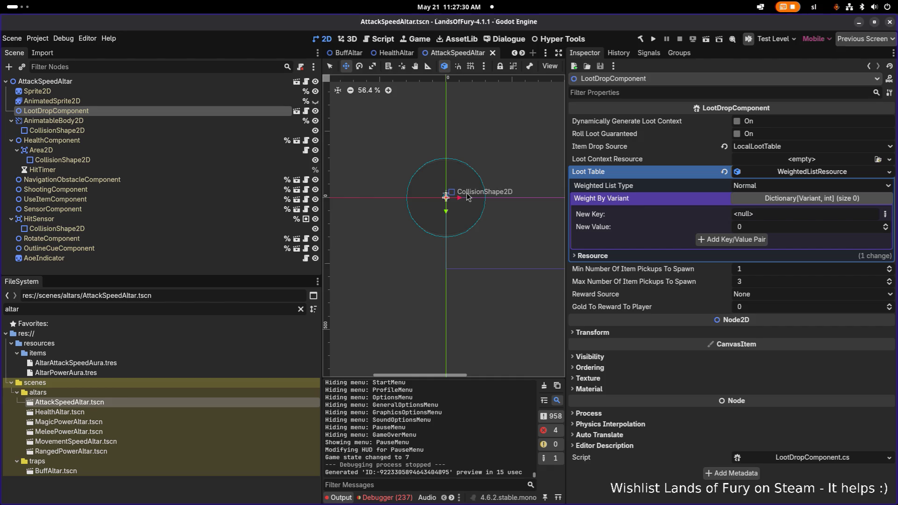
click(169, 91)
click(175, 84)
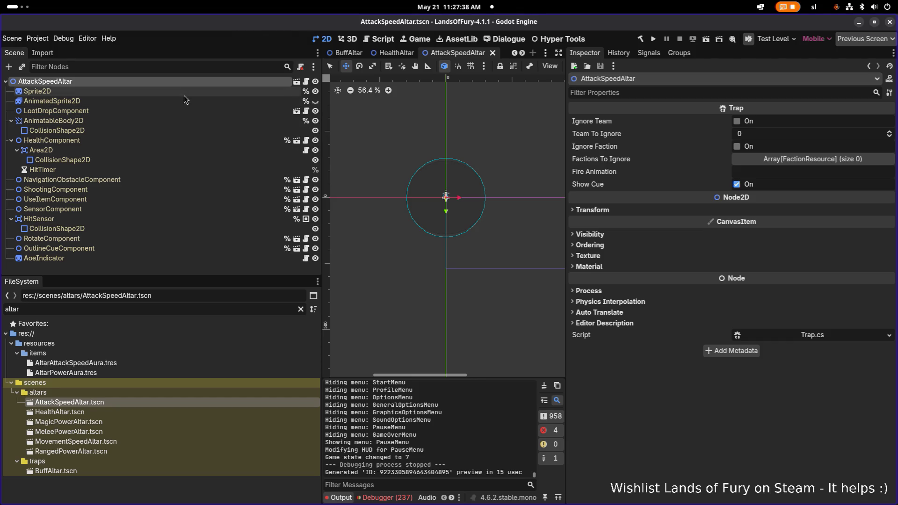
click(166, 141)
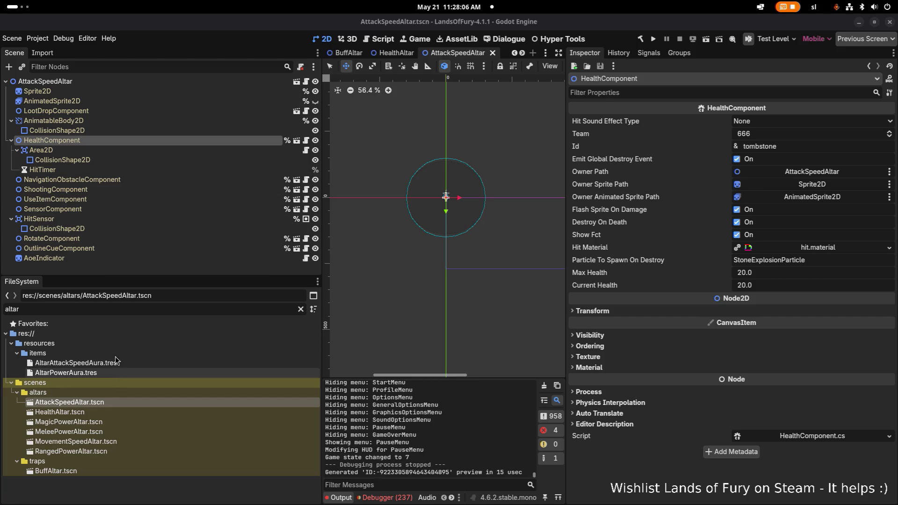
click(121, 405)
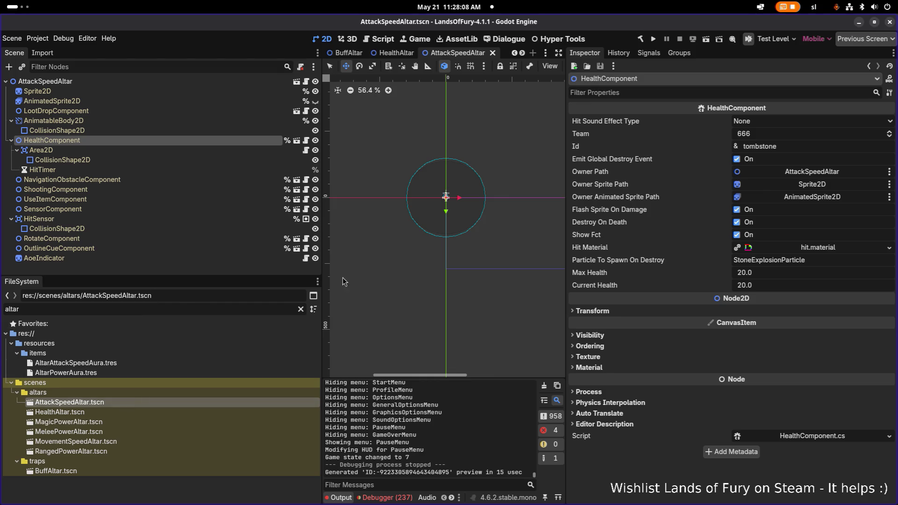
Inspect the UseItemComponent and select its Item Id value altar_attack_speed_aura.
scroll(429, 267, down, 6)
scroll(444, 229, up, 13)
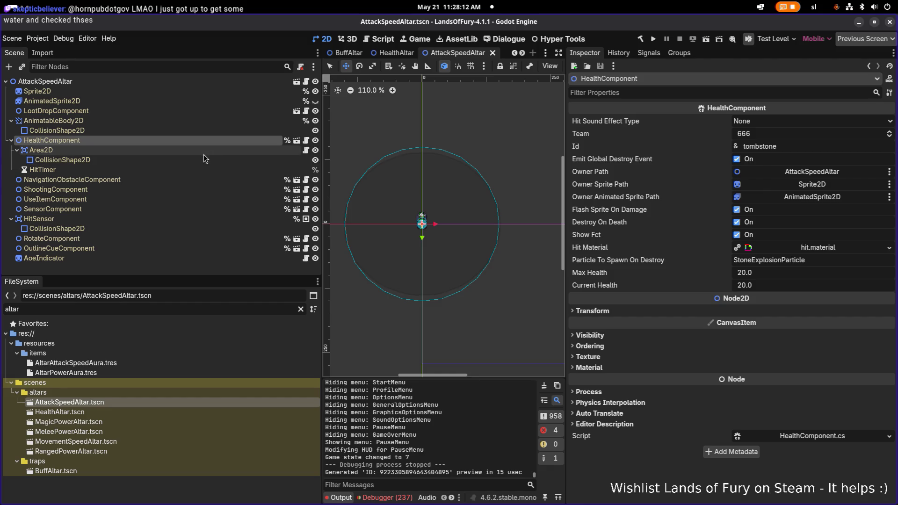
click(191, 200)
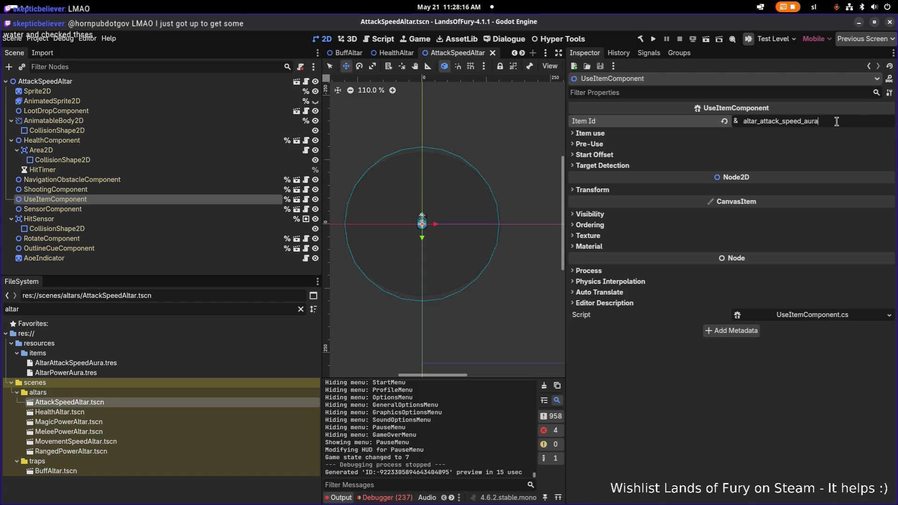
double_click(836, 121)
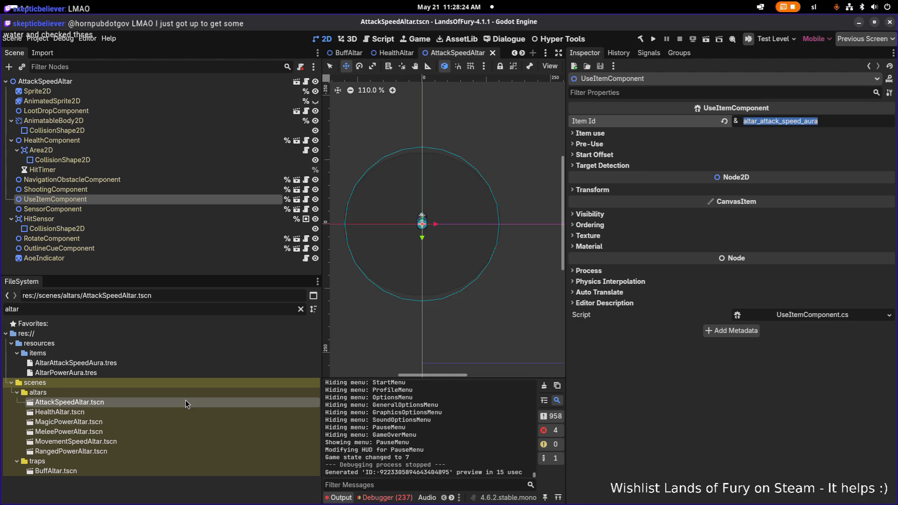
Open AltarAttackSpeedAura.tres and expand its item effects, showing stack key attack_speed_aura with amount 1.5.
click(221, 361)
scroll(766, 310, down, 5)
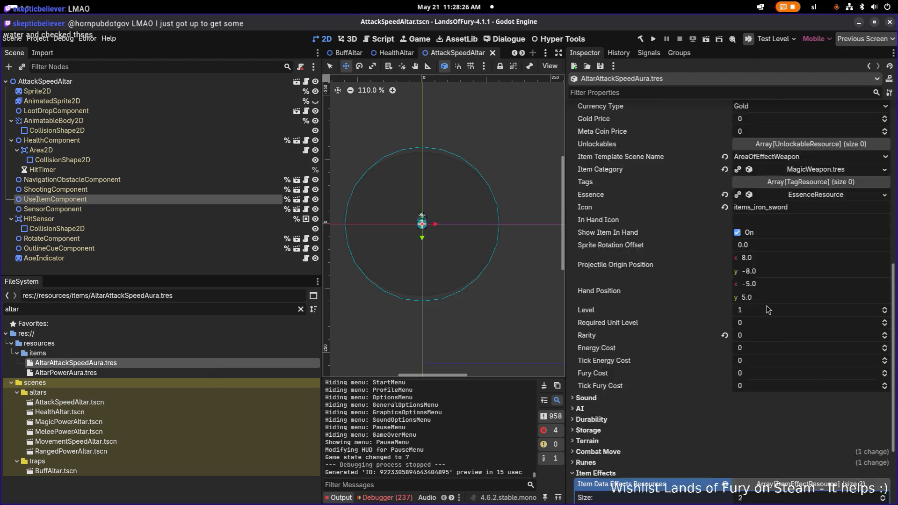
scroll(767, 310, down, 4)
click(819, 402)
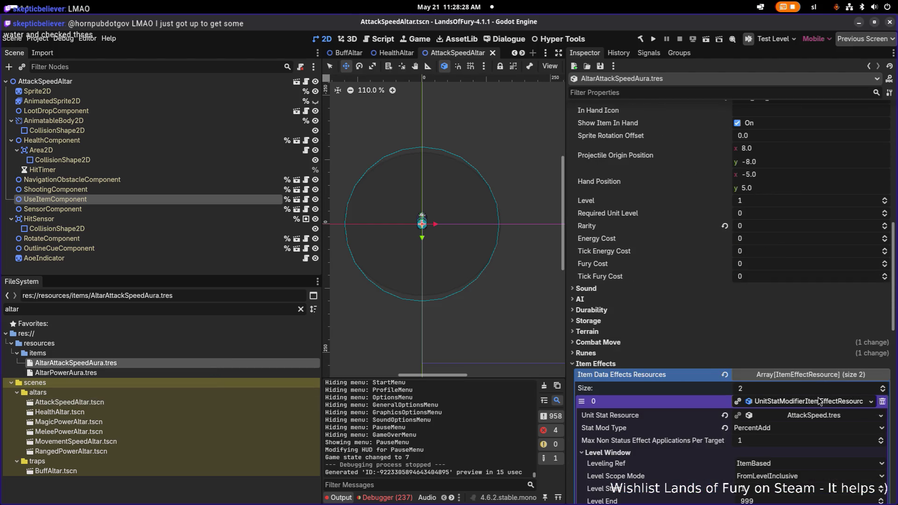
click(819, 402)
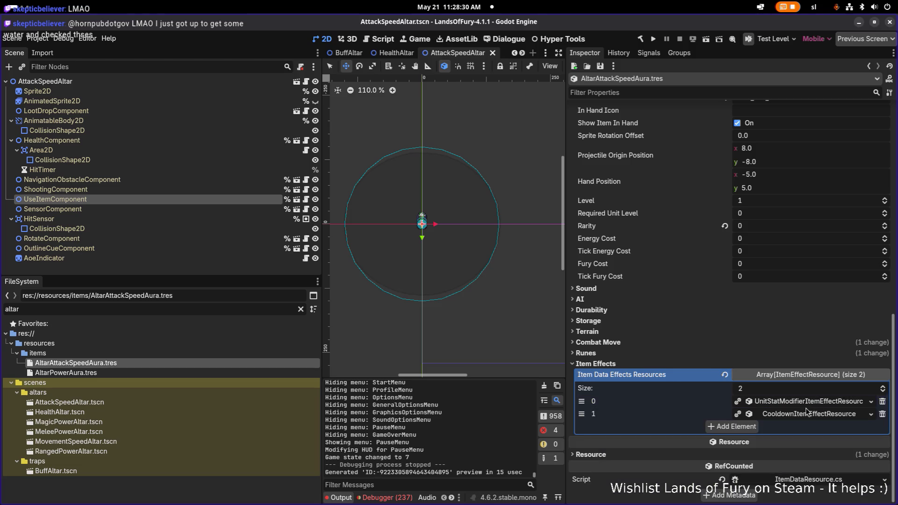
click(802, 417)
click(813, 402)
scroll(812, 400, down, 3)
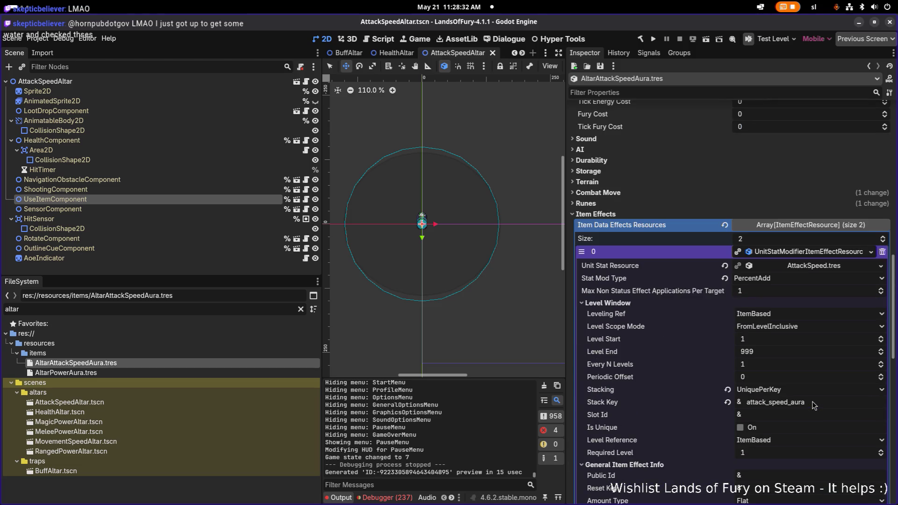
scroll(780, 372, down, 3)
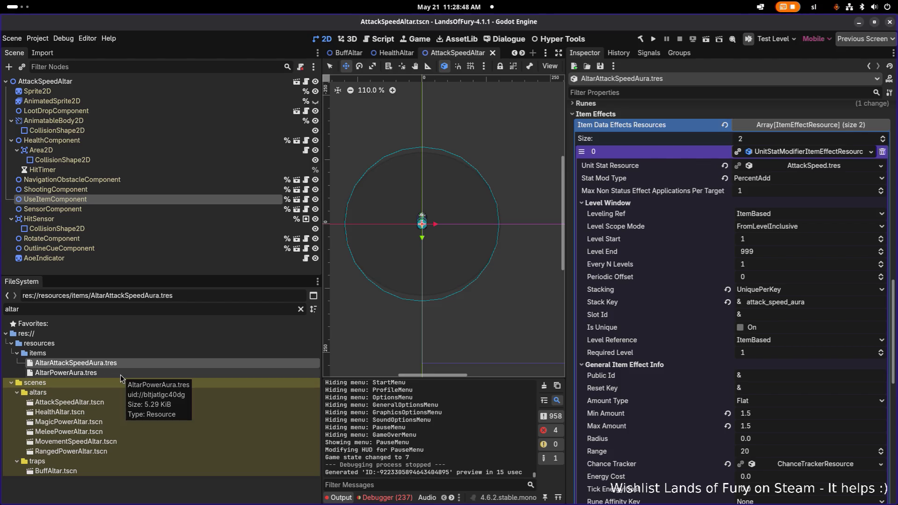
Filter files by 'tombst' and rename TombstoneHealthRegenAura.tres to AltarHealthRegenAura.tres.
click(111, 308)
key(ctrl+a)
text(tombst)
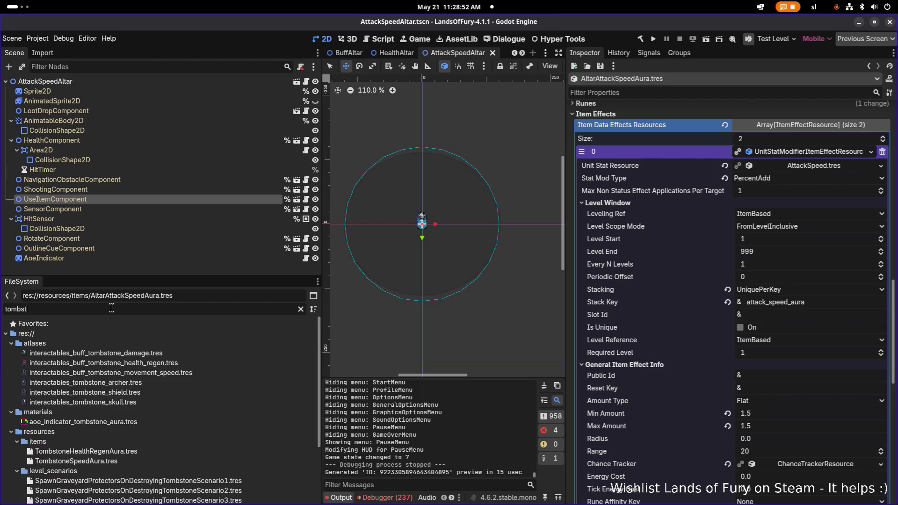
scroll(131, 401, down, 2)
click(132, 405)
key(F2)
key(Escape)
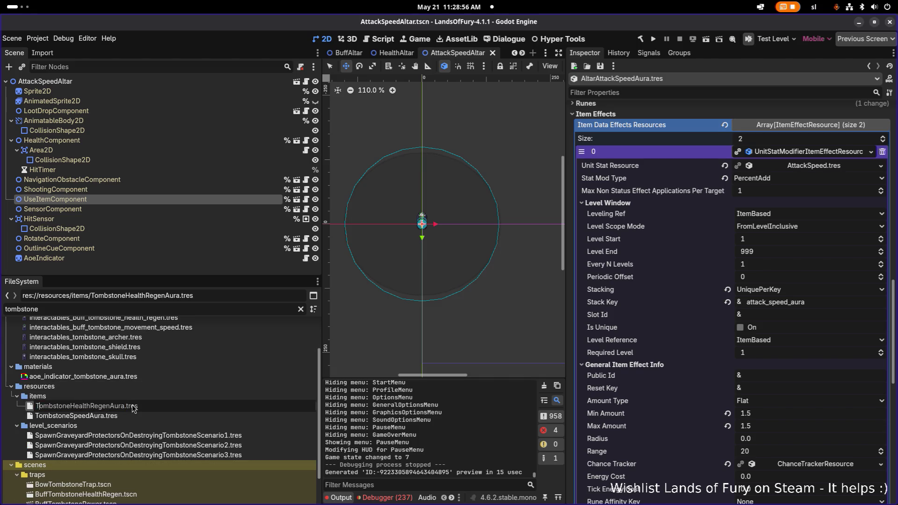
key(shift+Home)
text(Altar)
key(Return)
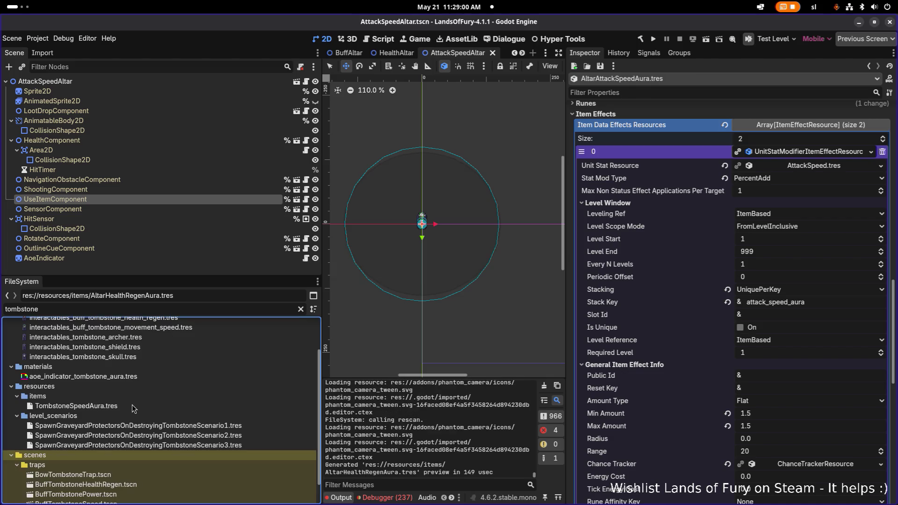
Rename TombstoneSpeedAura.tres to AltarSpeedAura.tres.
click(155, 405)
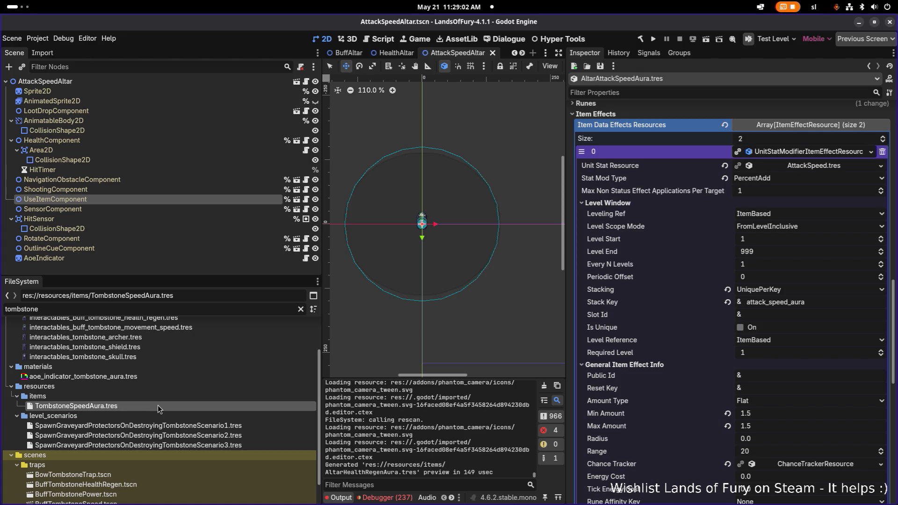
key(F2)
key(shift+Home)
text(Altar)
key(Return)
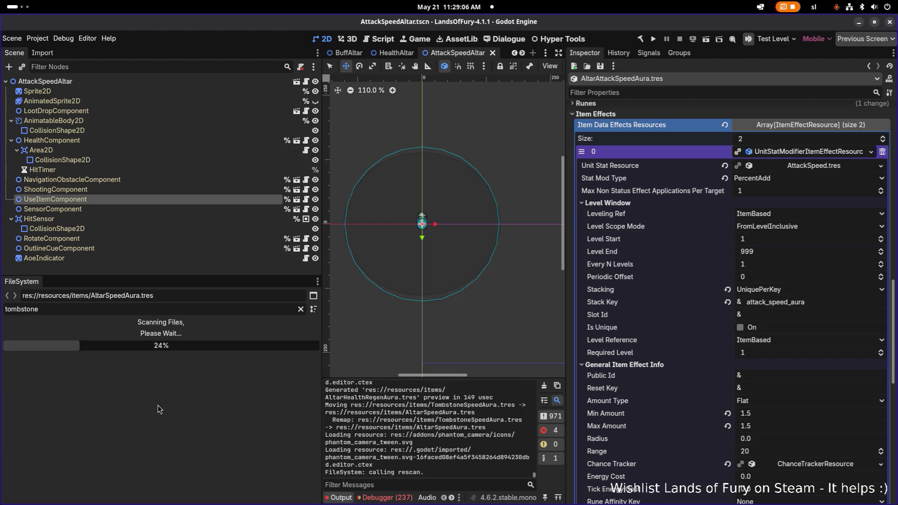
Look over the tombstone scene files, then change the file filter to 'altar'.
click(124, 449)
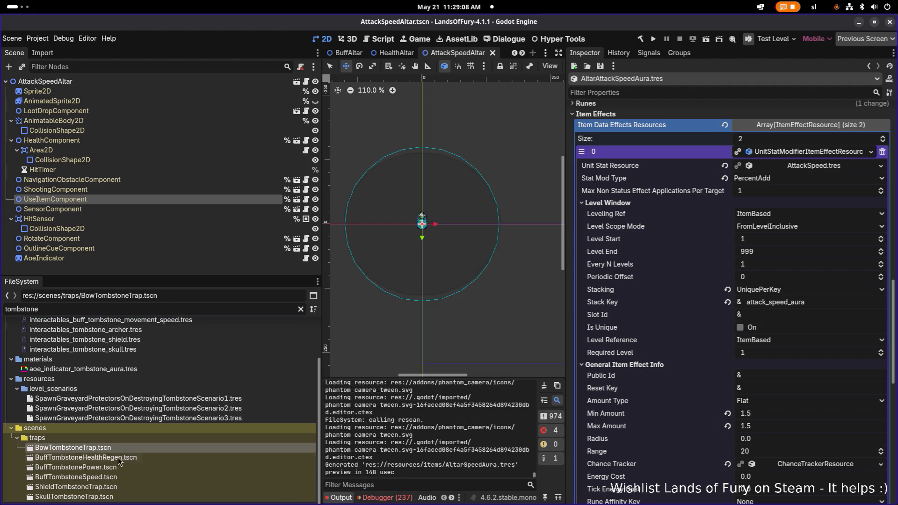
click(100, 477)
click(128, 461)
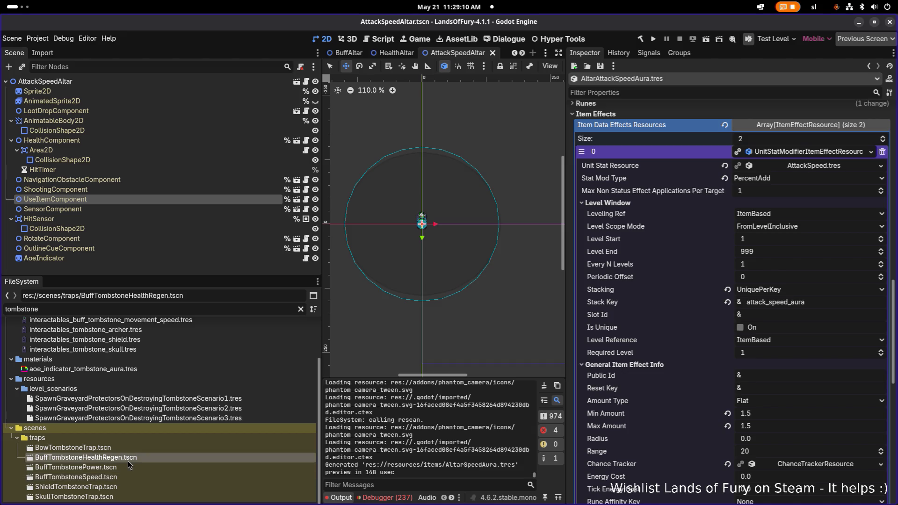
click(120, 487)
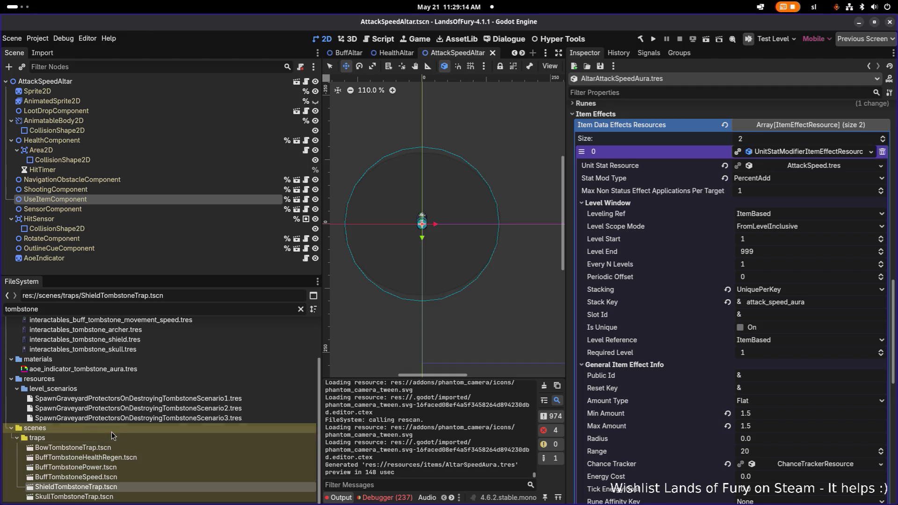
scroll(113, 431, up, 3)
click(151, 309)
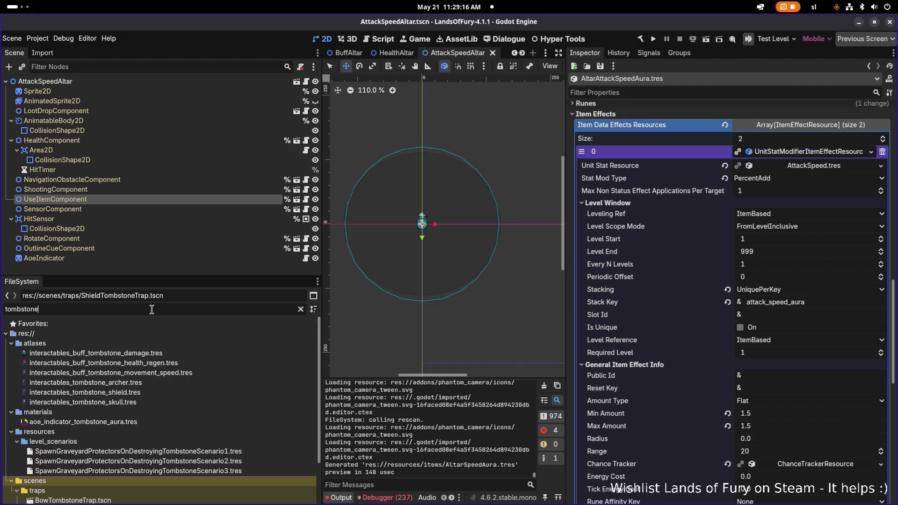
double_click(151, 309)
text(altar)
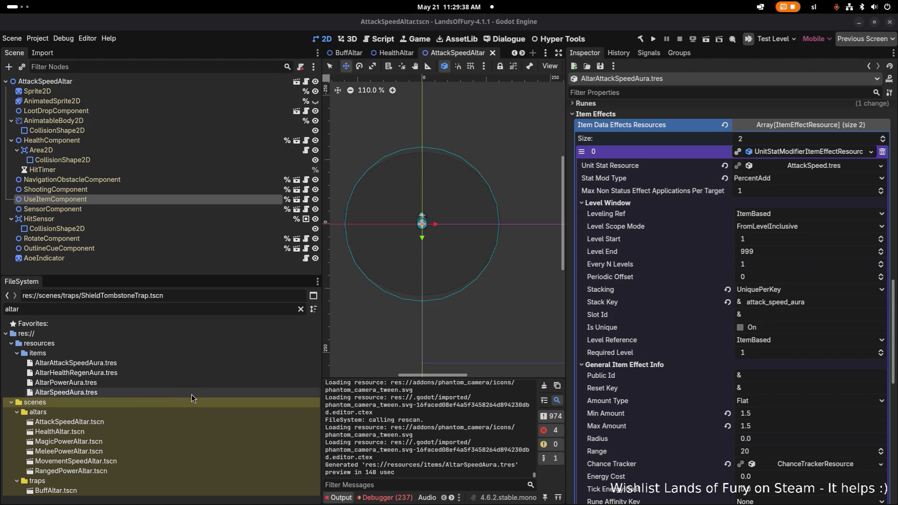
click(147, 431)
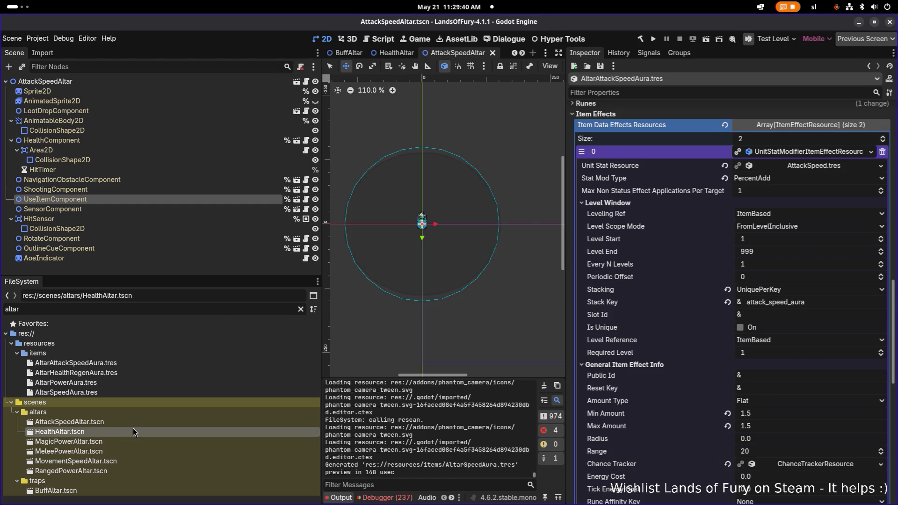
Compare the AltarAttackSpeedAura, AltarHealthRegenAura and AltarPowerAura resources in the Inspector.
click(139, 422)
click(120, 365)
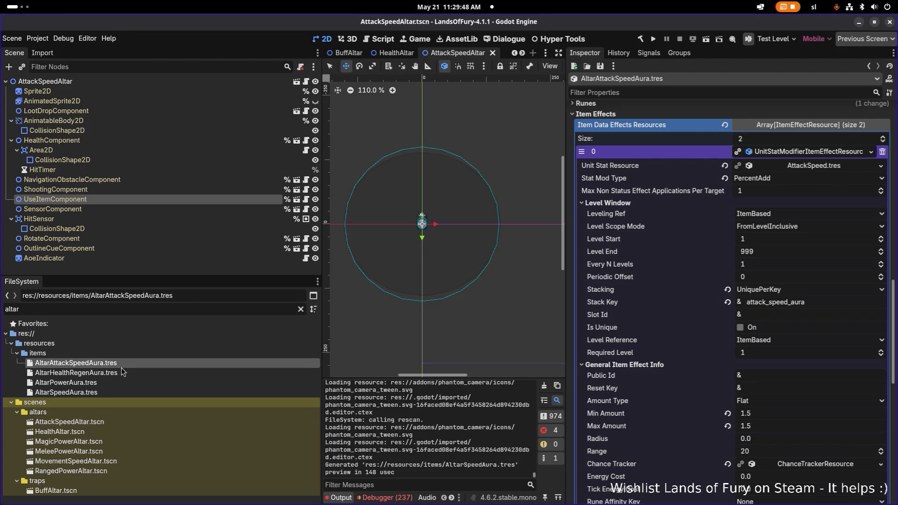
click(120, 374)
click(123, 364)
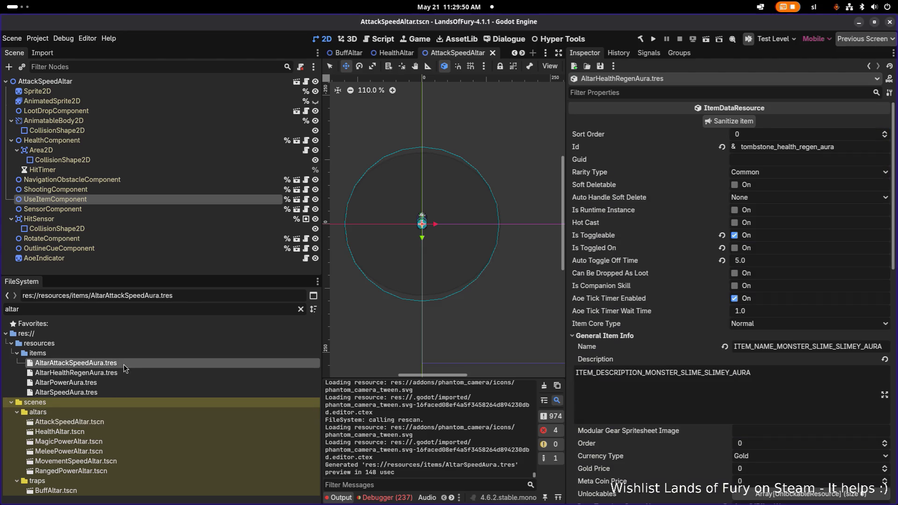
click(122, 371)
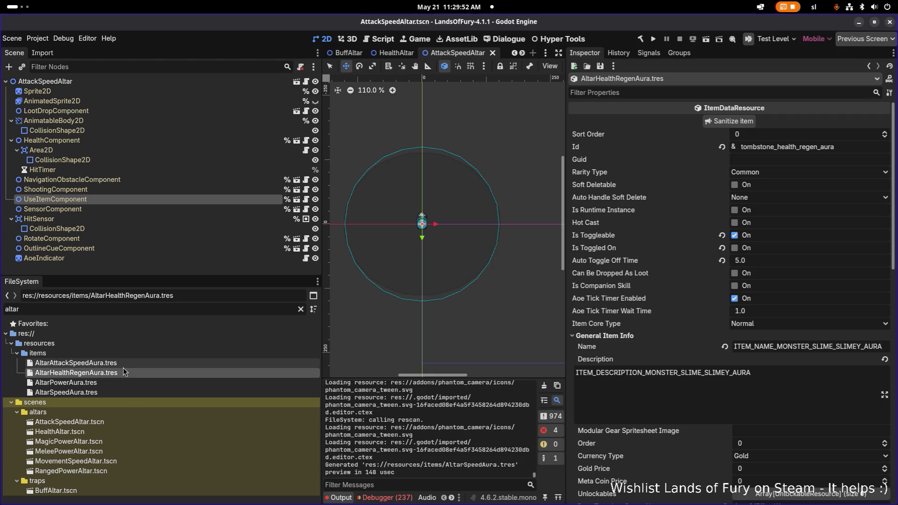
click(112, 383)
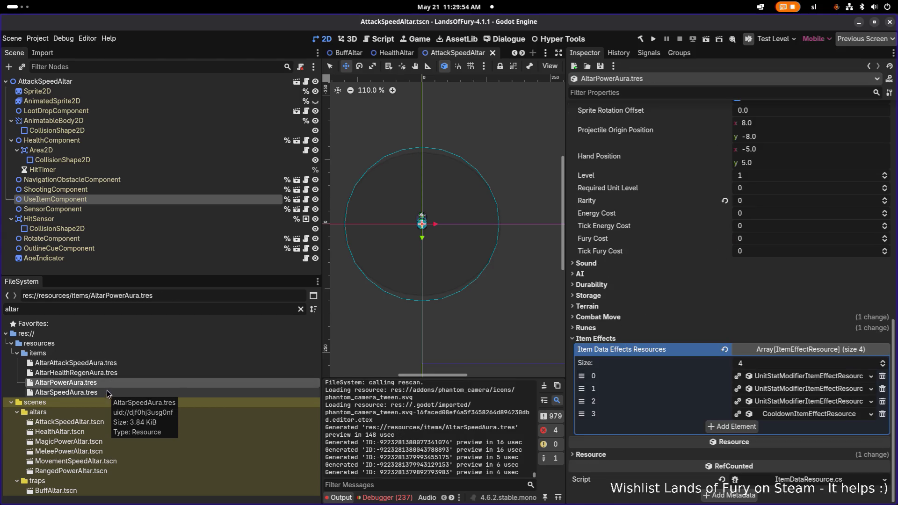
click(124, 363)
click(118, 373)
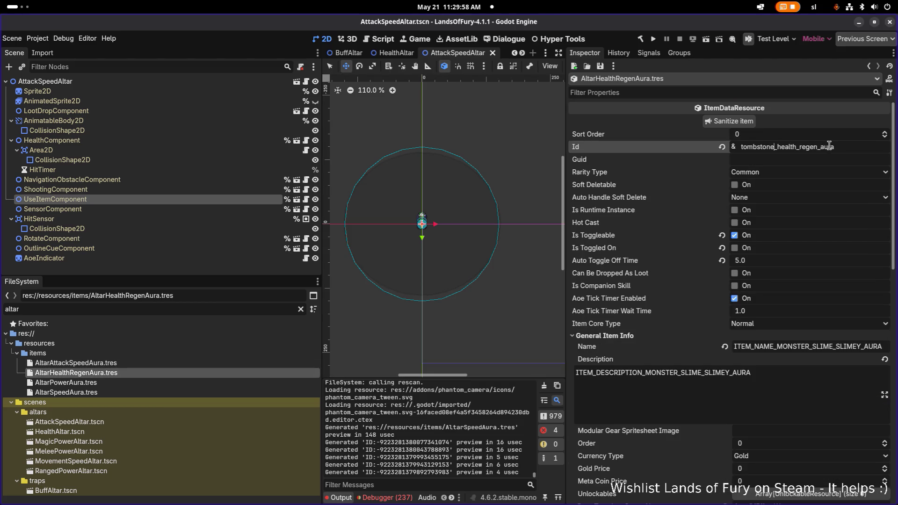
Change AltarHealthRegenAura's Id to altar_health_regen_aura and save.
key(ctrl+shift+Right)
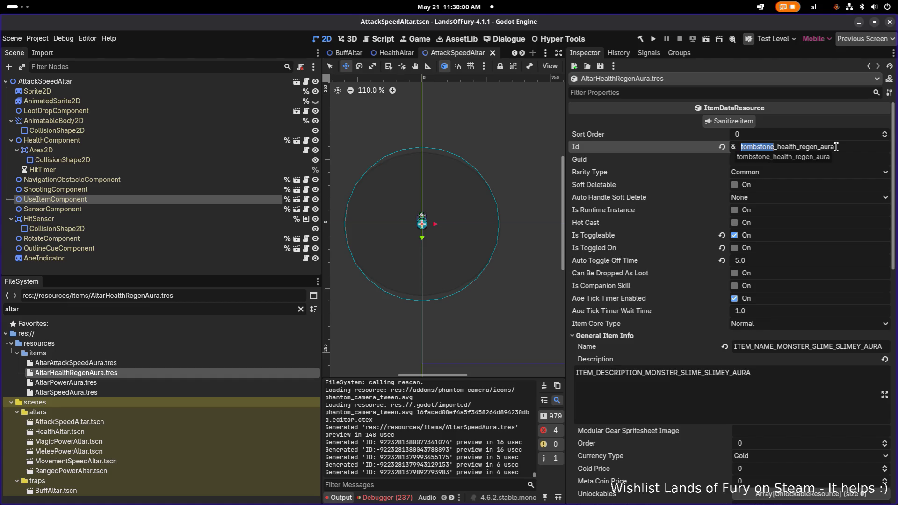
text(altar)
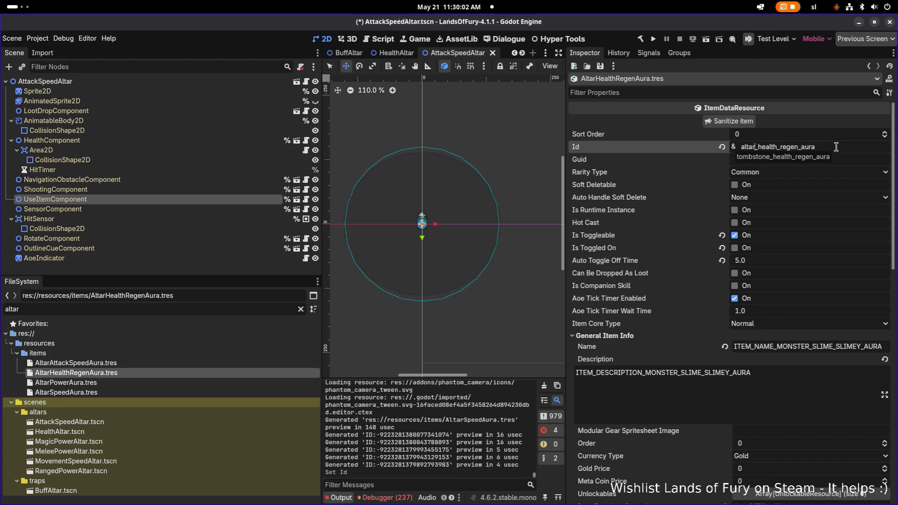
key(ctrl+s)
Open AltarPowerAura, then AltarSpeedAura, which still has the Id tombstone_speed_aura.
scroll(793, 211, down, 5)
scroll(793, 212, down, 6)
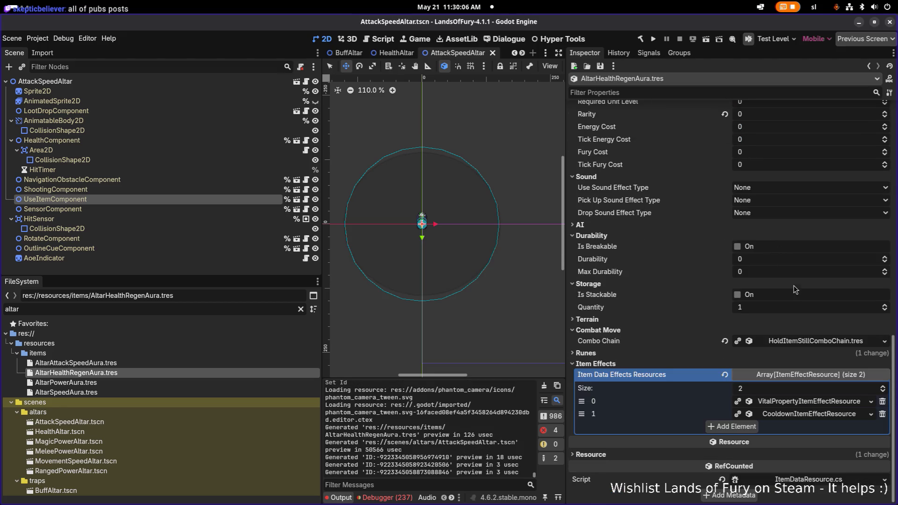
click(225, 382)
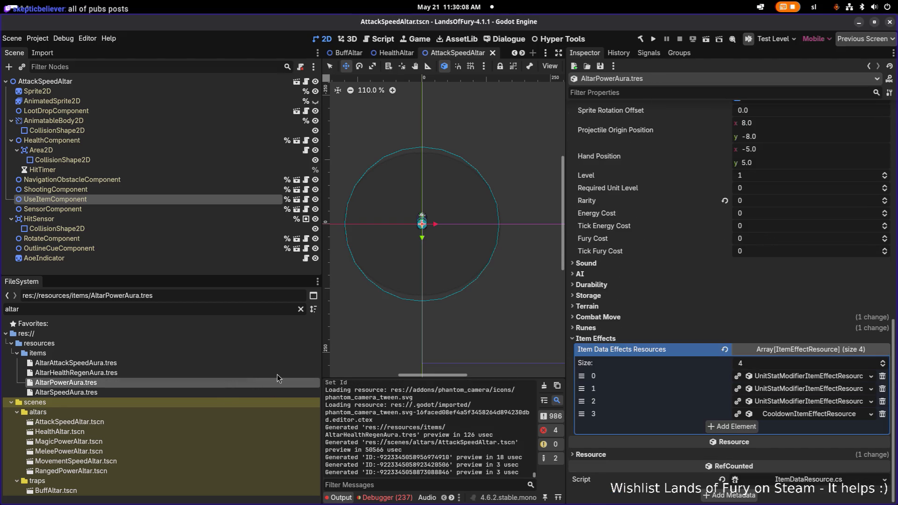
scroll(763, 293, up, 5)
scroll(763, 293, up, 4)
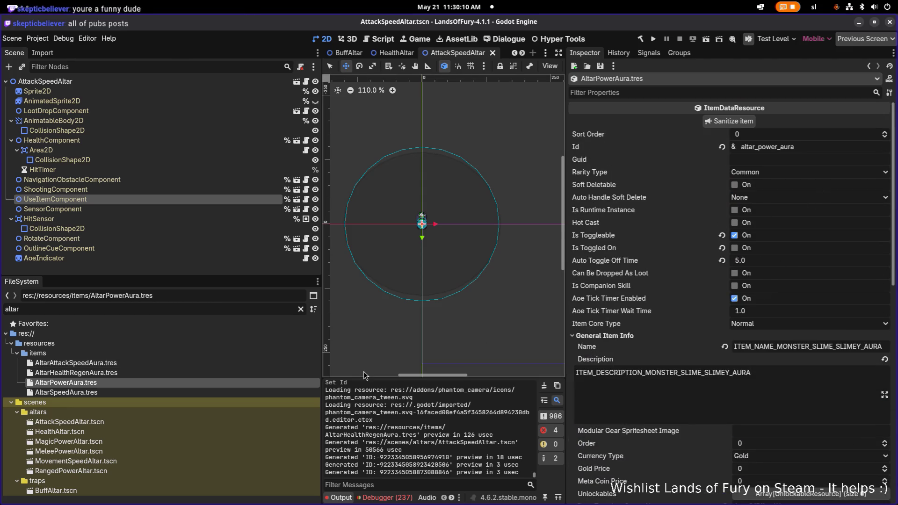
click(168, 392)
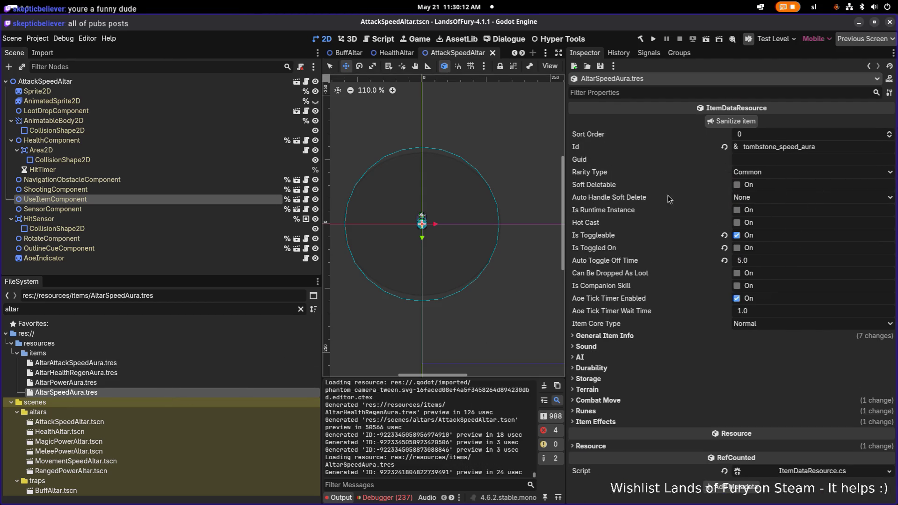
Rename AltarSpeedAura.tres to AltarMovementSpeedAura.tres, set Id altar_movement_speed_aura, and save.
key(F2)
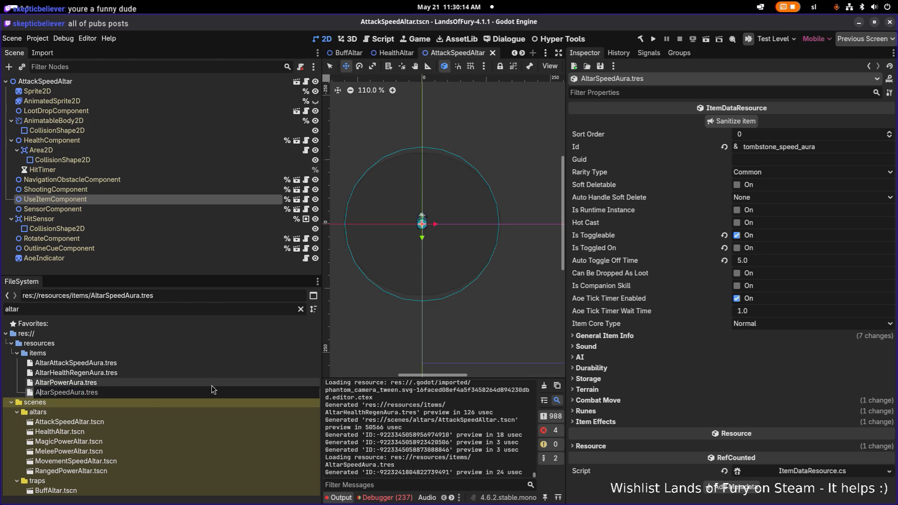
text(Movement)
key(Return)
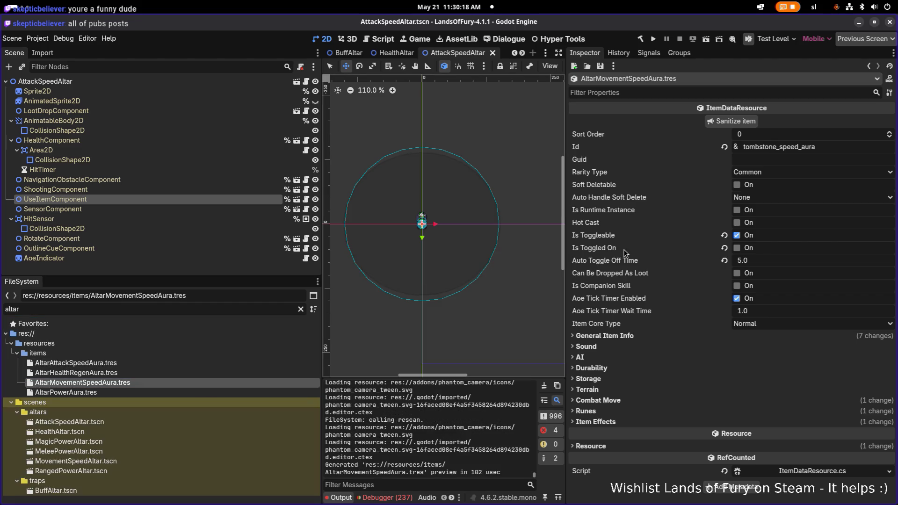
click(788, 147)
click(776, 147)
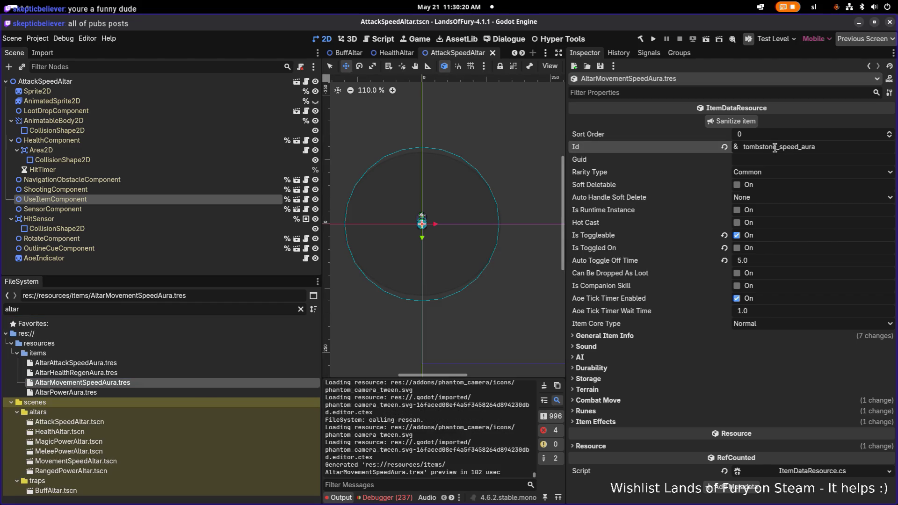
key(shift+Home)
text(a)
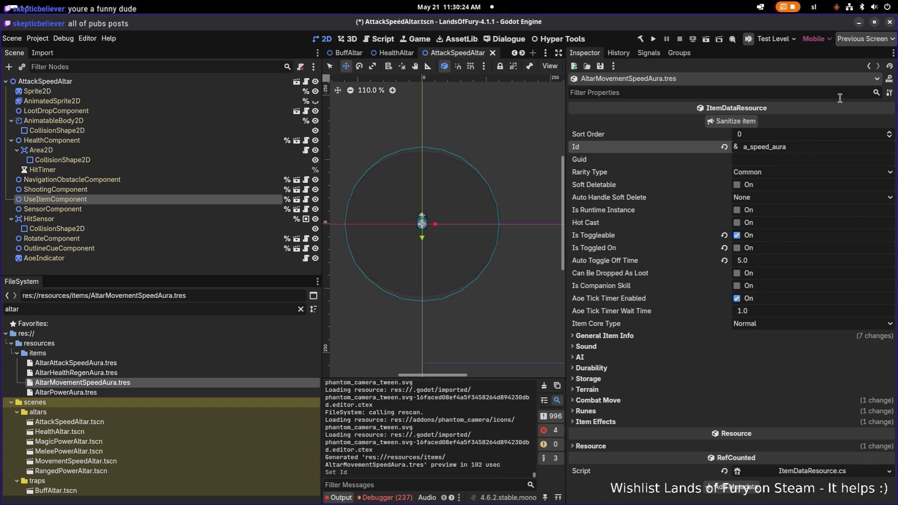
text(ltar_movement)
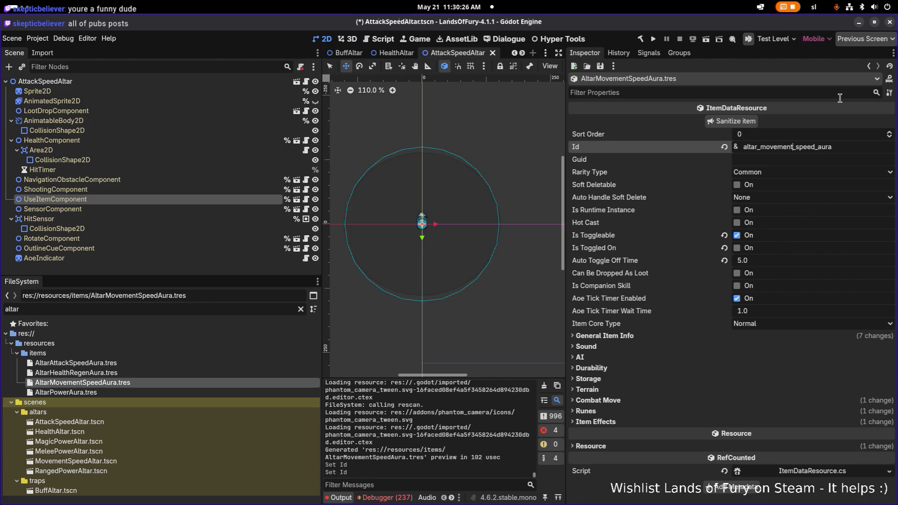
key(ctrl+s)
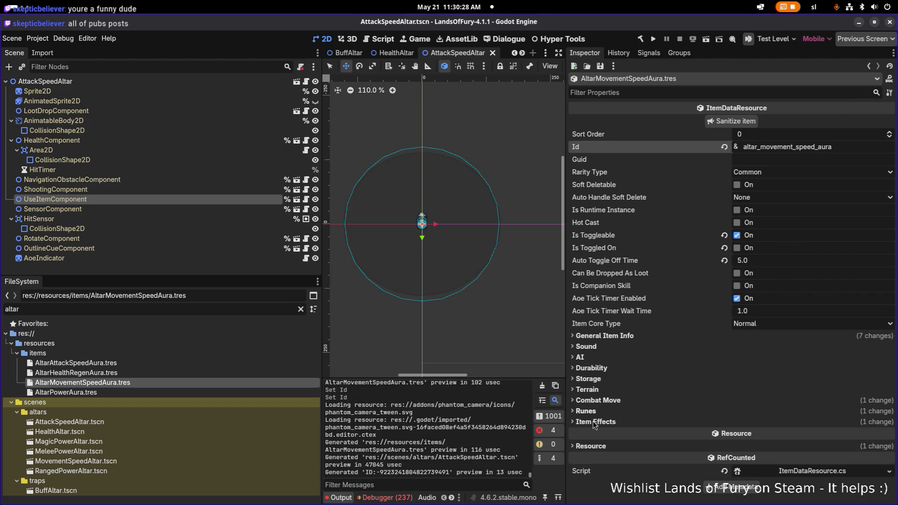
Expand Item Effects to check the aura's two remaining effect resources.
click(593, 422)
click(804, 432)
scroll(799, 411, down, 2)
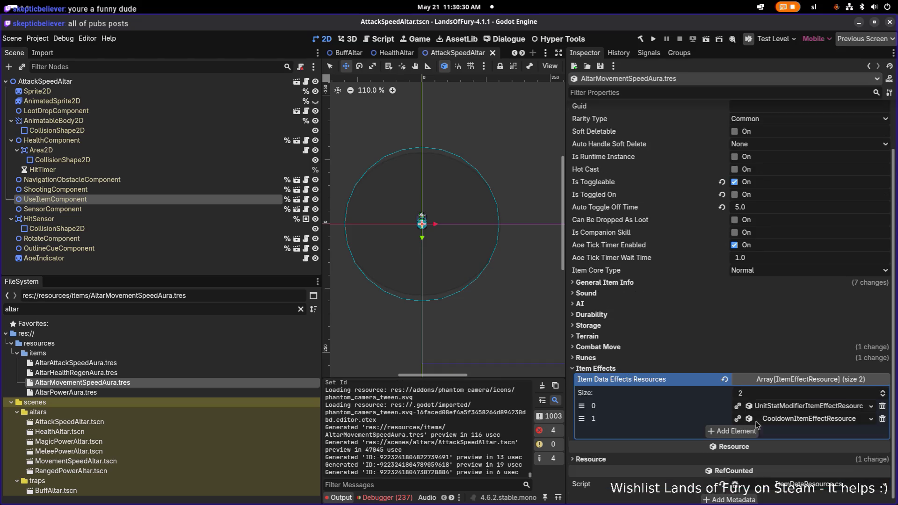
click(800, 401)
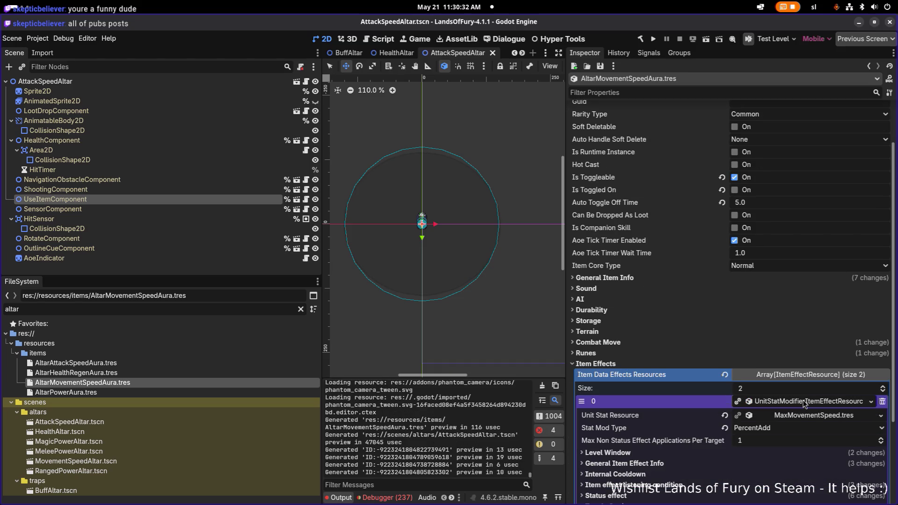
click(801, 402)
click(157, 370)
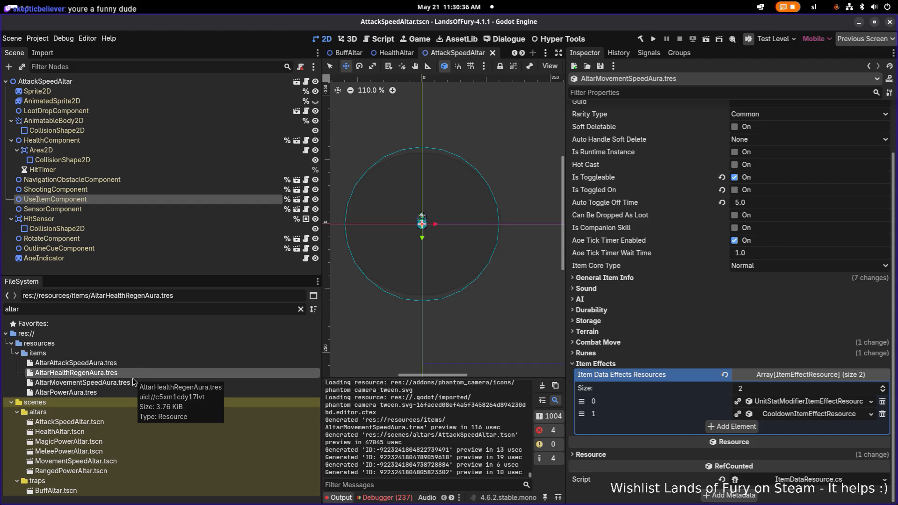
Rename MagicPowerAltar.tscn to SpellPowerAltar.tscn and open that scene.
click(112, 442)
key(F2)
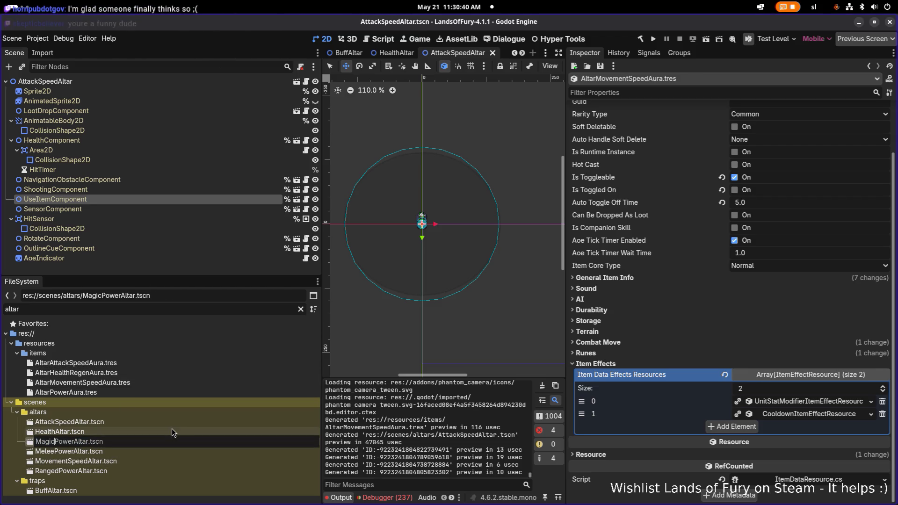
key(shift+Home)
text(Spell)
key(Return)
double_click(67, 471)
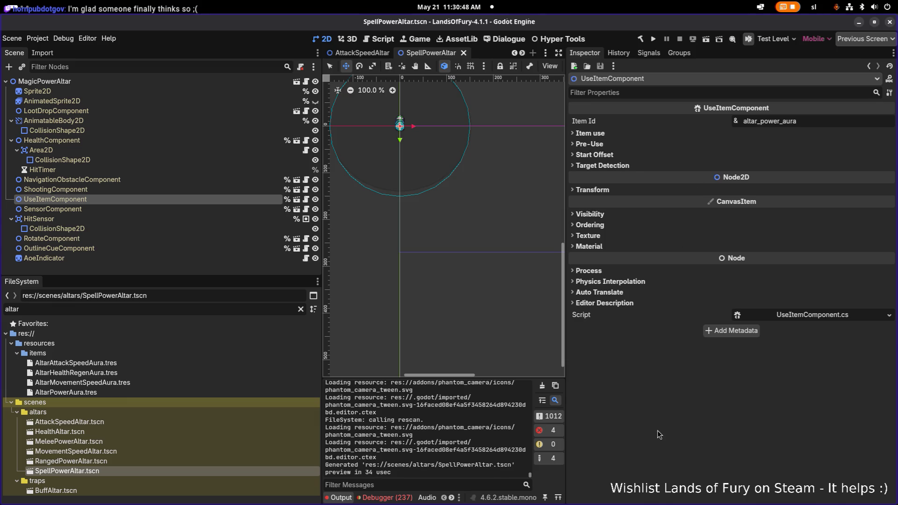
Open the RangedPowerAltar scene and select its root node.
click(182, 461)
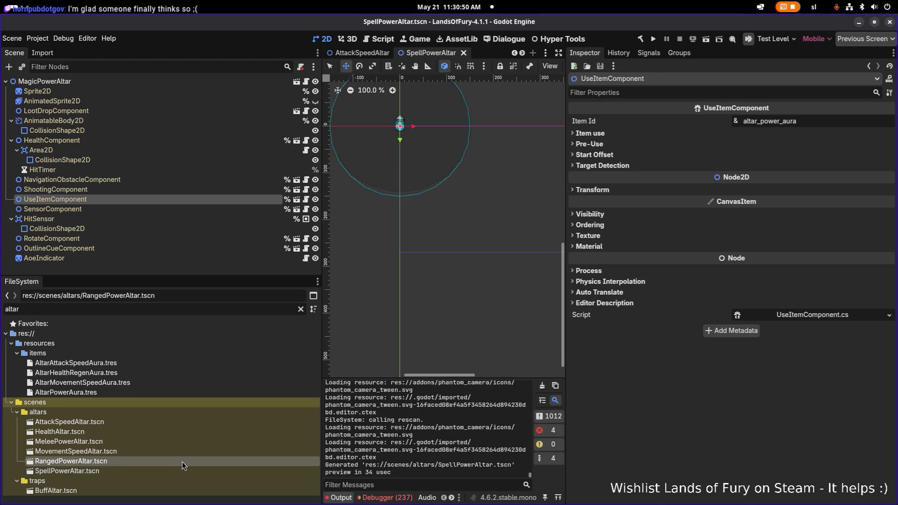
double_click(168, 461)
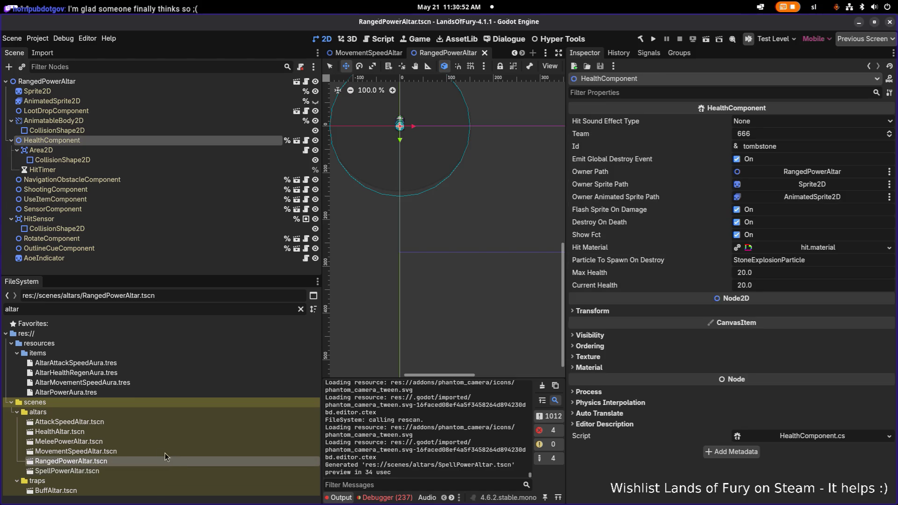
click(144, 382)
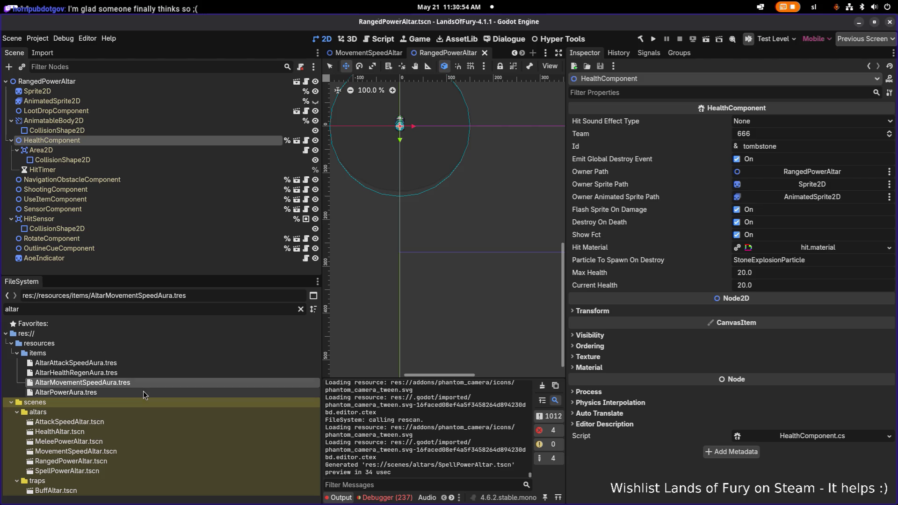
click(125, 392)
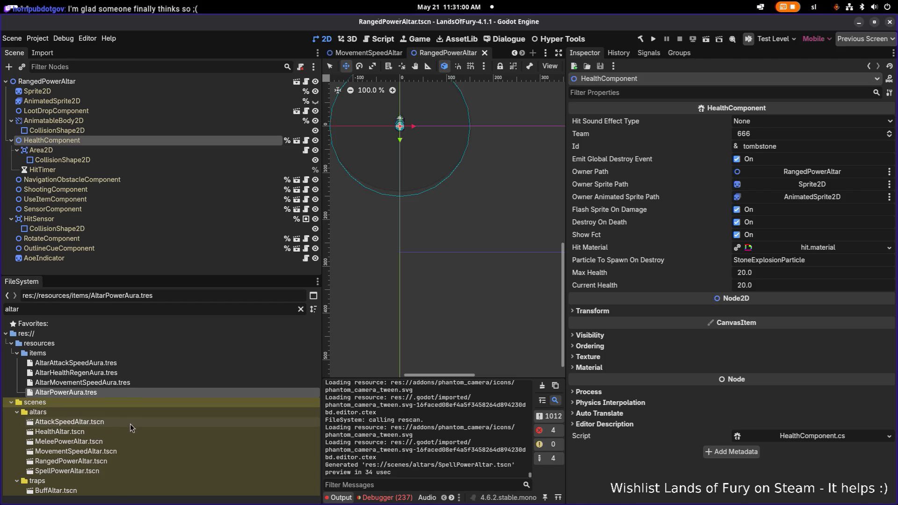
click(217, 85)
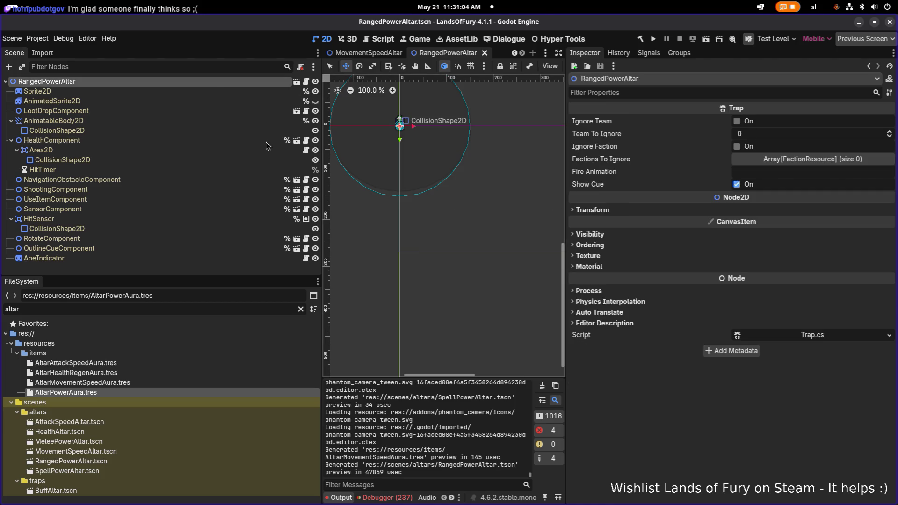
Find the Sprite2D's atlas texture file in the FileSystem dock.
click(166, 122)
click(173, 91)
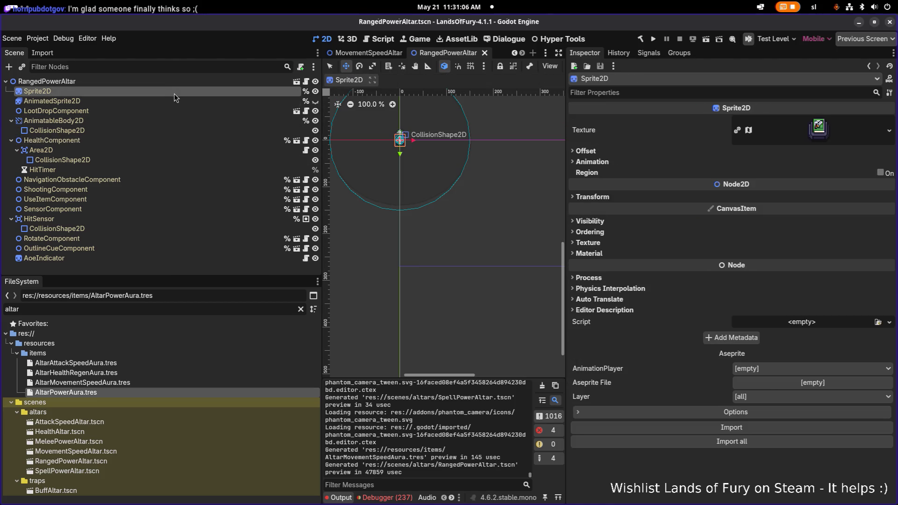
click(889, 130)
click(804, 323)
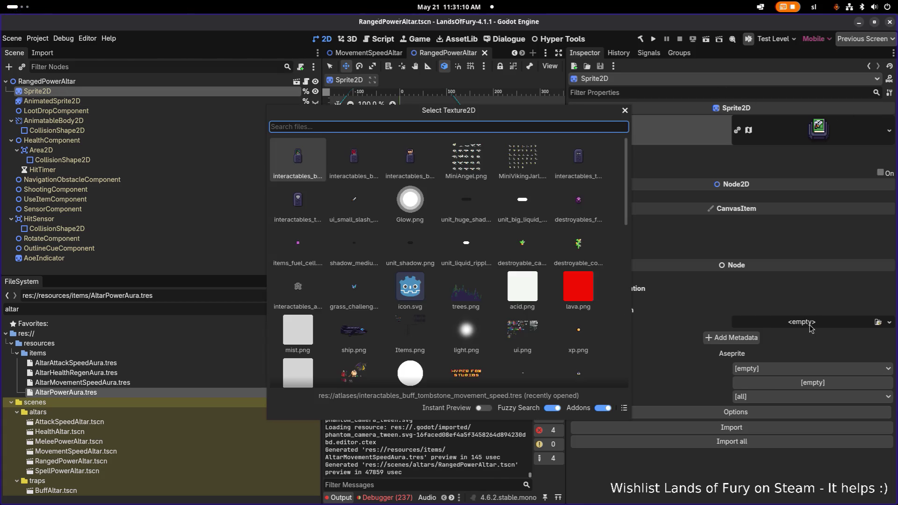
text(ranged)
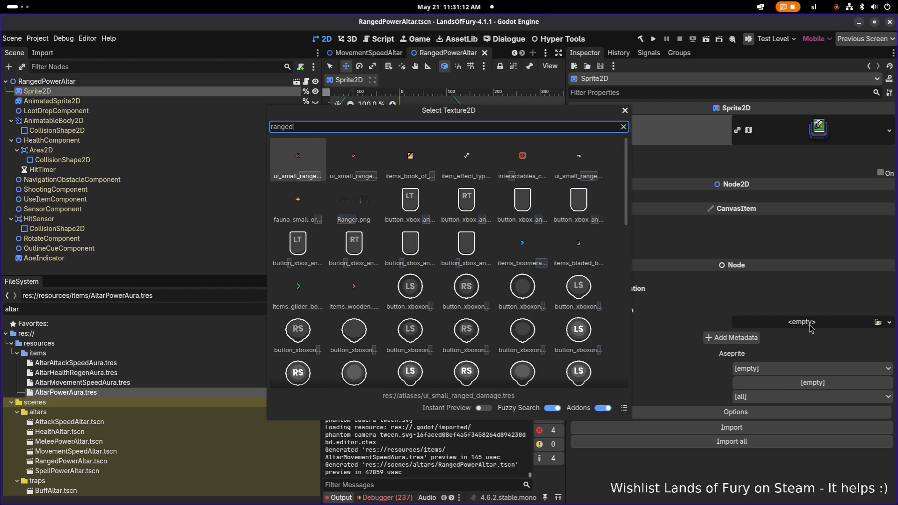
key(Return)
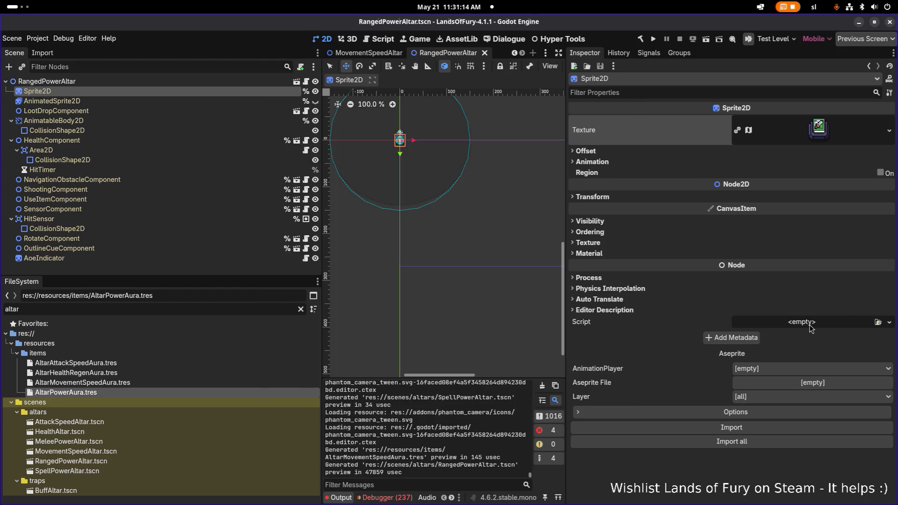
click(798, 135)
right_click(817, 131)
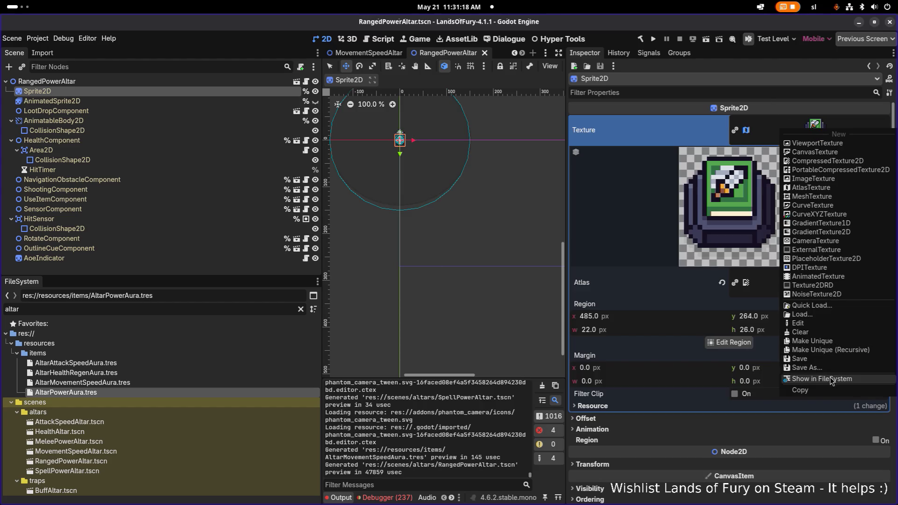
click(831, 381)
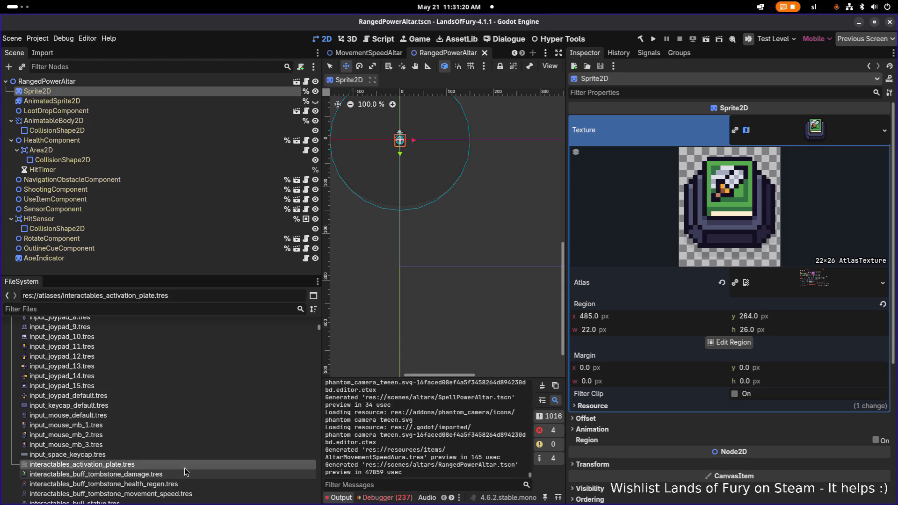
Rename the tombstone damage atlas file to interactables_altar_power.tres.
click(198, 429)
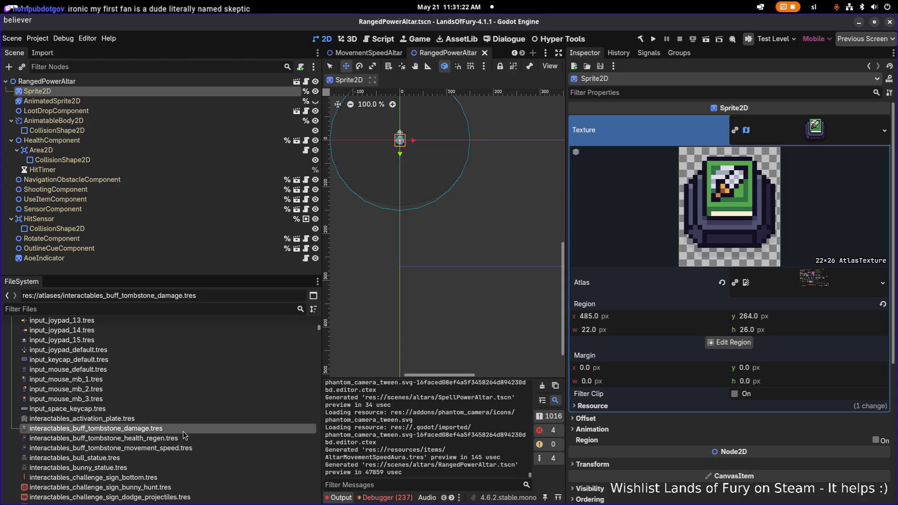
double_click(193, 429)
key(F2)
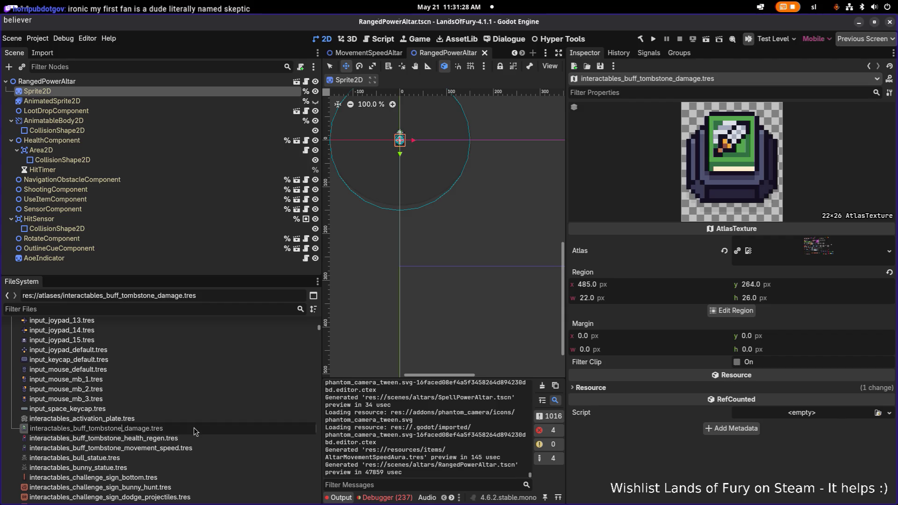
key(Left)
key(shift+Left)
key(shift+Left)
key(shift+Left)
text(altar)
key(Right)
key(shift+Right)
key(shift+Right)
key(shift+Right)
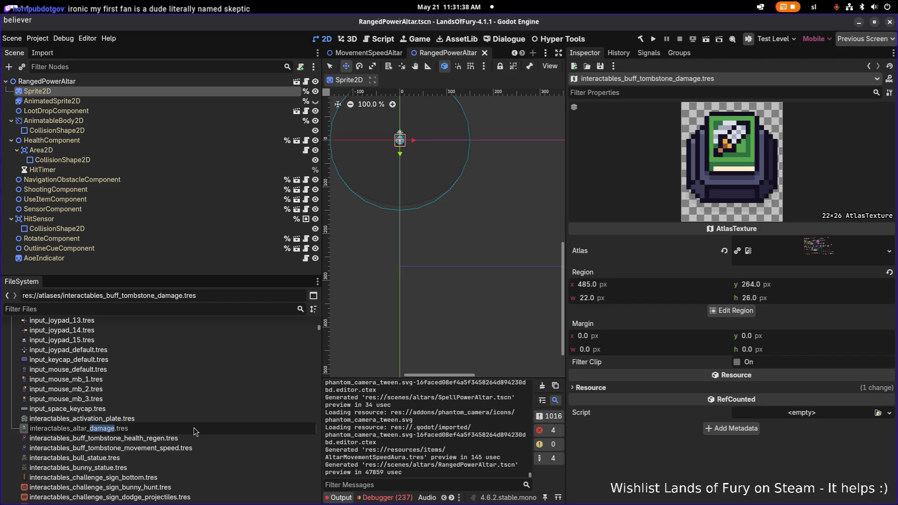
text(power)
key(Return)
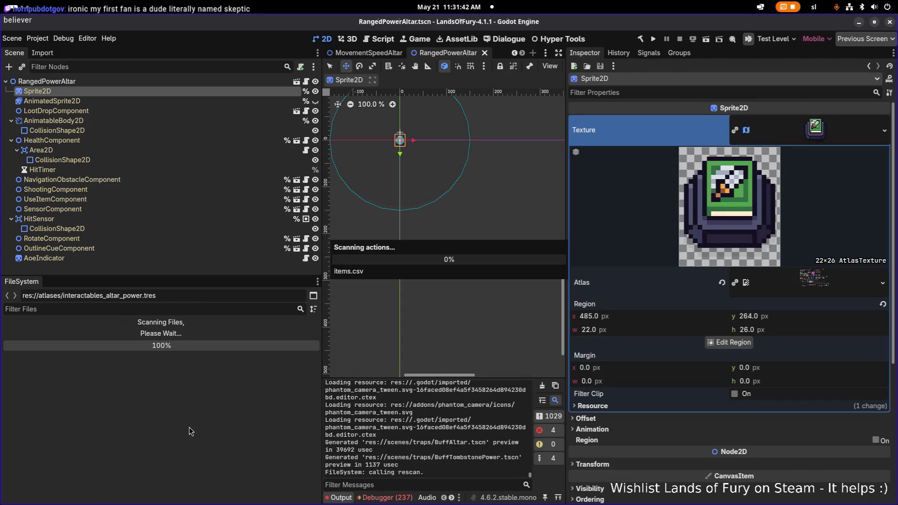
Rename the tombstone health regen atlas file to interactables_altar_health_regen.tres.
click(183, 438)
key(F2)
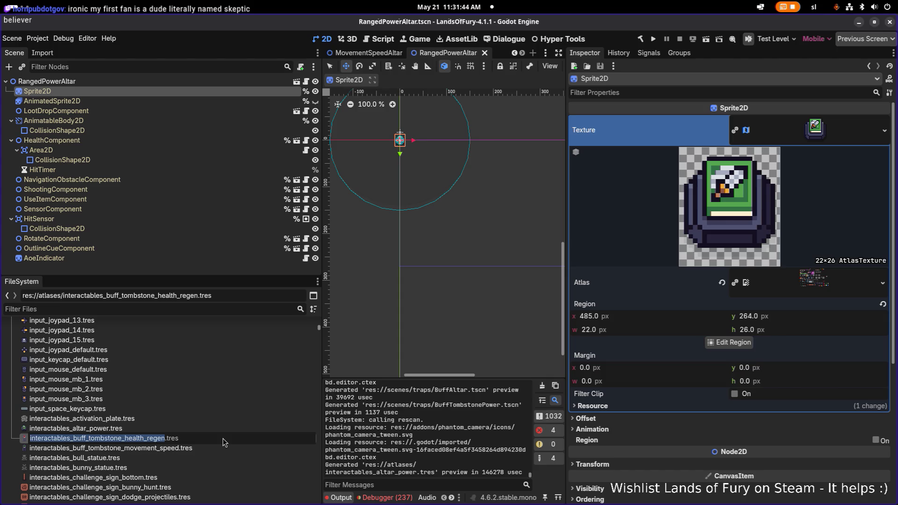
key(Right)
key(Left)
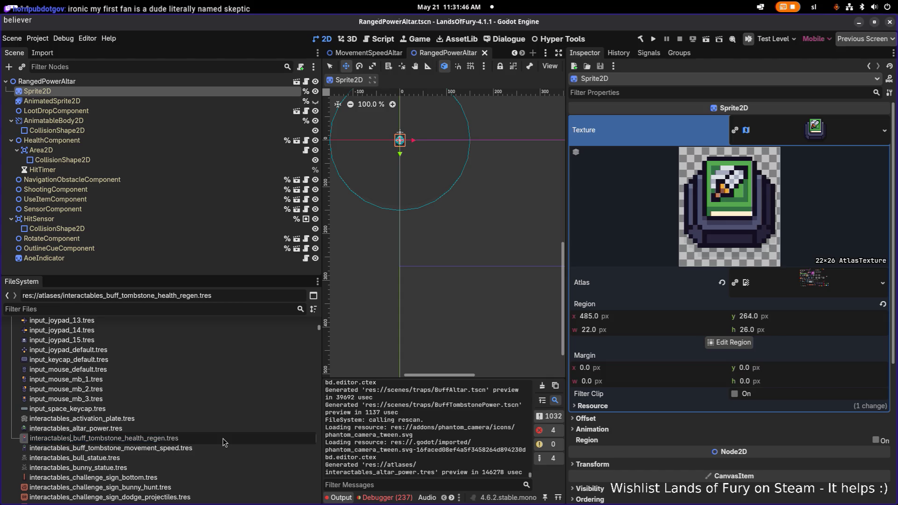
key(shift+Right)
key(shift+Right)
key(shift+Right)
text(altar)
key(Return)
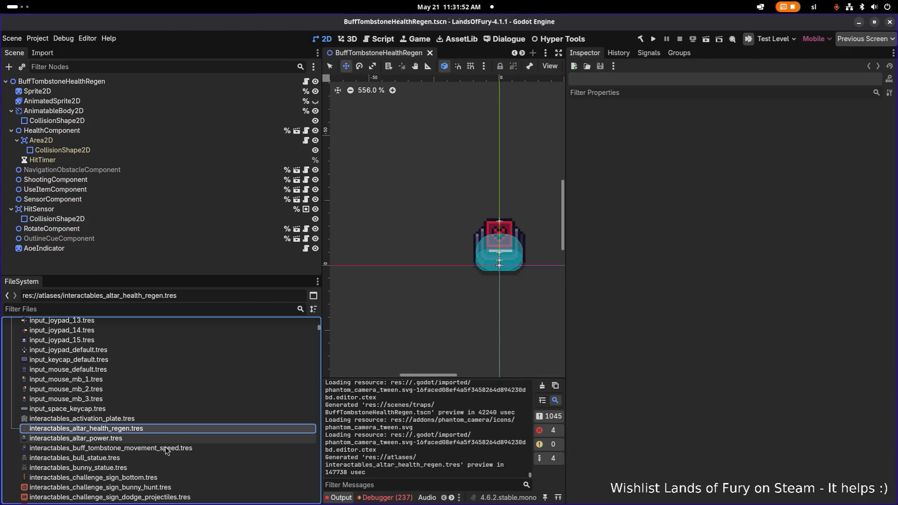
Rename the tombstone movement speed atlas file to interactables_altar_movement_speed.tres.
click(217, 447)
key(F2)
key(Right)
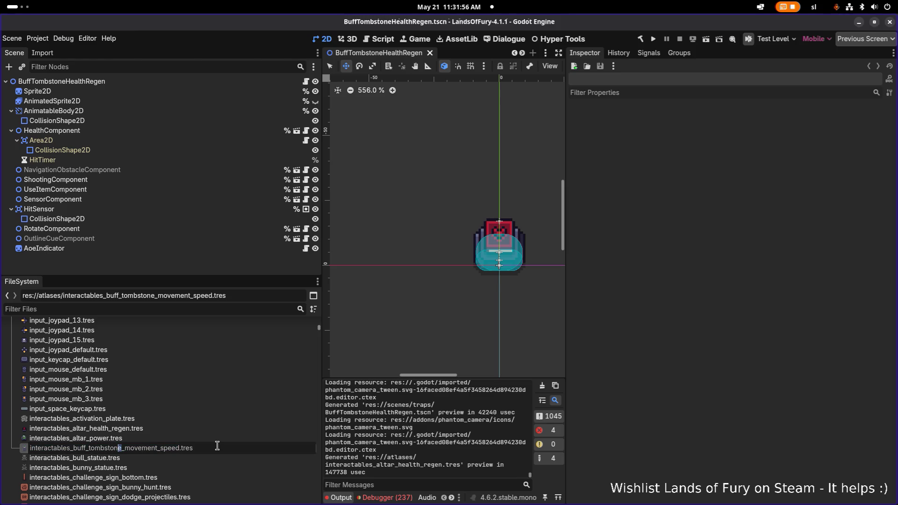
key(ctrl+shift+Left)
key(ctrl+shift+Left)
text(altar)
key(Return)
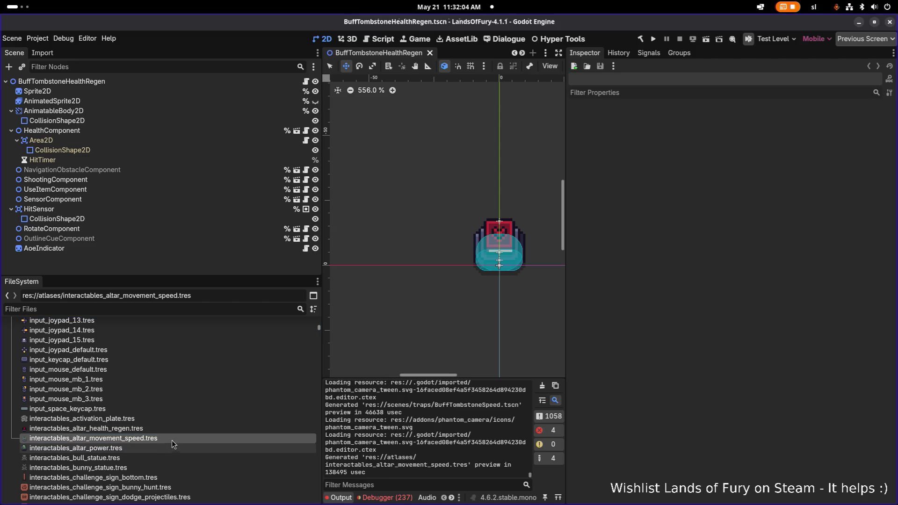
Compare the three renamed altar textures, then begin duplicating interactables_altar_power.tres.
click(169, 435)
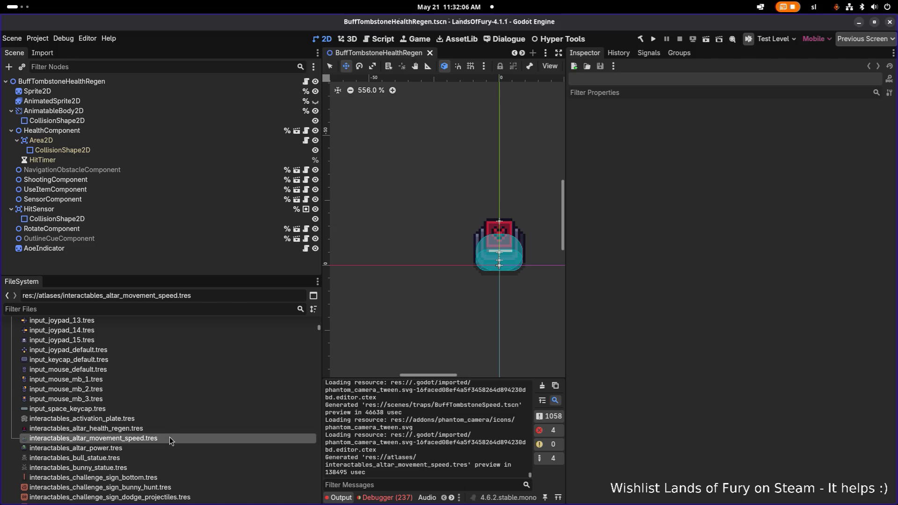
click(168, 429)
click(159, 447)
click(159, 428)
click(159, 438)
double_click(157, 448)
click(157, 439)
click(153, 428)
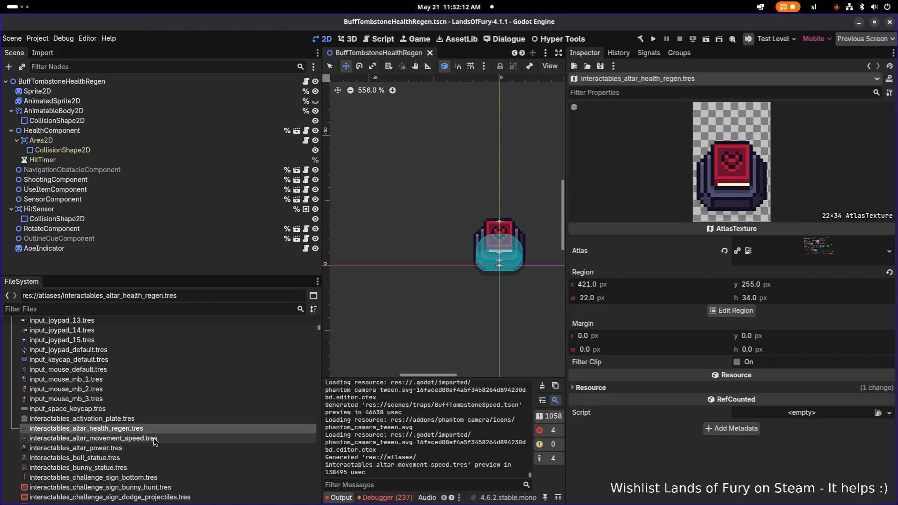
click(154, 438)
click(145, 447)
key(ctrl+d)
Name the first duplicate interactables_altar_melee_power.tres.
key(Right)
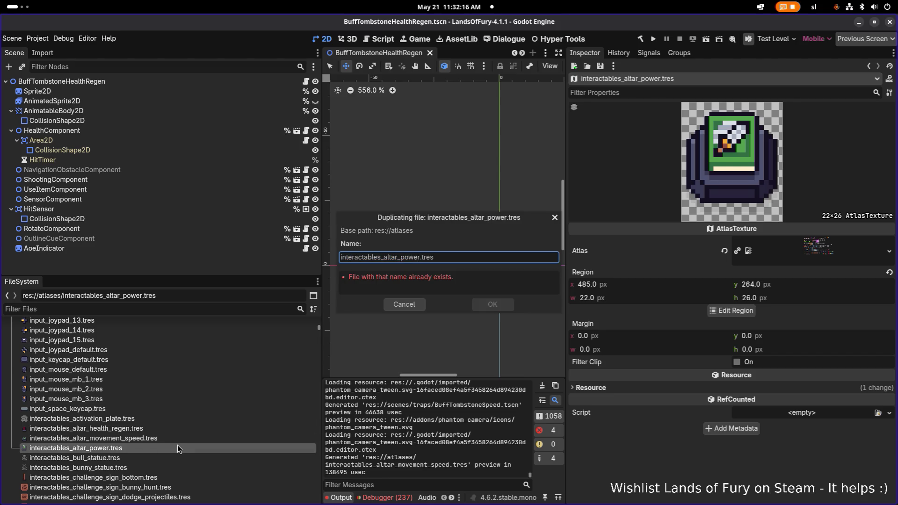
text(melee_)
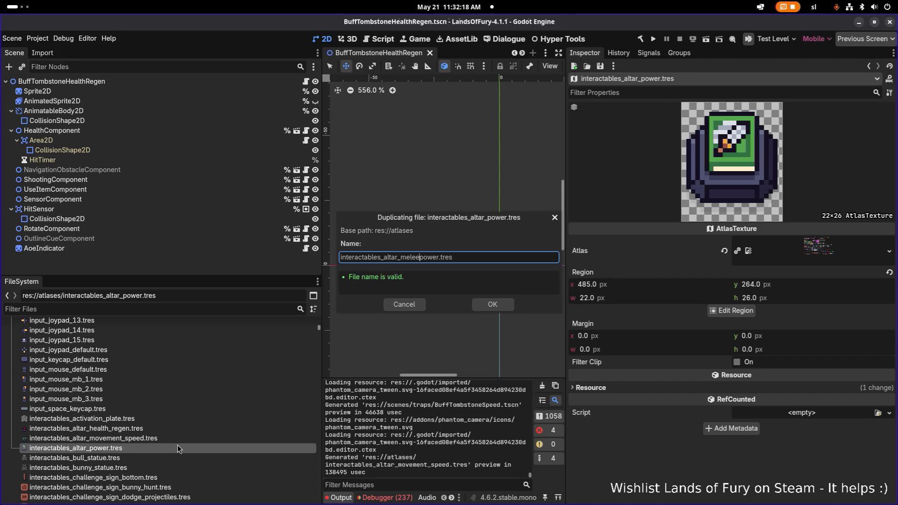
key(Return)
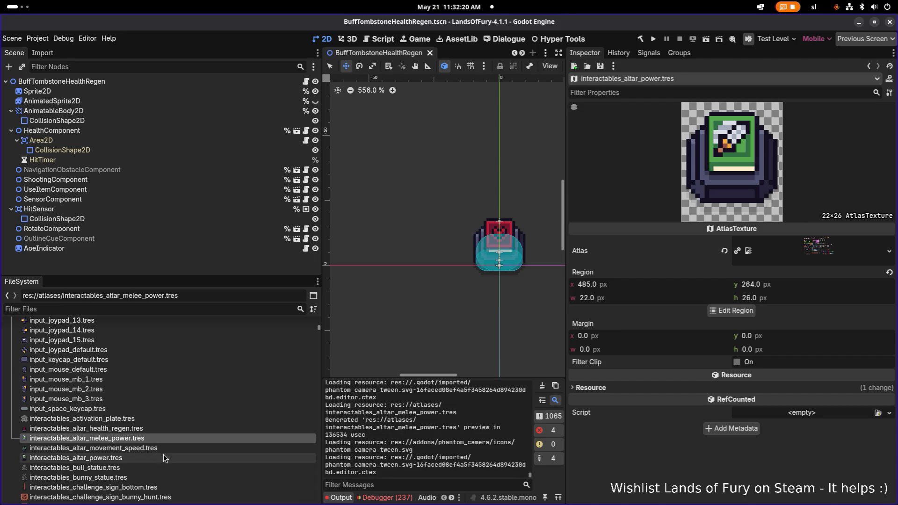
Duplicate interactables_altar_power.tres again as interactables_altar_ranged_power.tres.
click(163, 457)
key(ctrl+d)
key(Right)
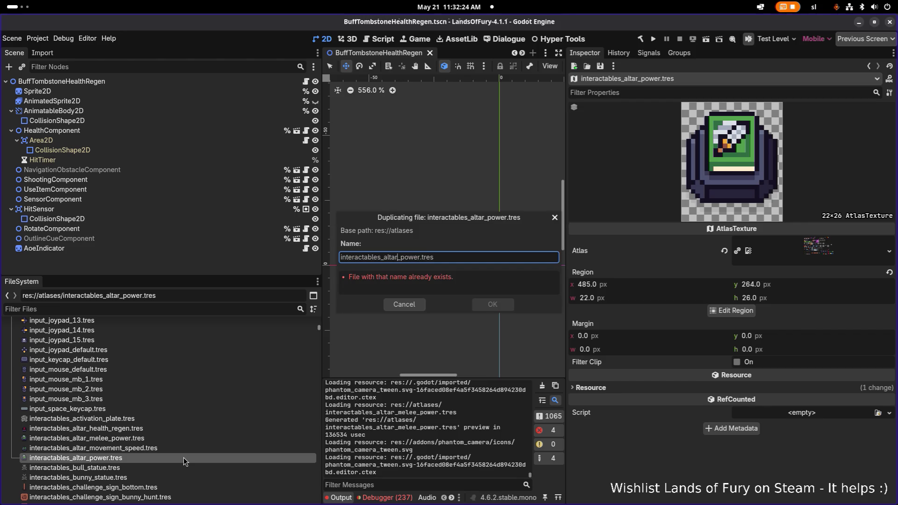
key(shift+Left)
key(shift+Left)
key(shift+Left)
key(Right)
key(Right)
text(melee_)
key(shift+Left)
key(shift+Left)
key(shift+Left)
text(ranged)
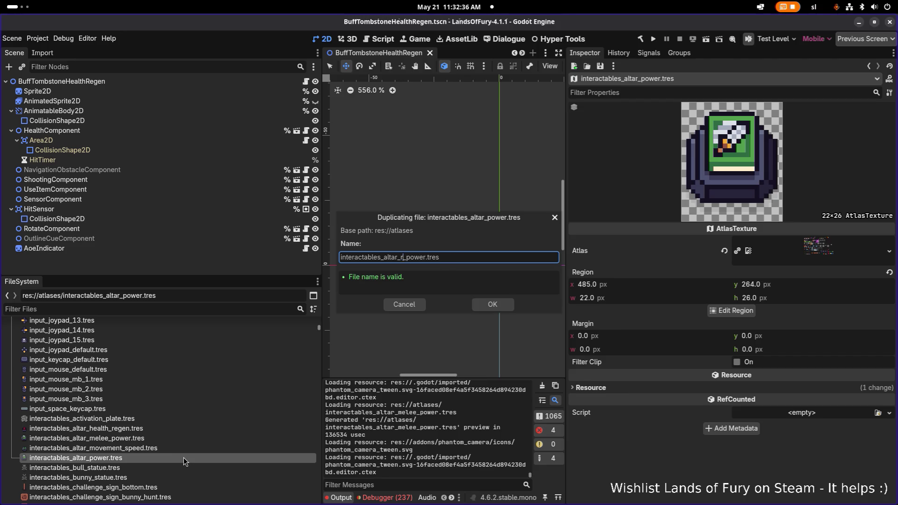
key(Return)
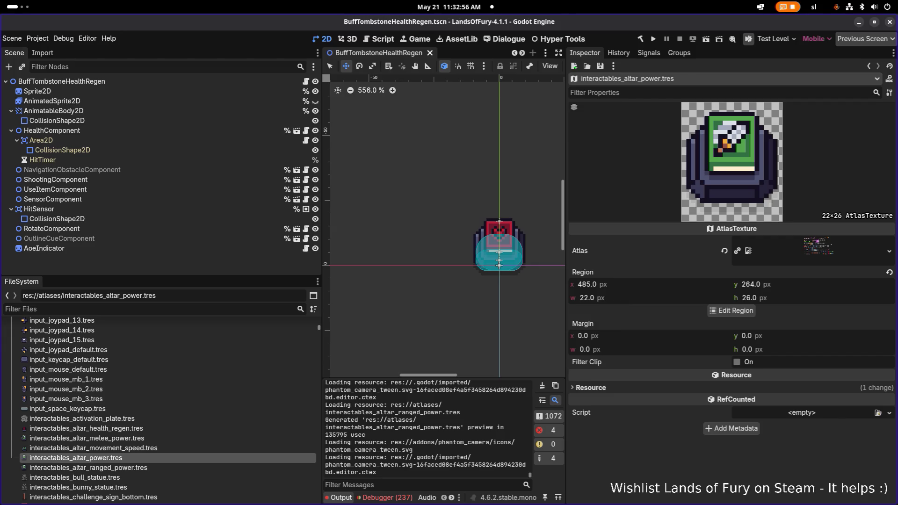
click(165, 449)
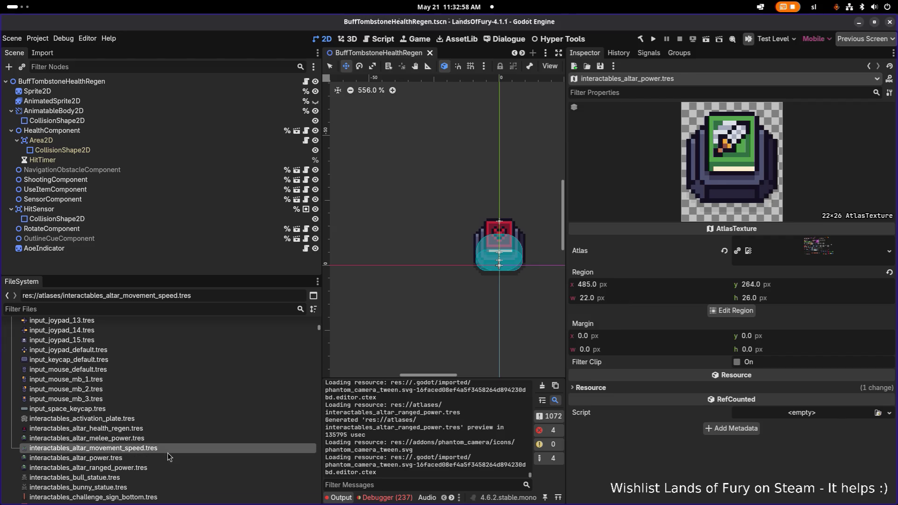
Compare the new ranged power atlas file against the original altar power file.
click(154, 458)
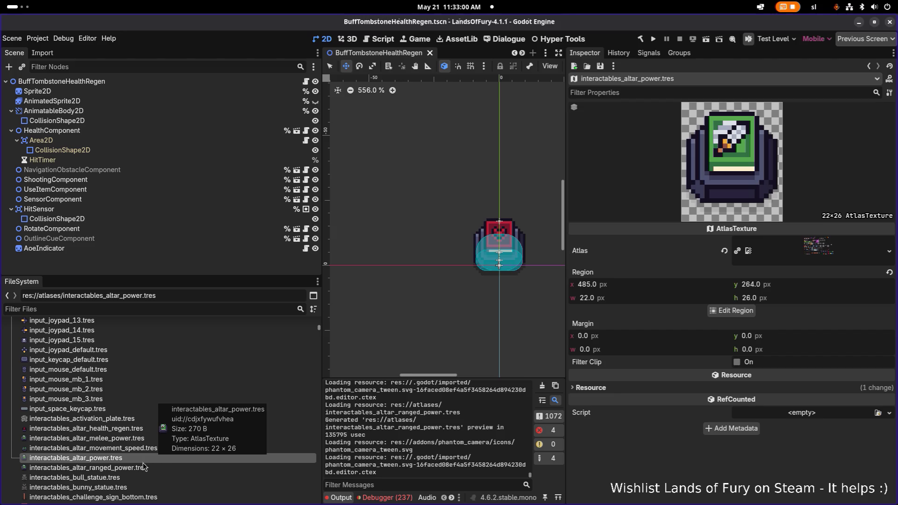
click(140, 467)
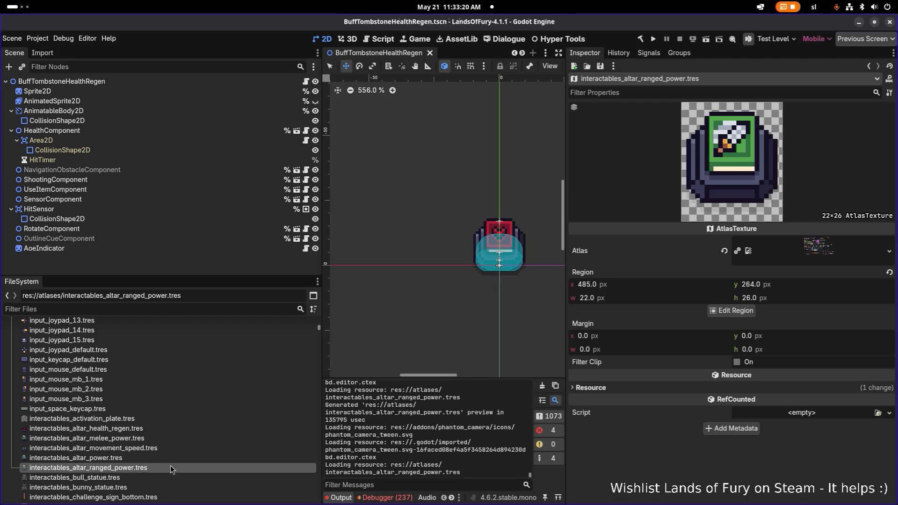
click(156, 460)
click(155, 469)
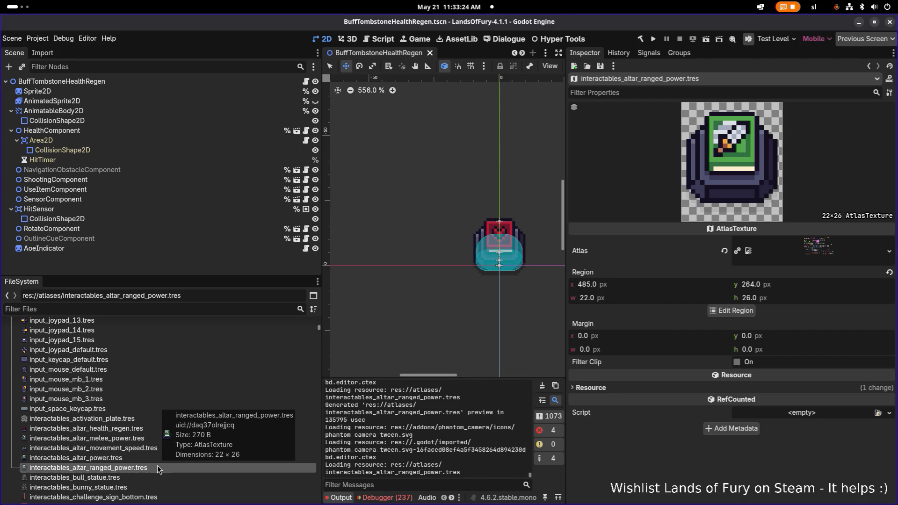
click(162, 457)
click(164, 468)
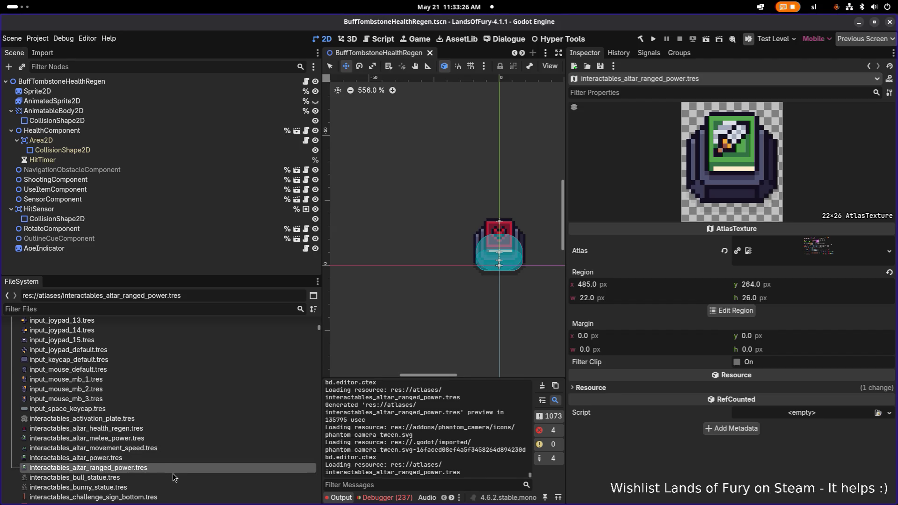
click(147, 431)
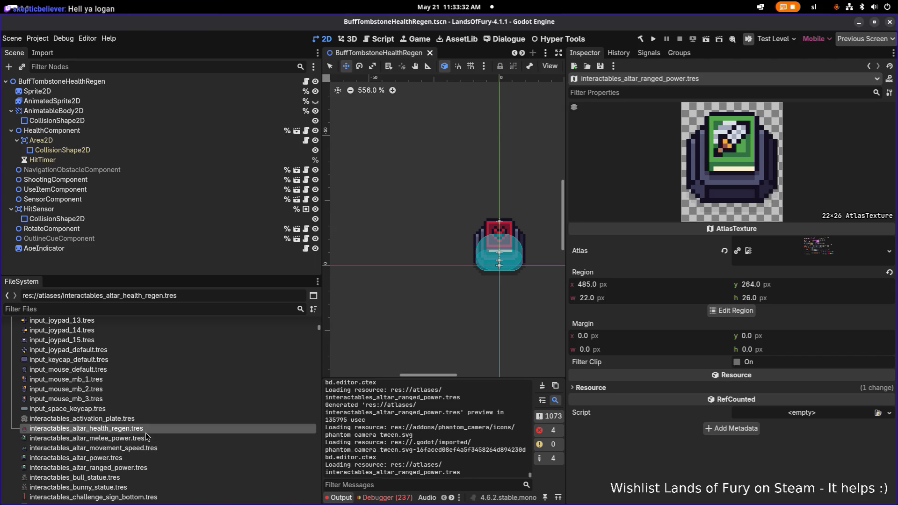
click(146, 439)
Rename interactables_altar_power.tres to interactables_altar_spell_power.tres.
click(141, 457)
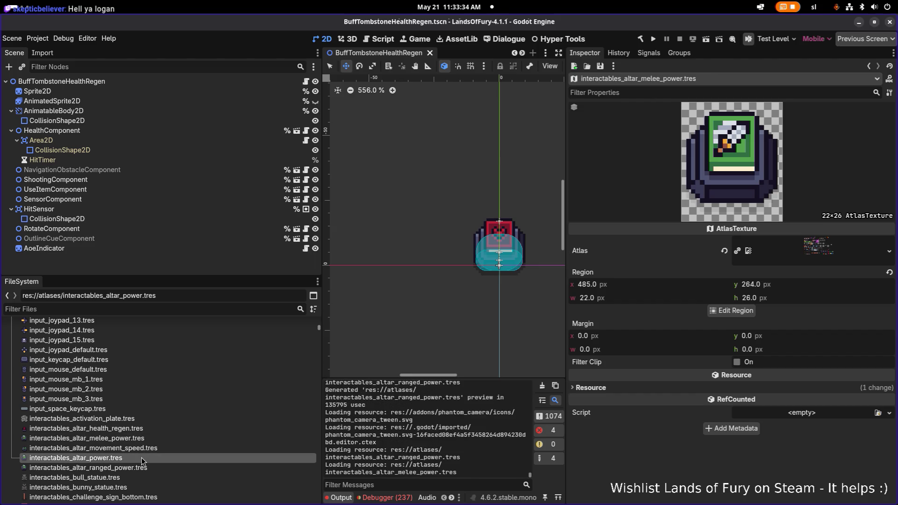
key(F2)
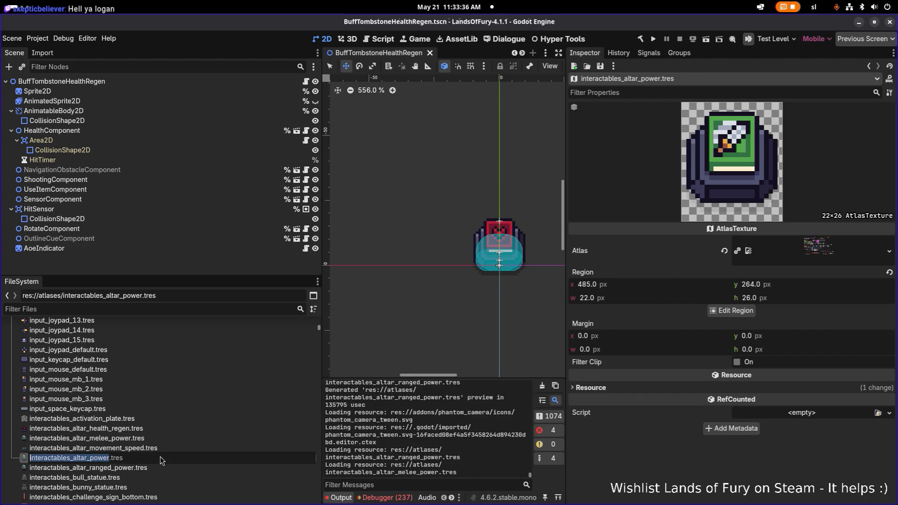
key(Right)
text(spell_)
key(Return)
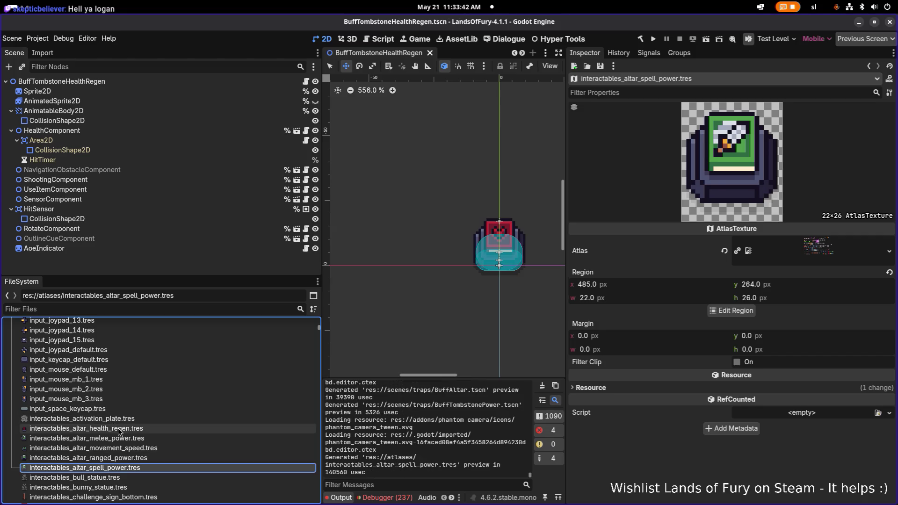
Open the region editor for the health regen altar texture.
click(84, 428)
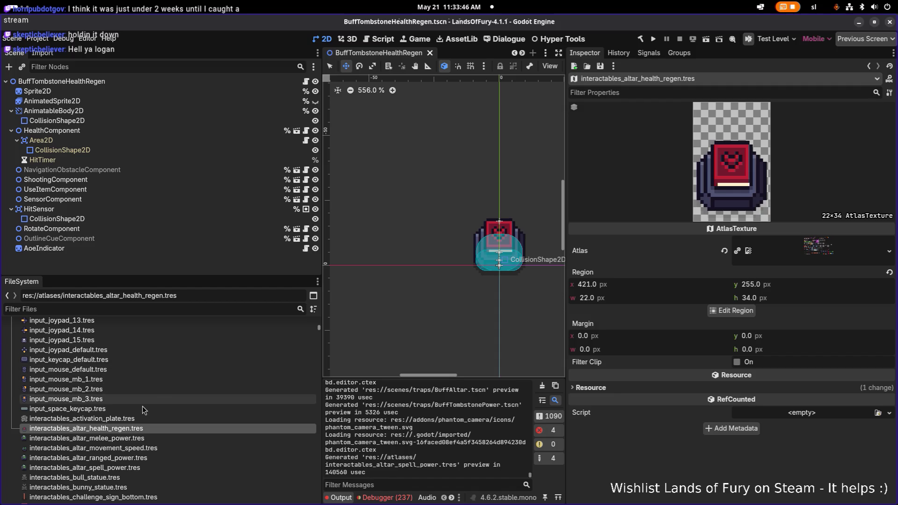
click(168, 435)
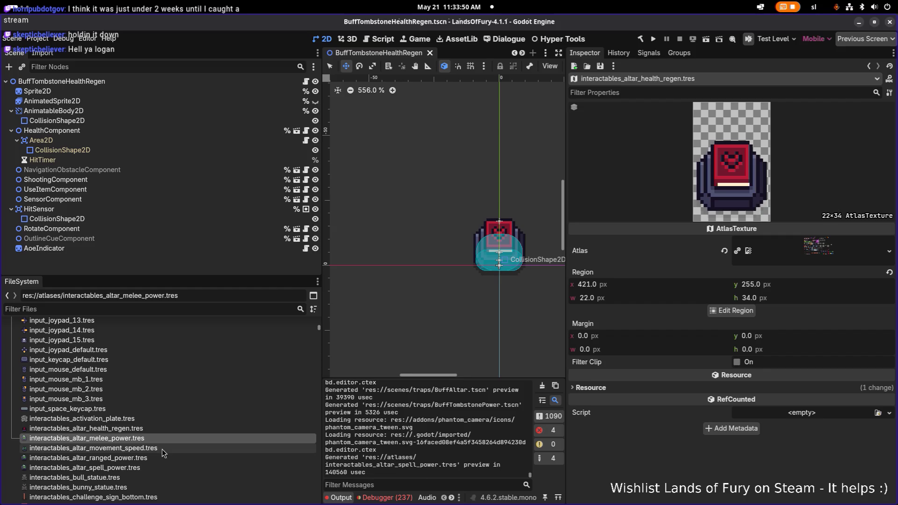
click(140, 467)
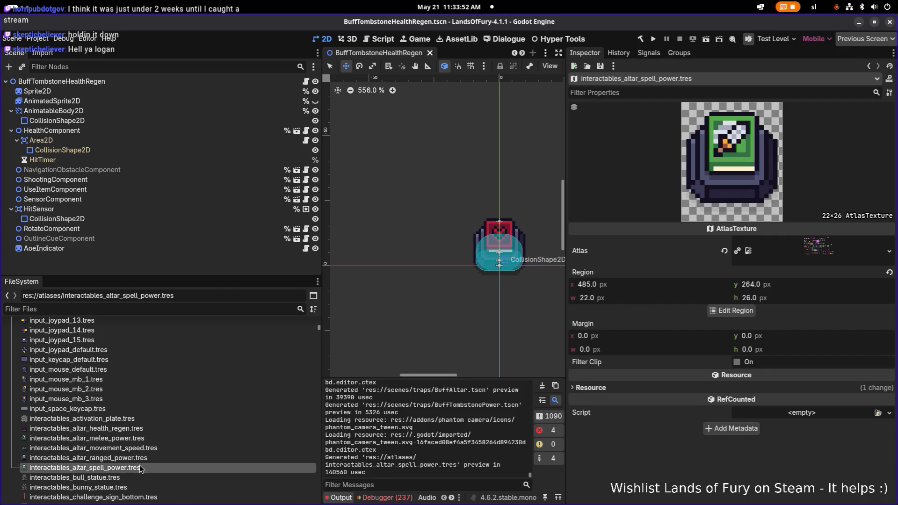
click(840, 251)
scroll(686, 420, down, 3)
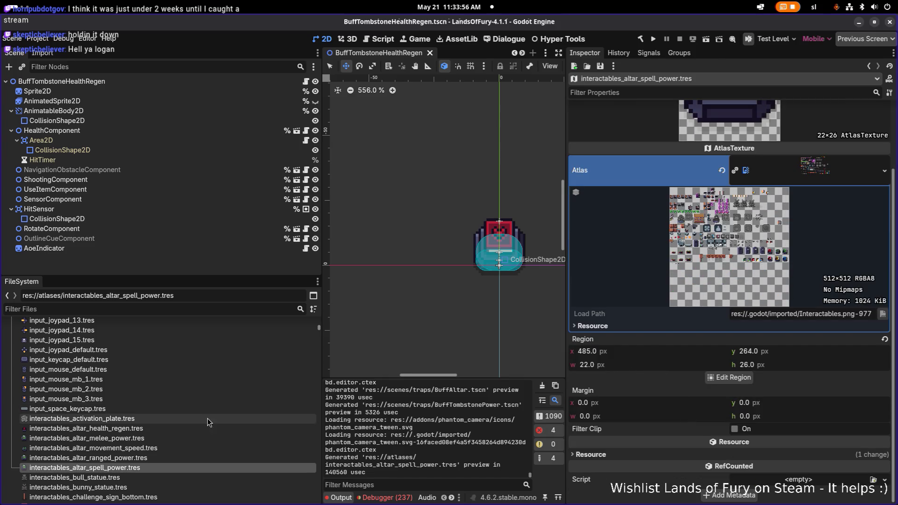
click(190, 430)
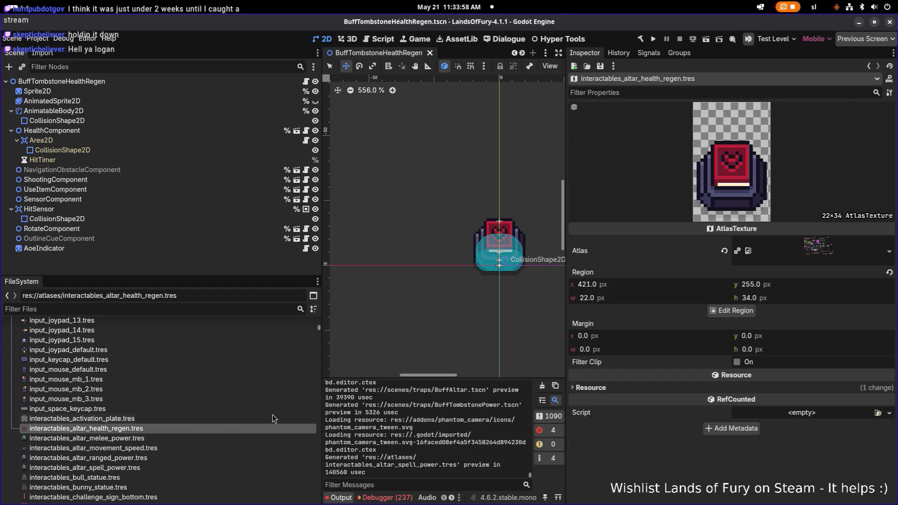
click(733, 312)
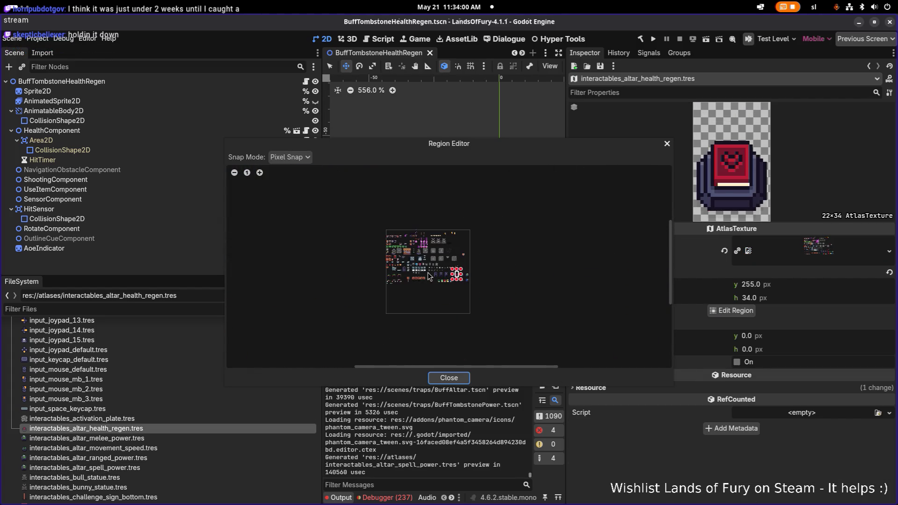
Lower the health regen region's top edge, close the editor, and save.
scroll(406, 258, up, 5)
scroll(412, 196, right, 3)
mouse_move(572, 144)
mouse_down()
mouse_move(504, 143)
mouse_move(512, 138)
mouse_up()
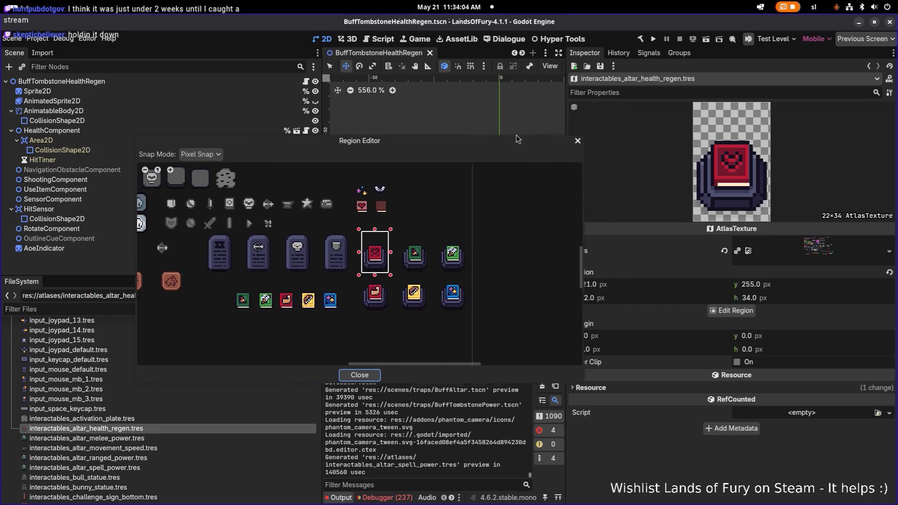
scroll(436, 214, up, 4)
mouse_move(400, 239)
mouse_down()
mouse_move(397, 262)
mouse_move(408, 260)
mouse_up()
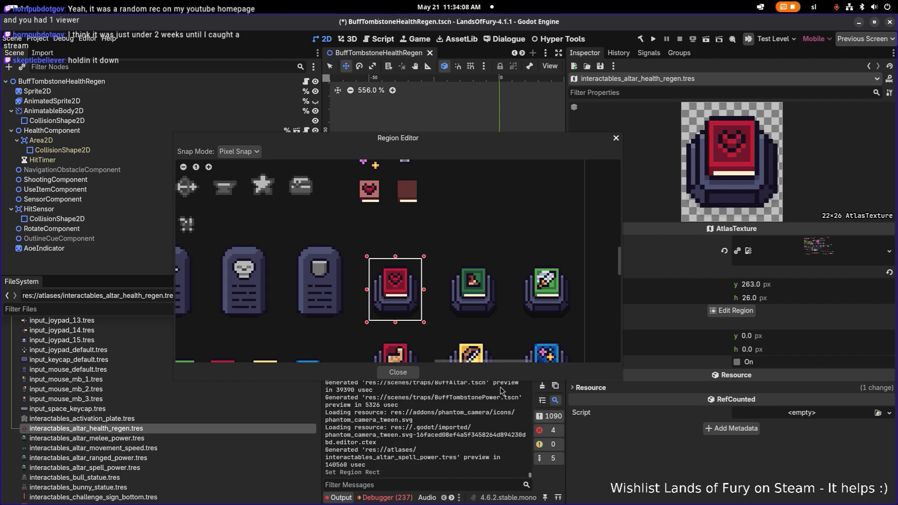
click(398, 372)
key(ctrl+s)
Crop the melee power texture region around the red altar, 22 px wide.
click(122, 438)
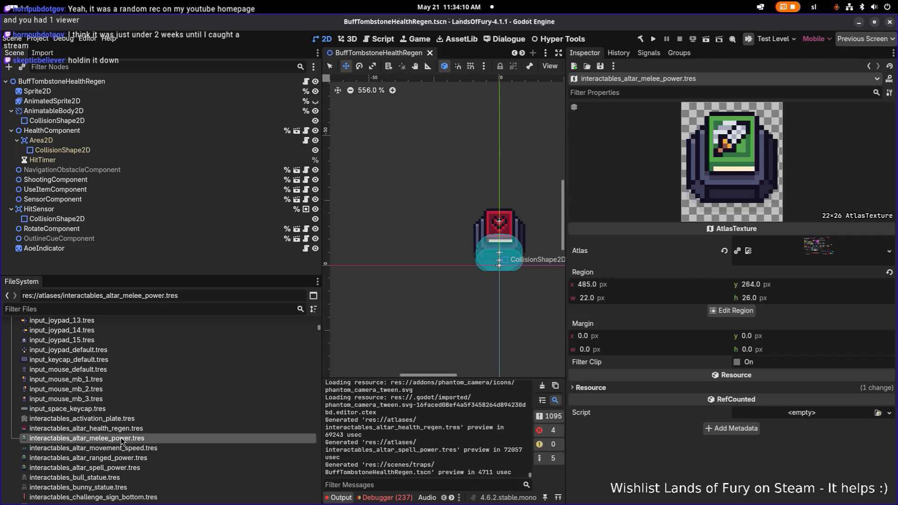
click(730, 310)
scroll(380, 277, down, 5)
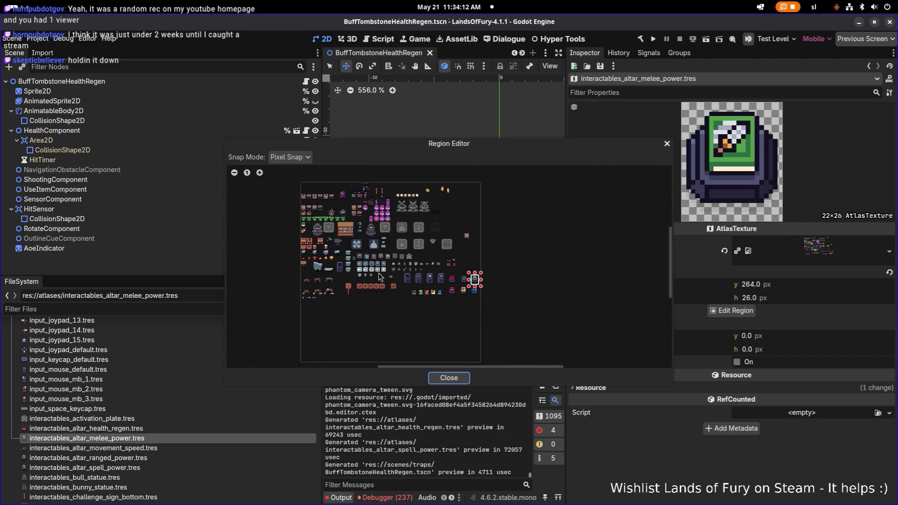
scroll(380, 277, down, 2)
scroll(322, 271, up, 6)
scroll(321, 271, down, 2)
scroll(363, 247, up, 3)
drag(357, 238, 448, 332)
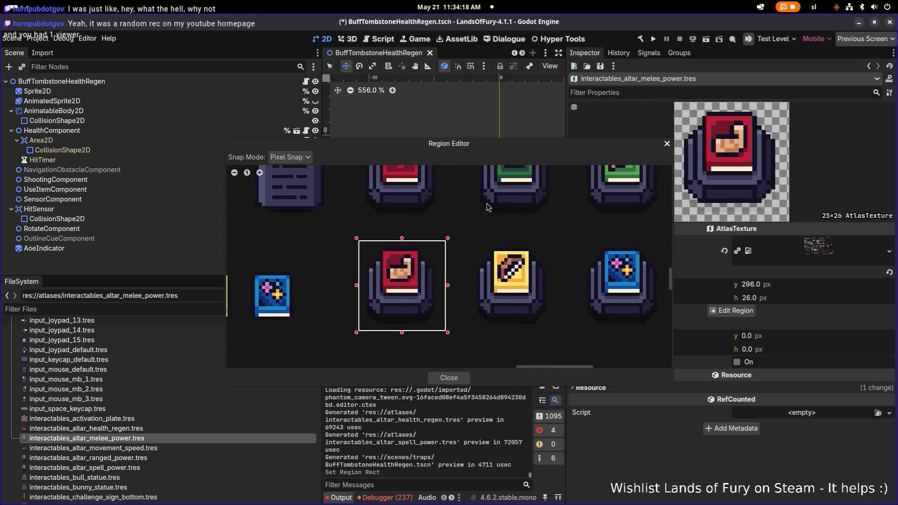
mouse_move(505, 148)
mouse_down()
mouse_move(355, 133)
mouse_move(394, 134)
mouse_up()
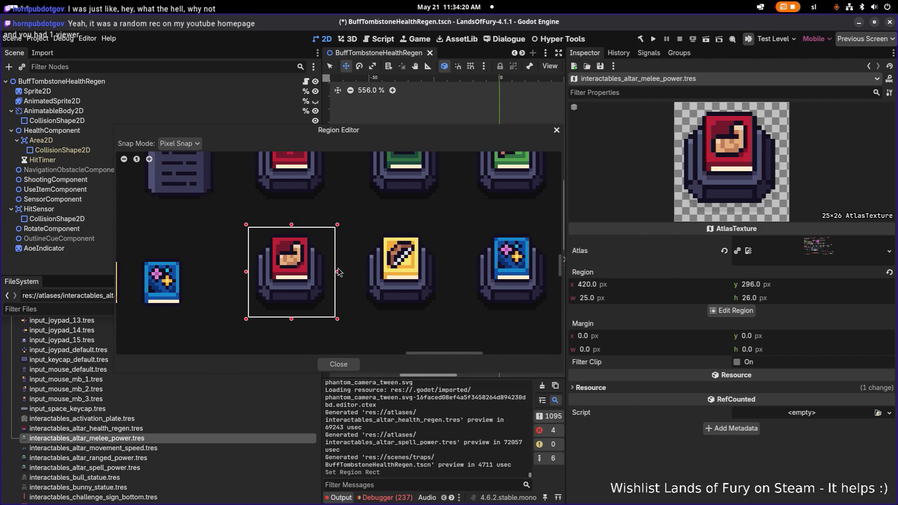
drag(335, 275, 331, 276)
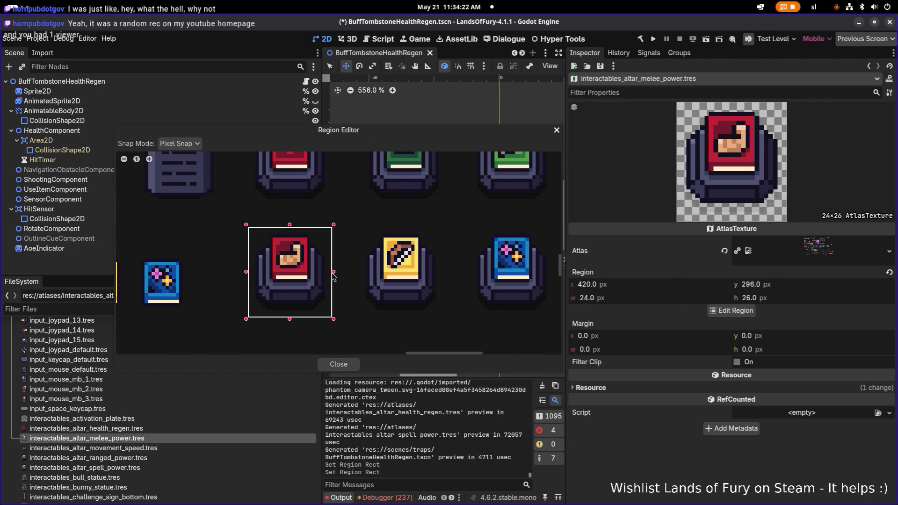
drag(250, 276, 254, 275)
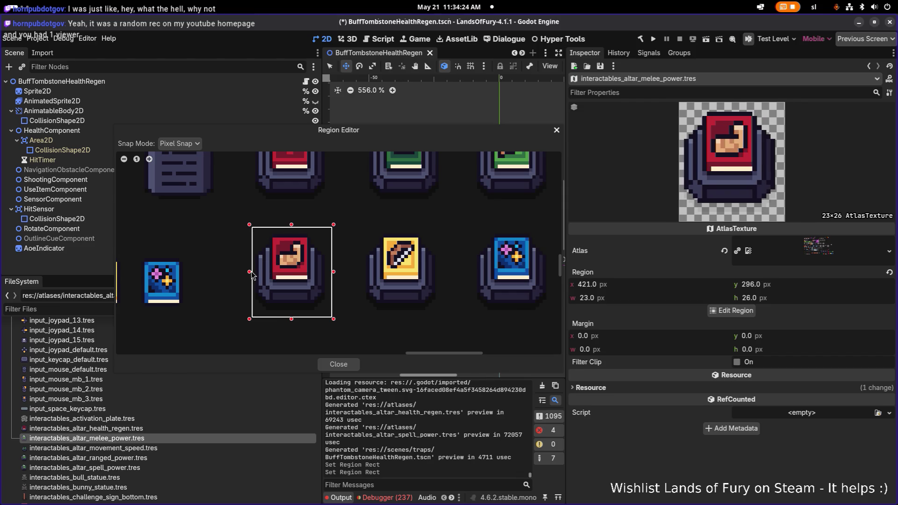
drag(331, 276, 327, 276)
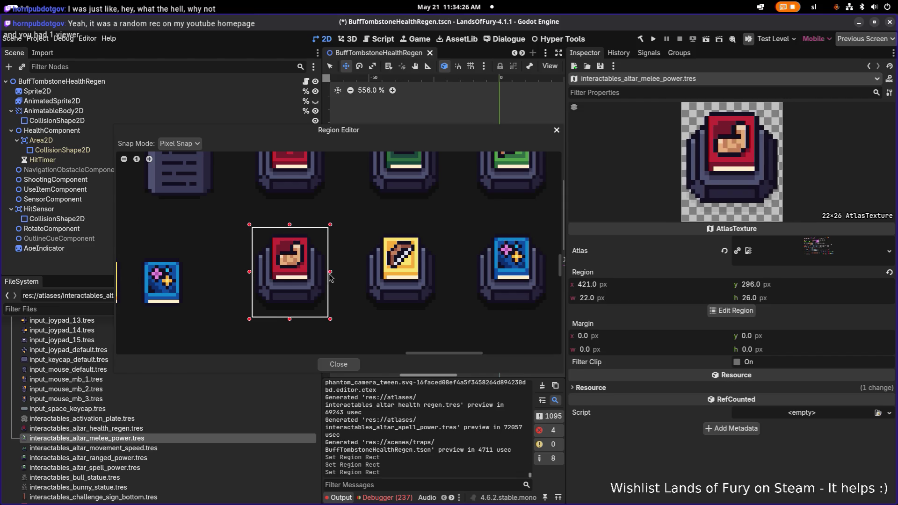
click(348, 365)
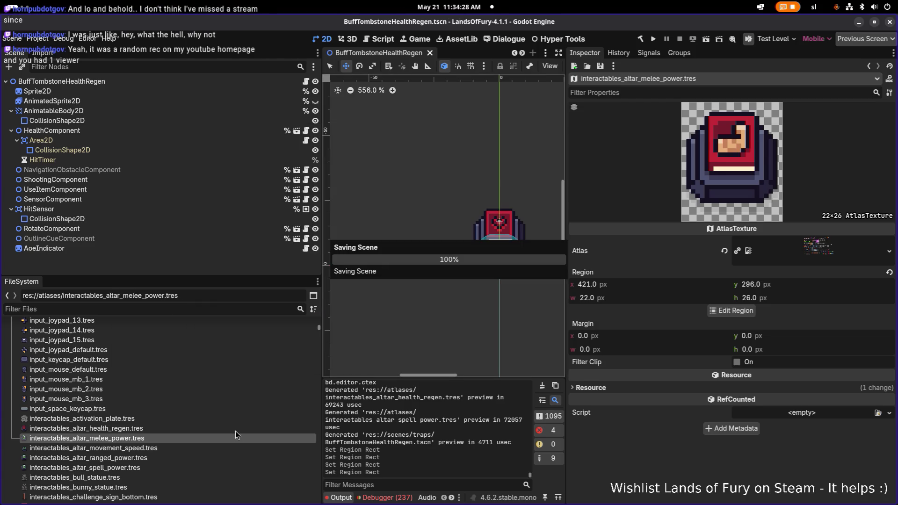
Trim the movement speed texture region to 22×26 and save.
click(204, 429)
click(195, 447)
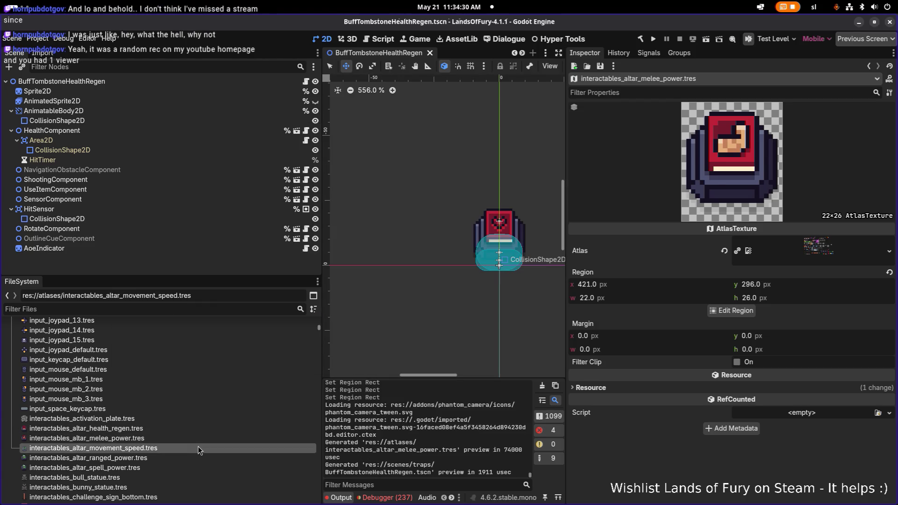
click(732, 310)
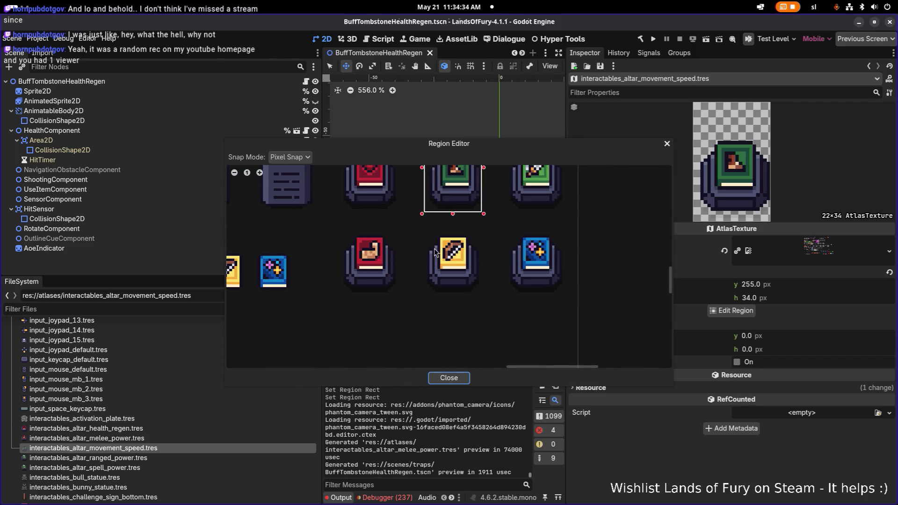
scroll(432, 211, up, 2)
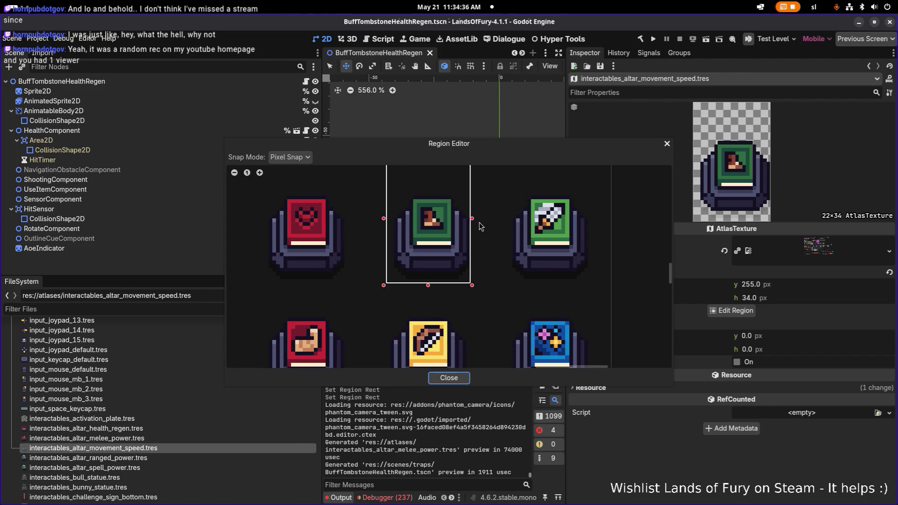
drag(471, 218, 475, 219)
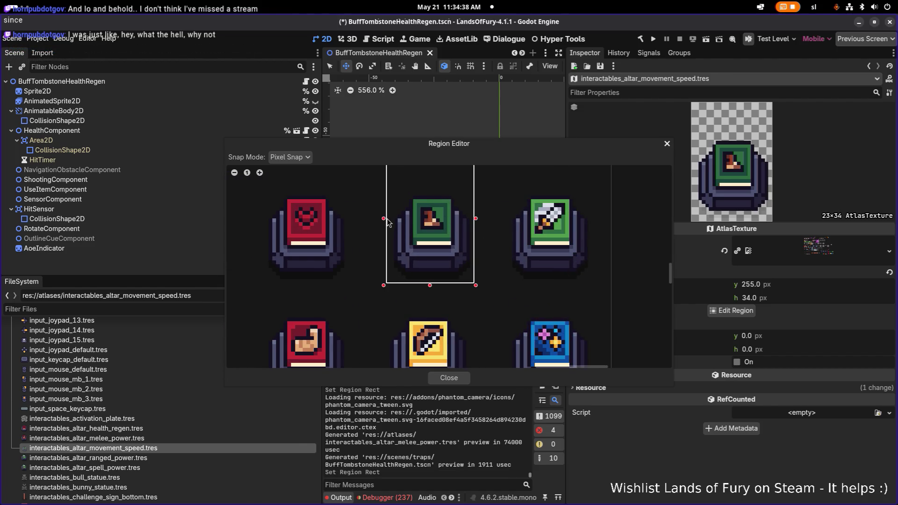
drag(386, 220, 390, 220)
mouse_move(437, 186)
mouse_down()
mouse_move(438, 225)
mouse_move(440, 217)
mouse_up()
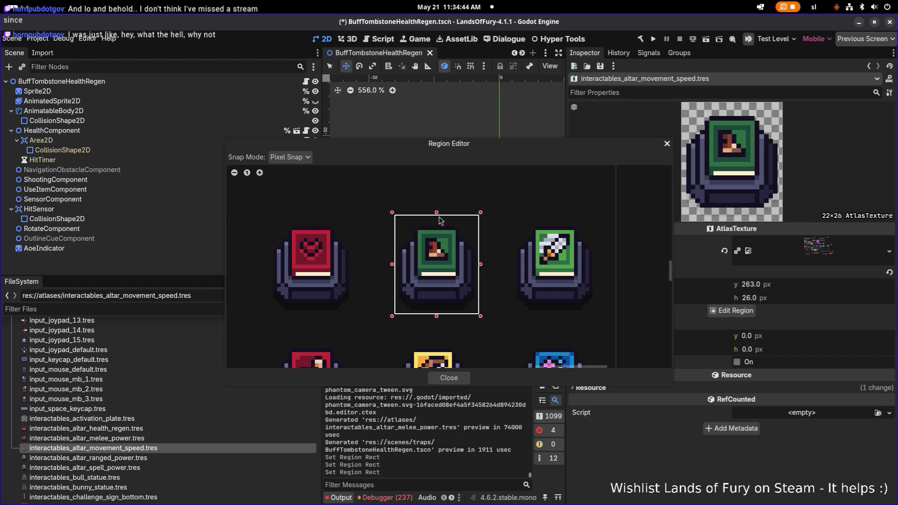
click(448, 377)
key(ctrl+s)
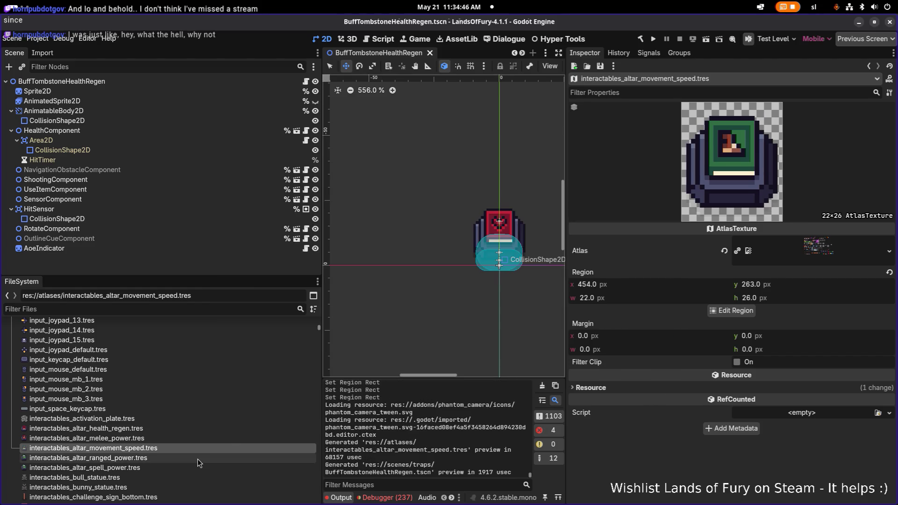
Inspect the ranged power altar texture's atlas region.
click(198, 458)
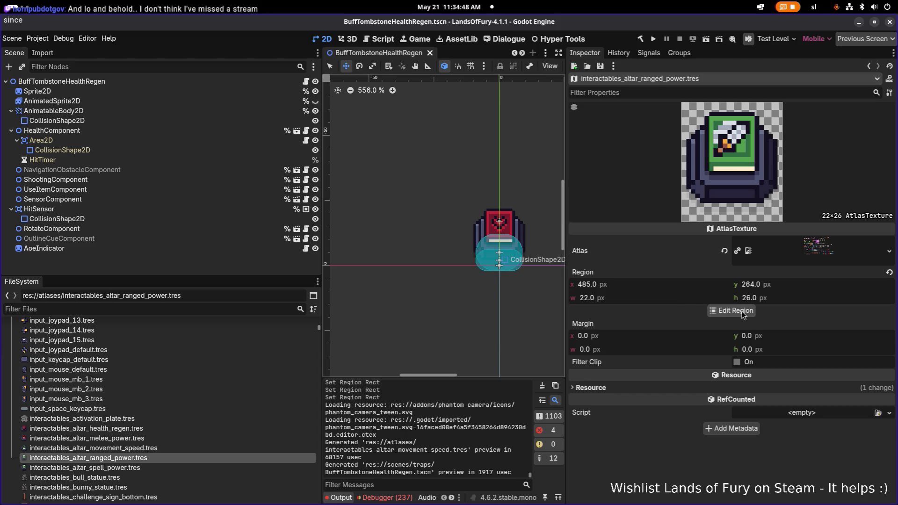
click(733, 309)
click(666, 145)
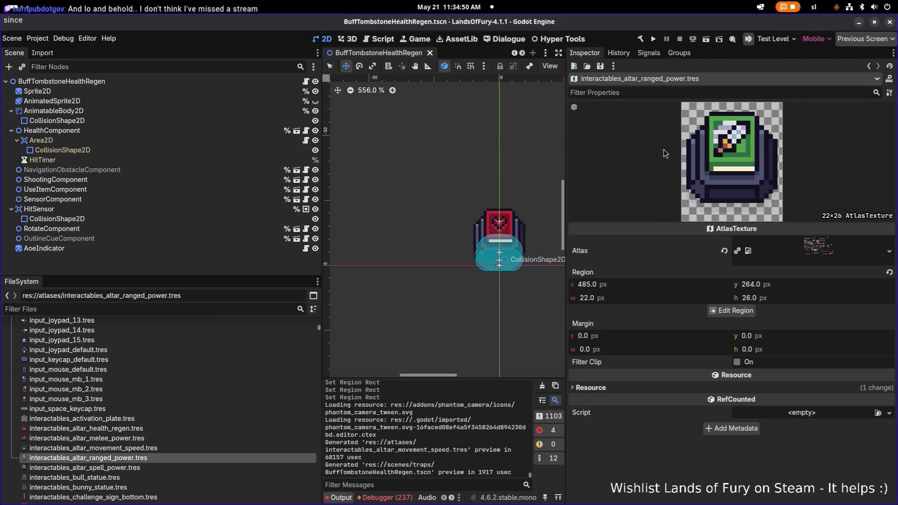
Compare the movement speed, melee power and health regen altar textures, then bring up the quick scene picker.
click(134, 448)
click(135, 439)
click(141, 429)
key(Up)
click(142, 429)
click(139, 438)
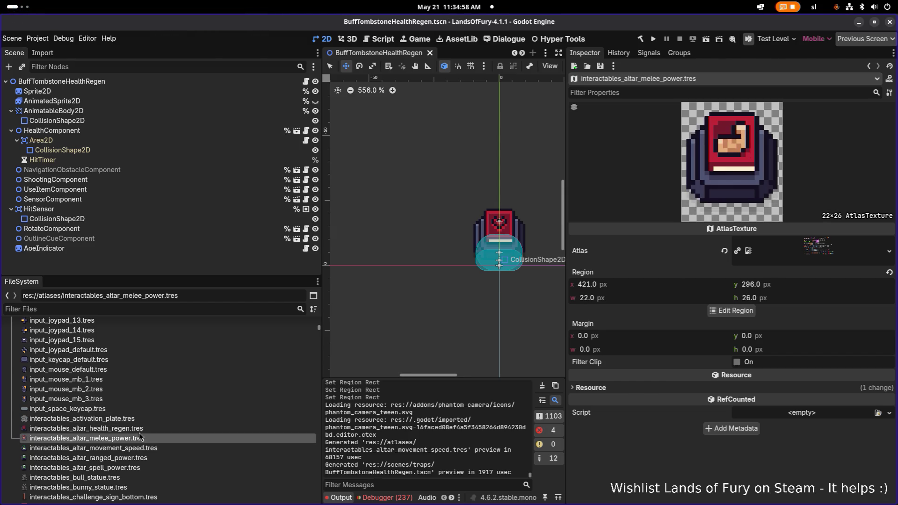
key(Down)
key(Down)
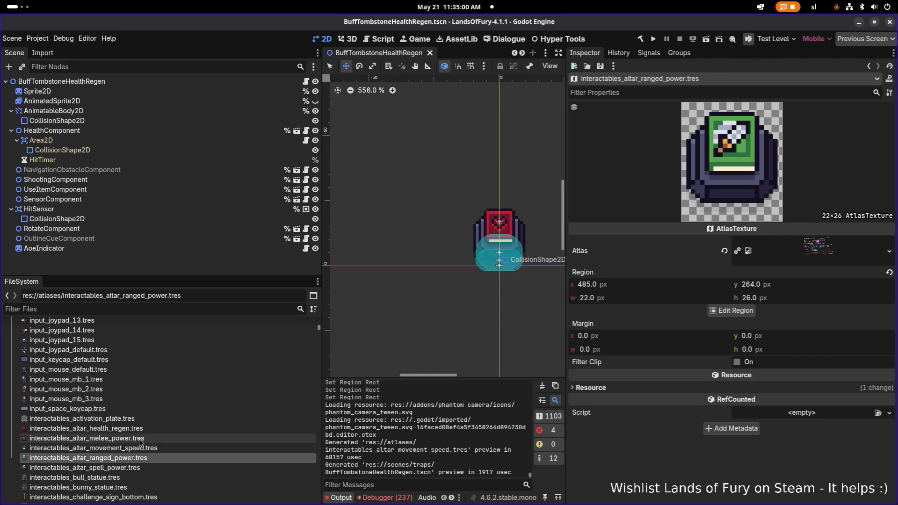
key(Up)
key(Up)
key(Up)
click(139, 438)
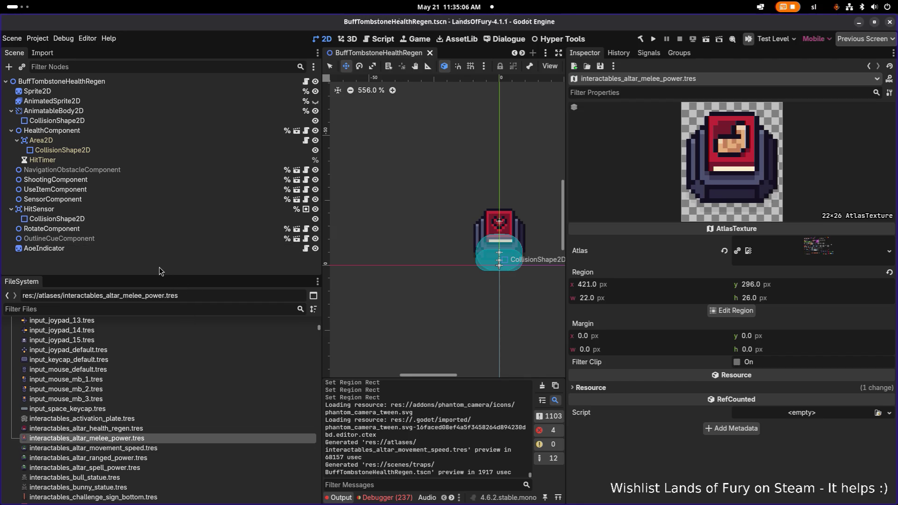
key(ctrl+shift+o)
Open BuffAltar.tscn and locate its Sprite2D texture in the FileSystem dock.
text(altar)
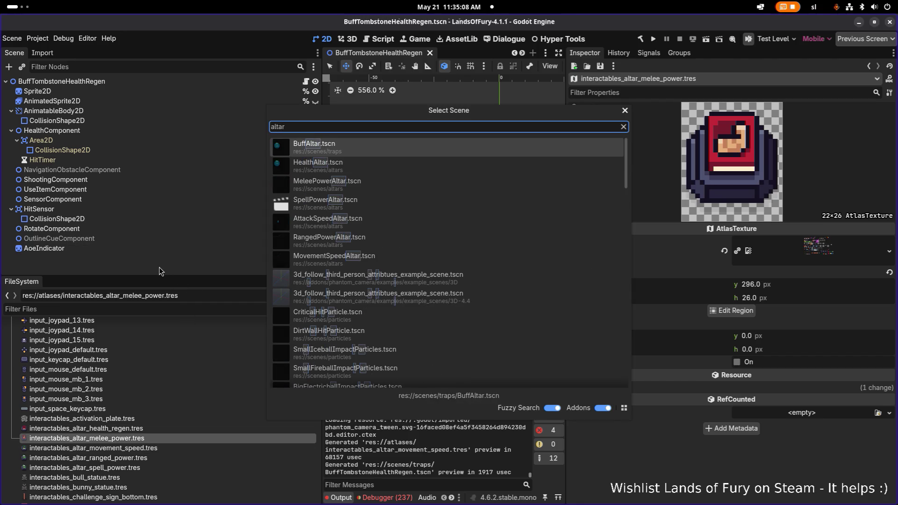
key(Return)
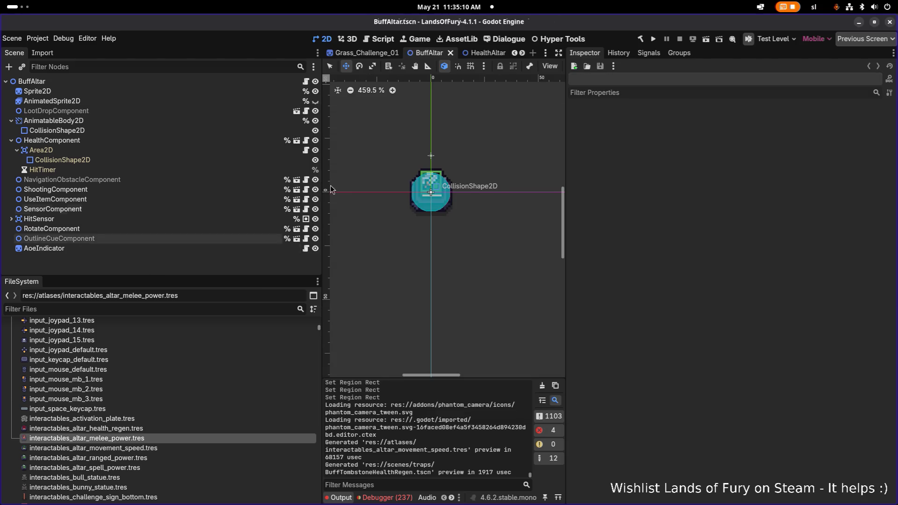
scroll(433, 217, up, 2)
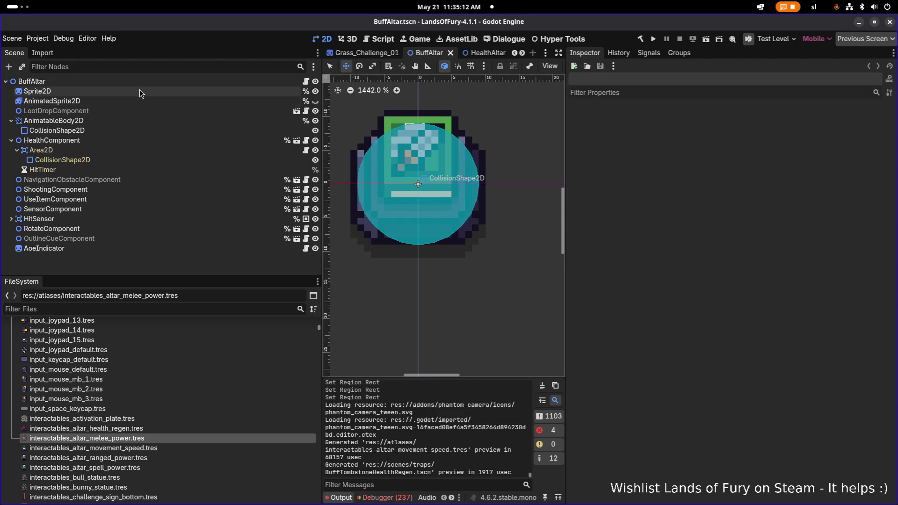
click(139, 91)
right_click(814, 125)
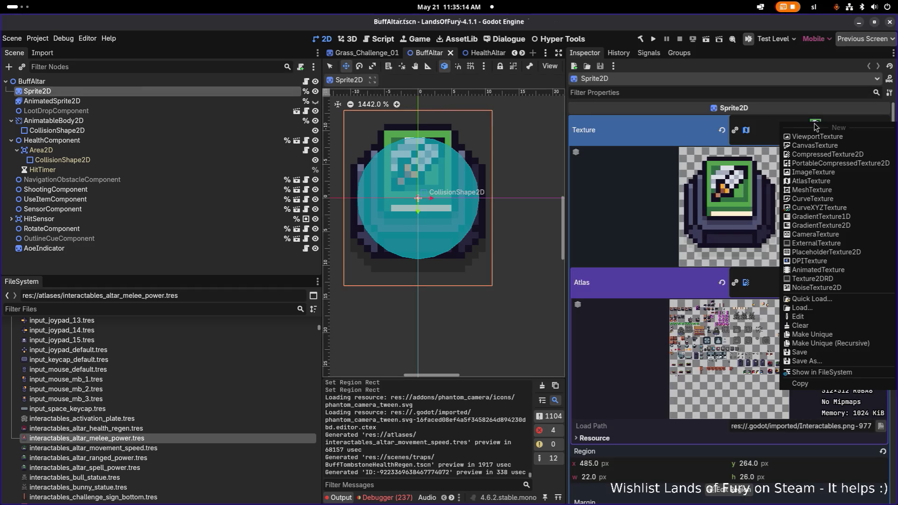
click(833, 374)
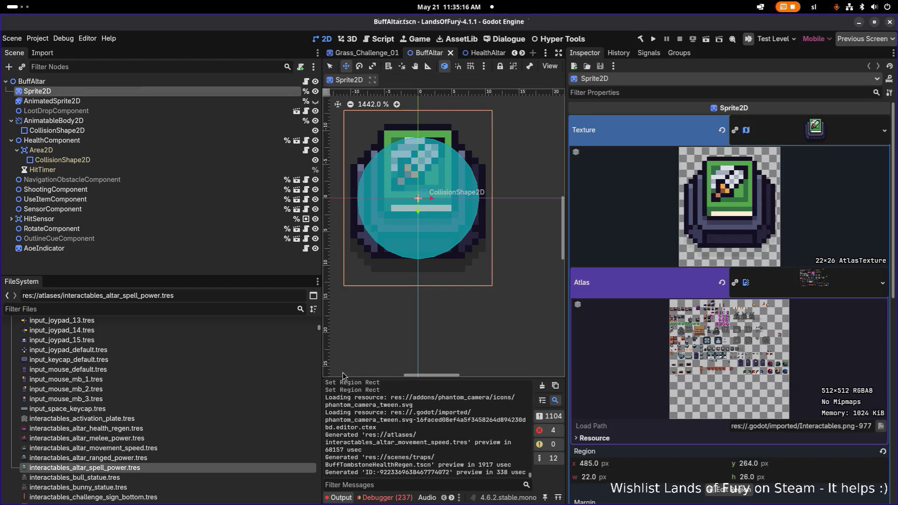
Select interactables_altar_ranged_power.tres and open its region editor.
click(157, 459)
click(154, 465)
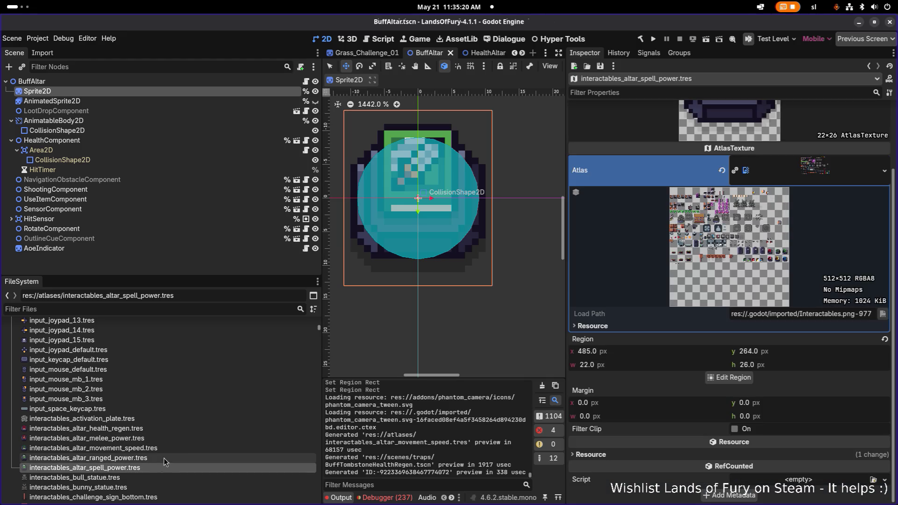
scroll(724, 261, up, 3)
click(770, 243)
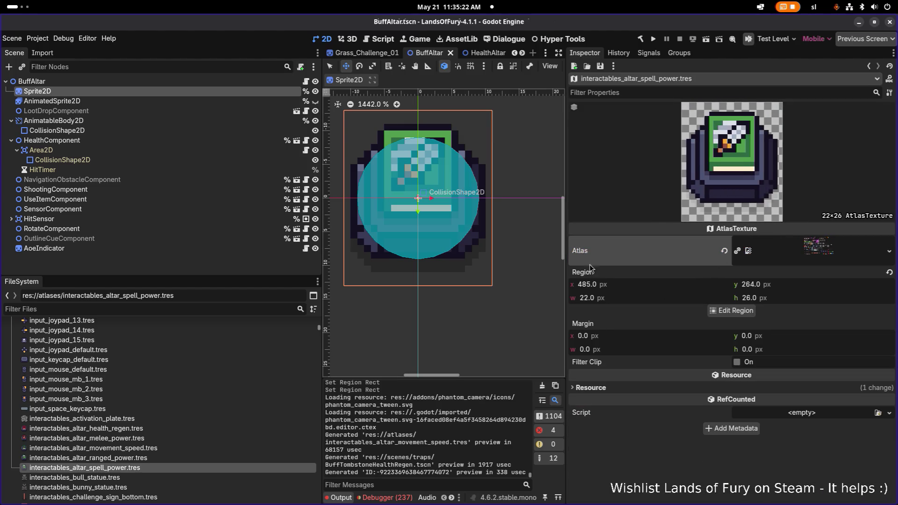
click(187, 461)
click(170, 466)
click(182, 459)
click(743, 311)
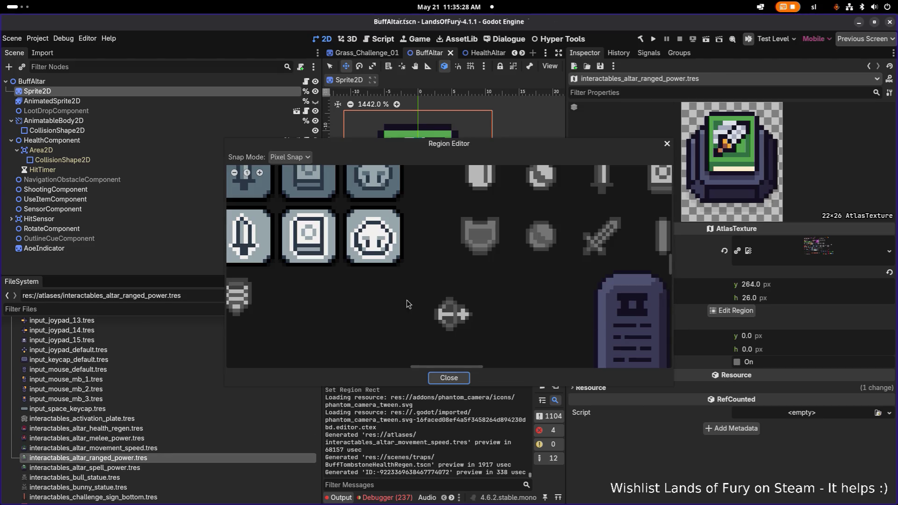
Draw a new region around the yellow ranged altar icon, trim it to 22 px wide, and save.
scroll(404, 282, down, 4)
scroll(447, 315, up, 4)
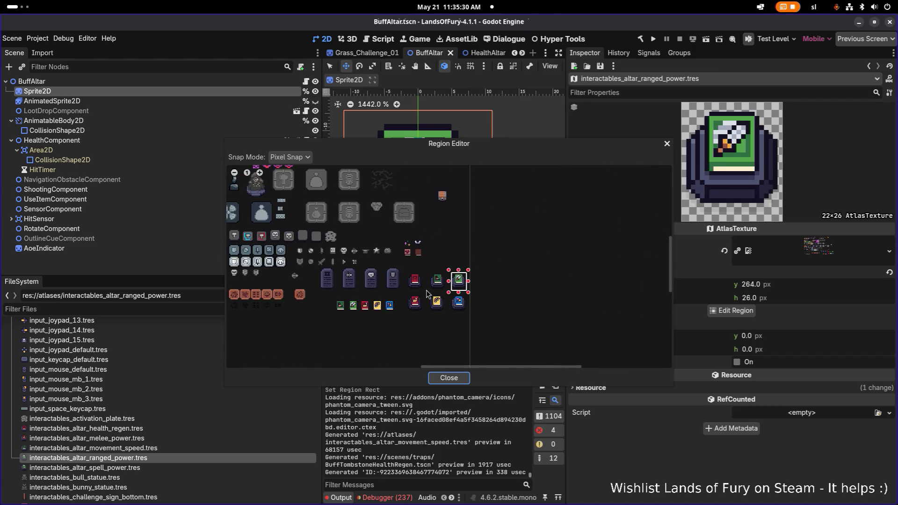
scroll(447, 315, up, 3)
mouse_move(369, 234)
mouse_down()
mouse_move(467, 318)
mouse_move(484, 353)
mouse_up()
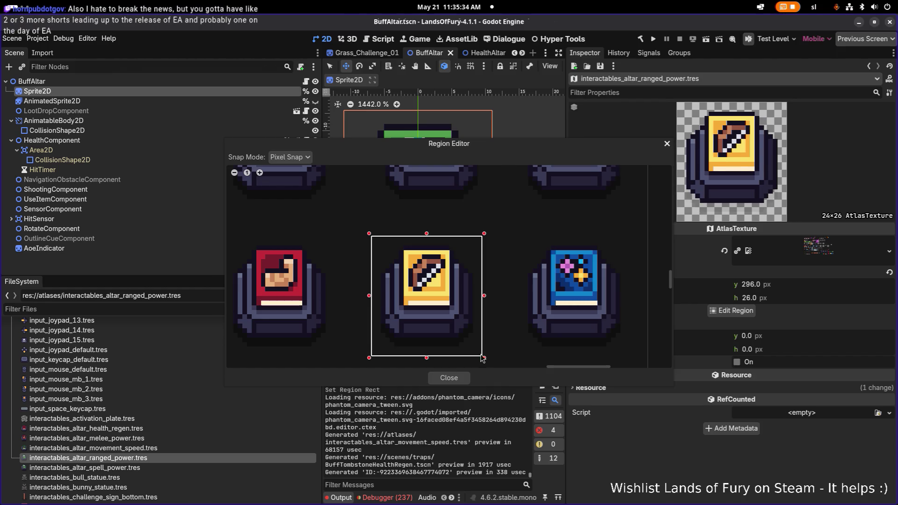
click(428, 238)
drag(424, 240, 426, 237)
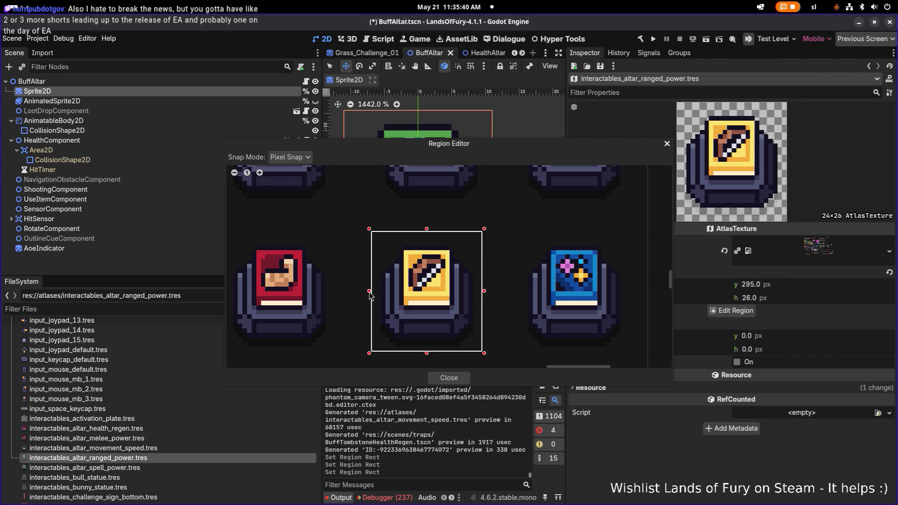
drag(370, 291, 377, 294)
drag(484, 290, 480, 292)
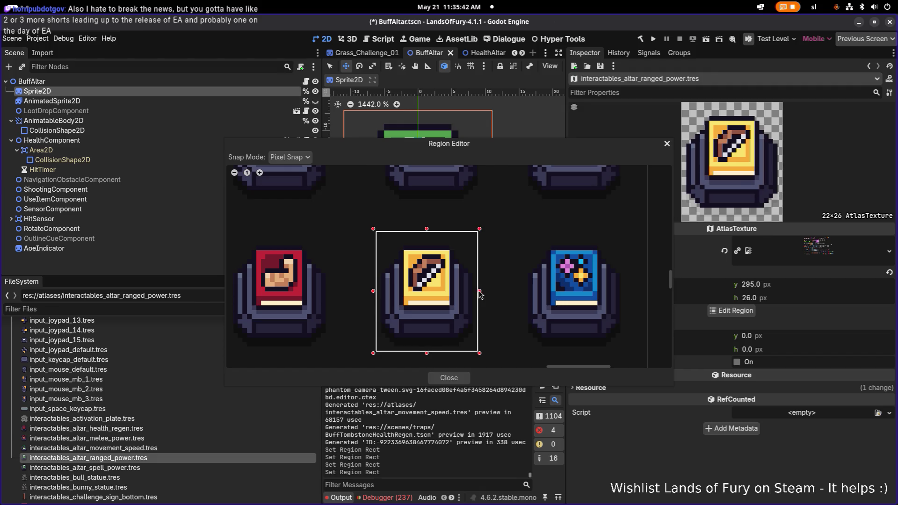
click(451, 378)
key(ctrl+s)
Compare with the spell power texture, then adjust the ranged region's top and bottom edges and save.
click(149, 467)
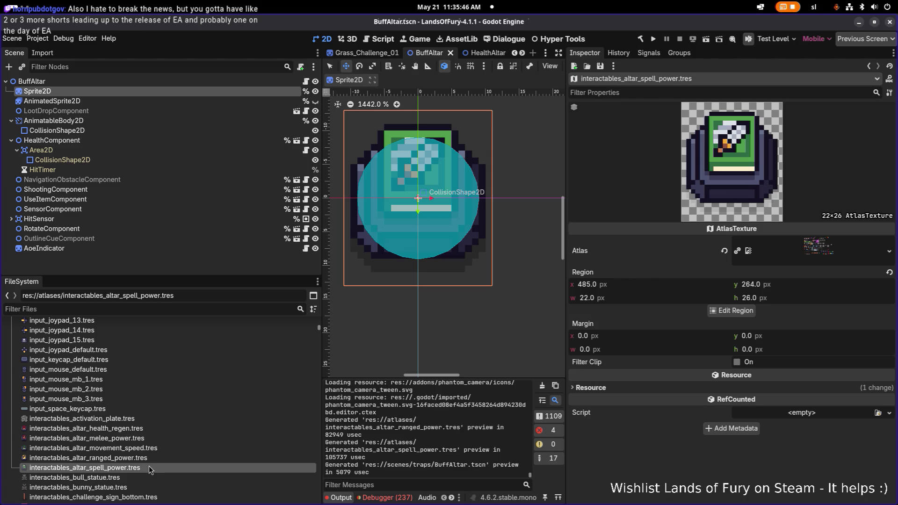
click(154, 458)
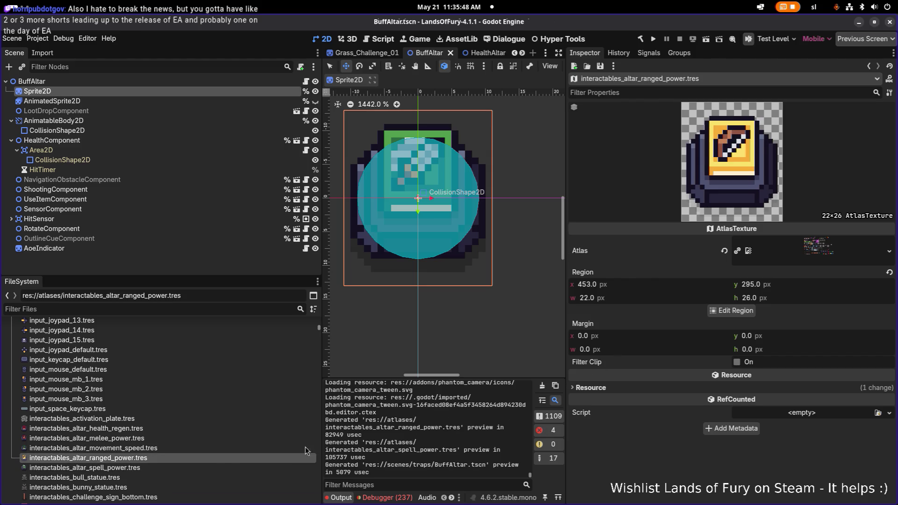
click(192, 464)
click(198, 459)
click(732, 311)
scroll(434, 285, down, 3)
scroll(535, 311, up, 3)
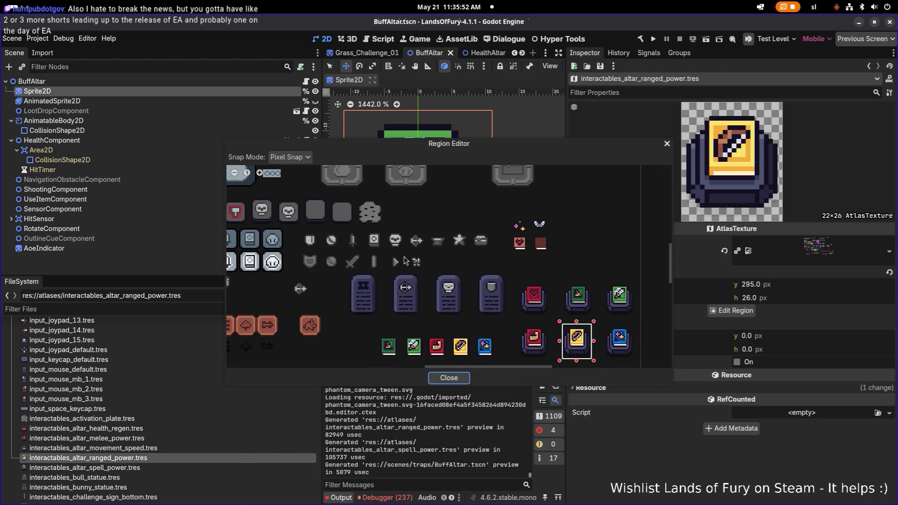
scroll(535, 311, up, 2)
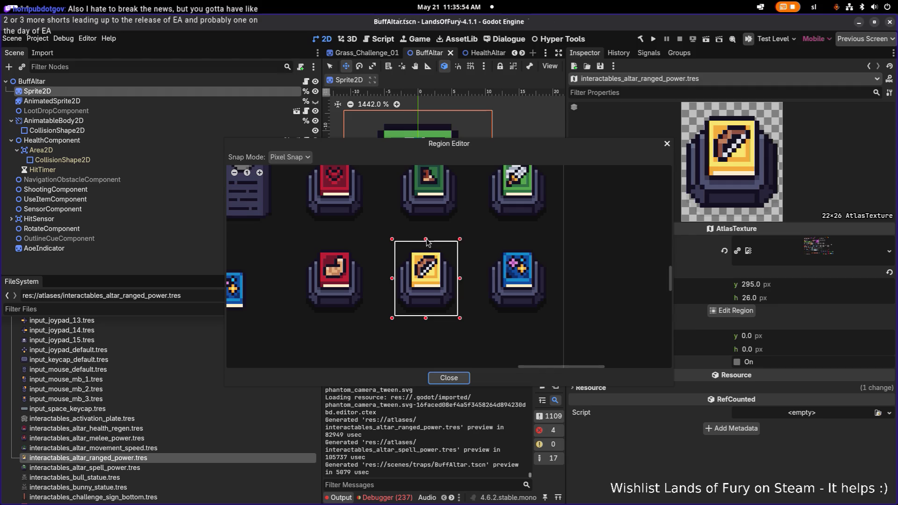
drag(426, 240, 426, 237)
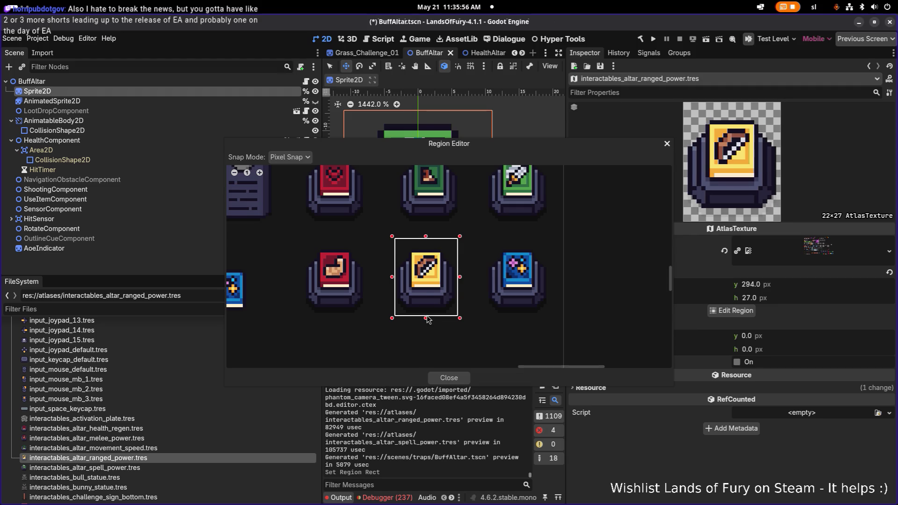
drag(428, 319, 427, 314)
click(446, 376)
key(ctrl+s)
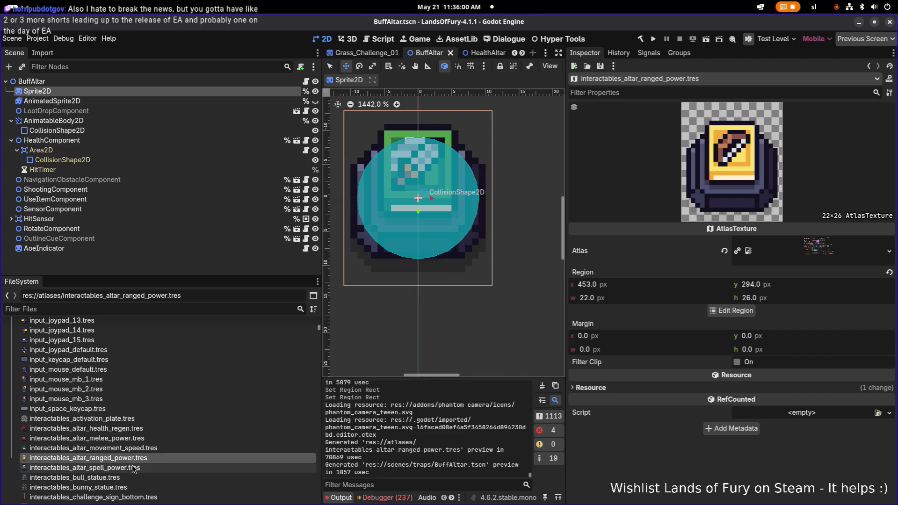
Refine the ranged region to start at y 296 with a 26 px height, and save.
click(133, 467)
click(140, 458)
click(143, 467)
click(147, 458)
click(148, 467)
click(147, 458)
click(728, 313)
scroll(524, 255, right, 10)
scroll(523, 254, down, 5)
scroll(524, 255, up, 4)
drag(505, 272, 507, 286)
scroll(501, 235, up, 3)
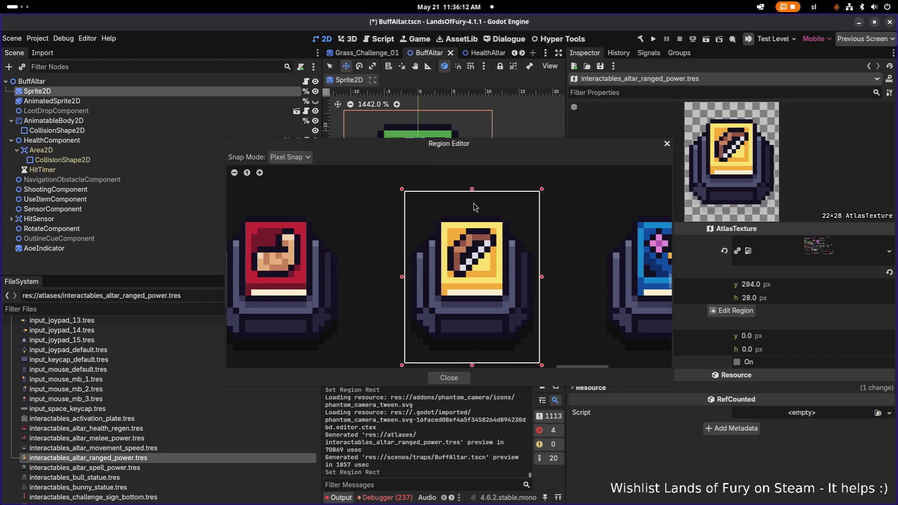
drag(472, 188, 472, 200)
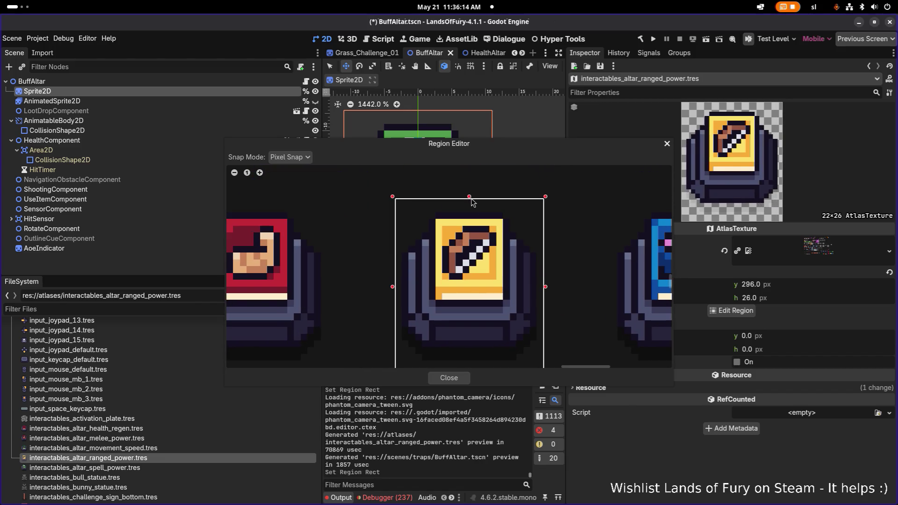
click(449, 378)
key(ctrl+s)
Compare the spell power and ranged power altar textures again.
click(164, 468)
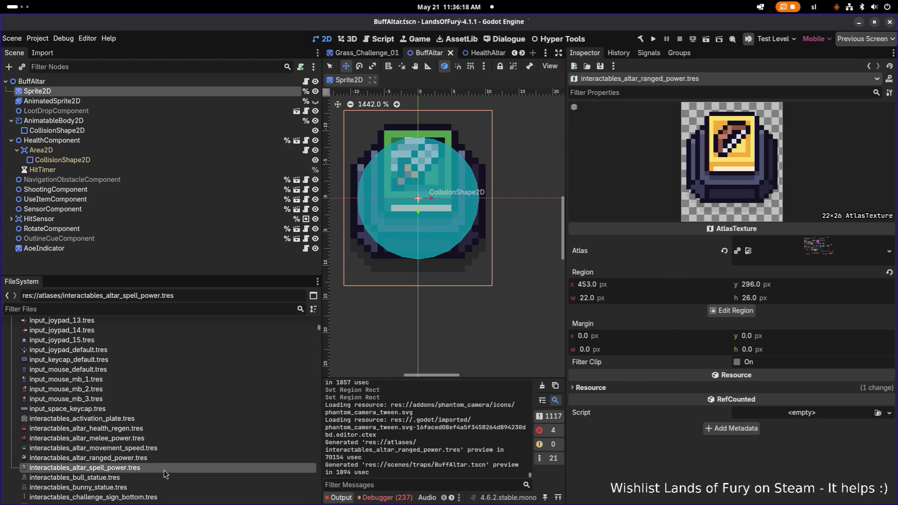
click(172, 460)
click(167, 467)
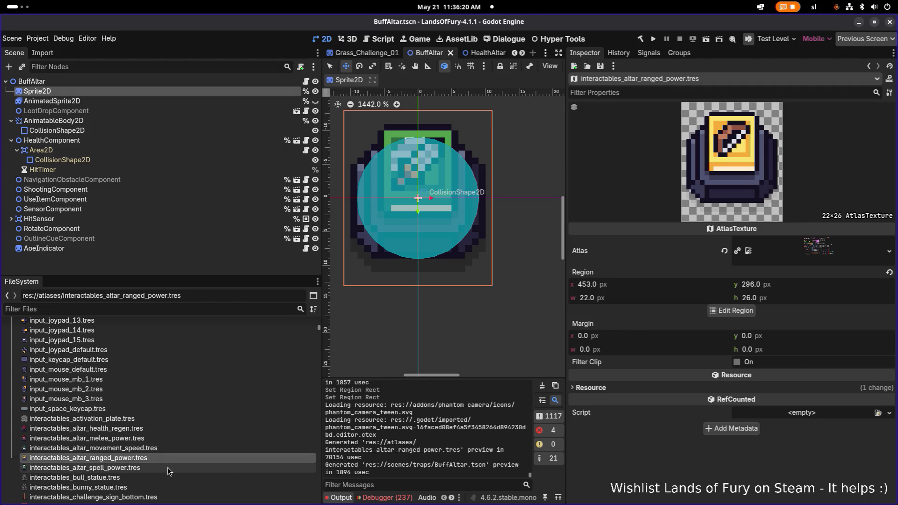
Shift the movement speed altar region down one pixel to y 264 and save.
click(170, 461)
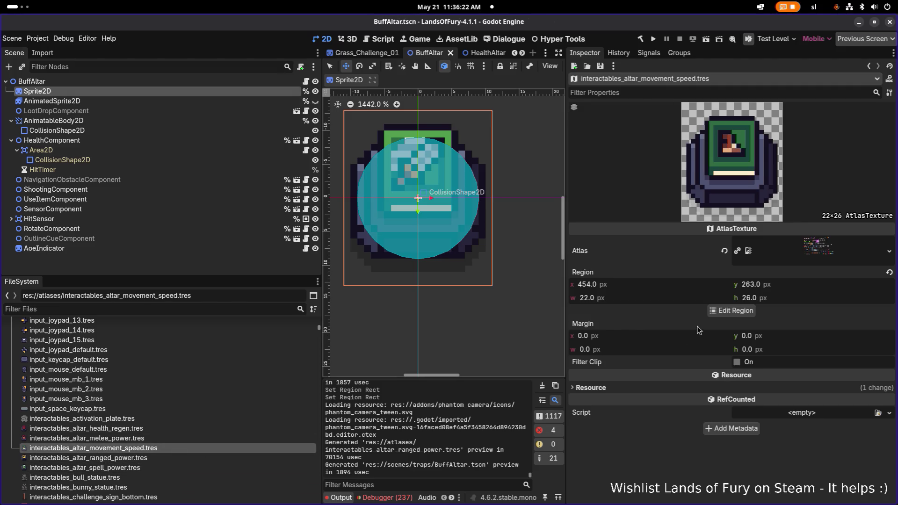
click(732, 310)
scroll(660, 323, up, 6)
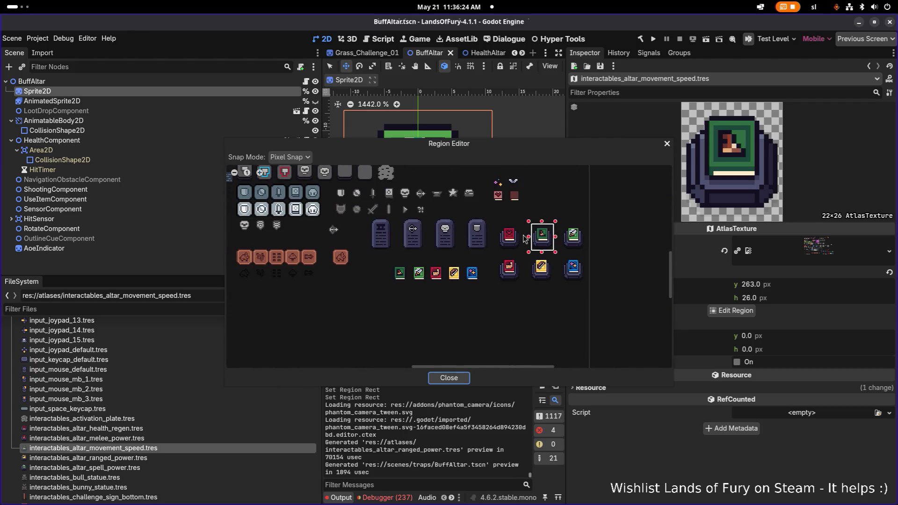
drag(445, 319, 445, 323)
scroll(435, 244, up, 5)
drag(423, 193, 433, 207)
mouse_move(520, 149)
mouse_down()
mouse_move(366, 114)
mouse_move(406, 106)
mouse_up()
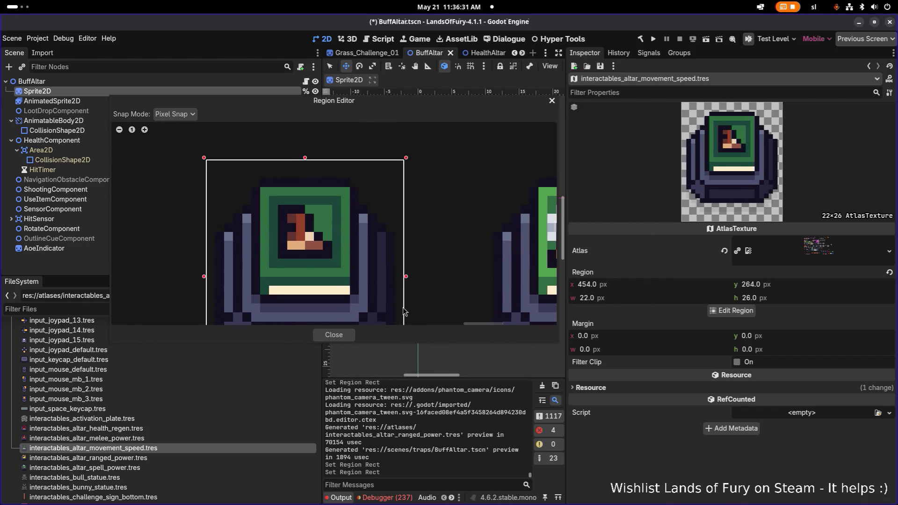
click(334, 334)
key(ctrl+s)
Check the melee power altar region and leave it unchanged.
click(158, 438)
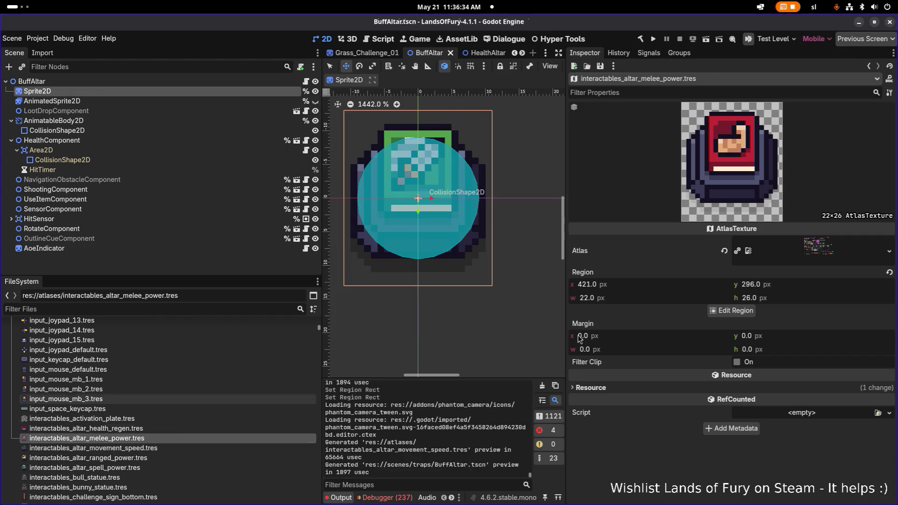
click(735, 310)
scroll(374, 262, down, 5)
scroll(444, 290, up, 4)
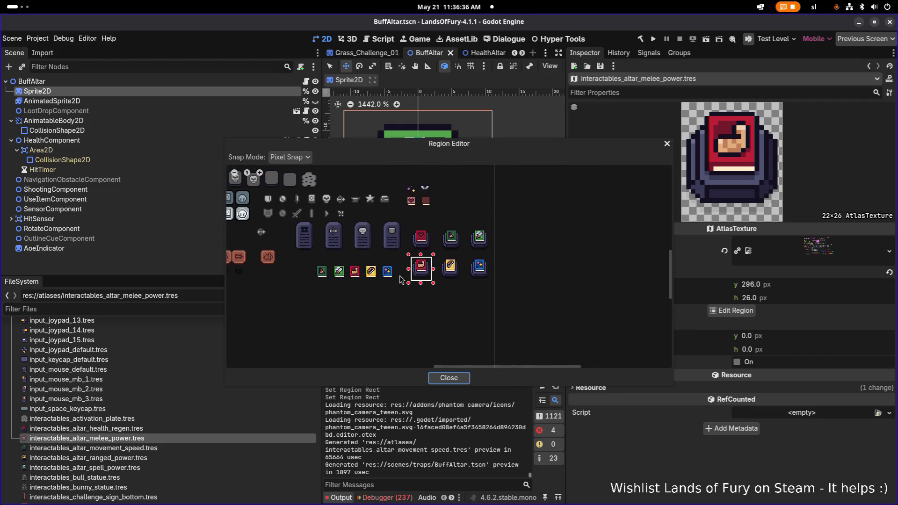
scroll(433, 282, up, 4)
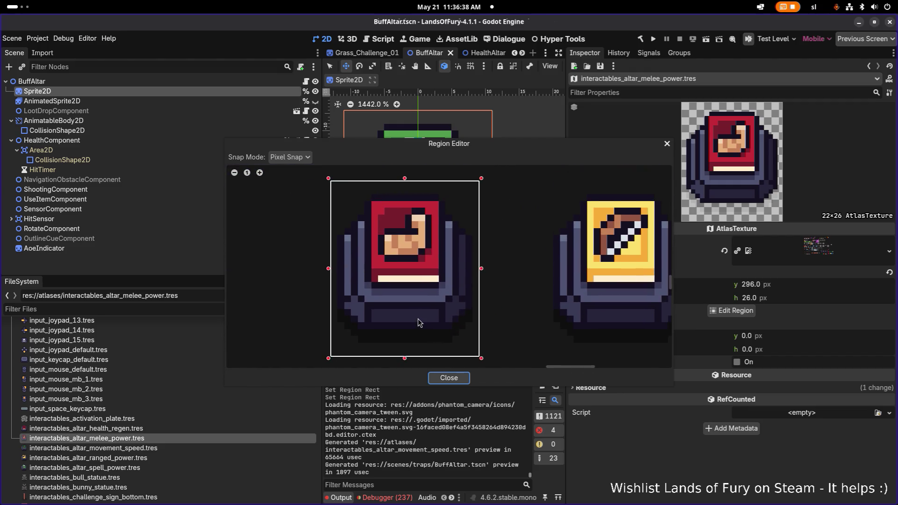
click(439, 379)
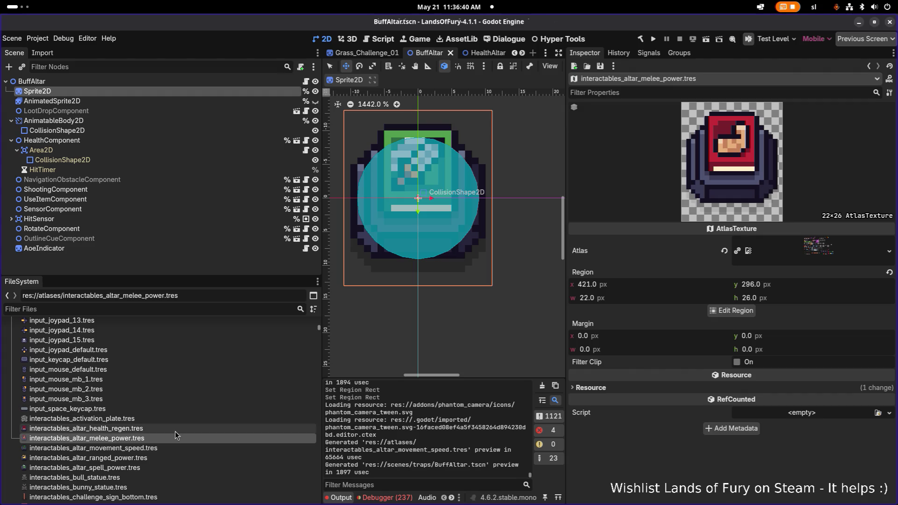
Shift the health regen altar region down one pixel and save.
click(162, 449)
click(162, 439)
click(166, 430)
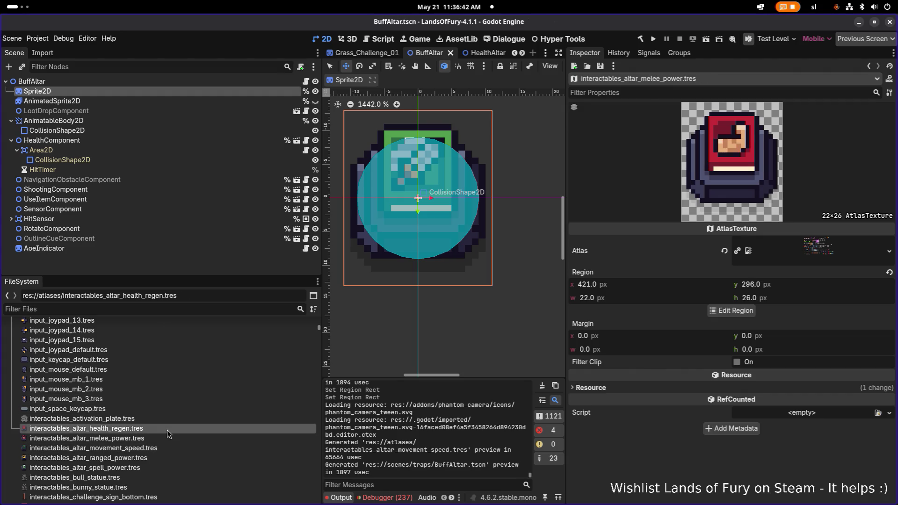
click(731, 310)
scroll(377, 276, down, 5)
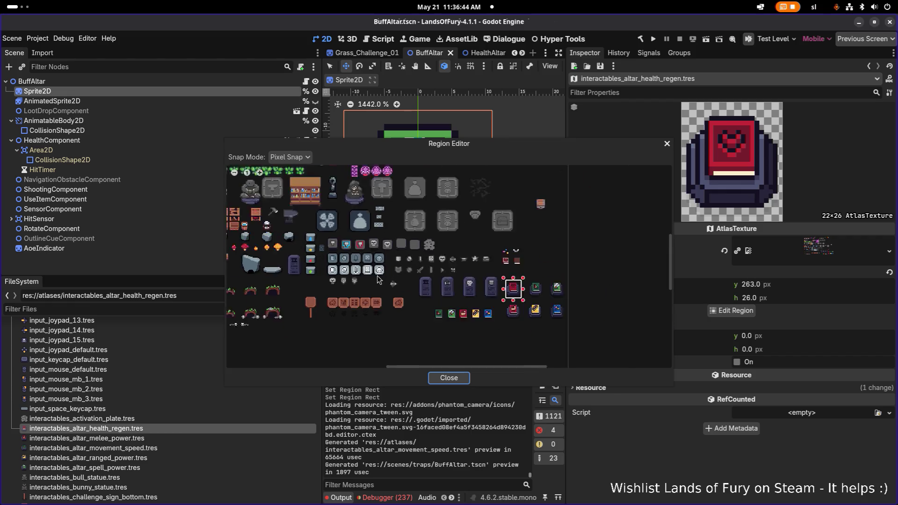
scroll(473, 288, up, 6)
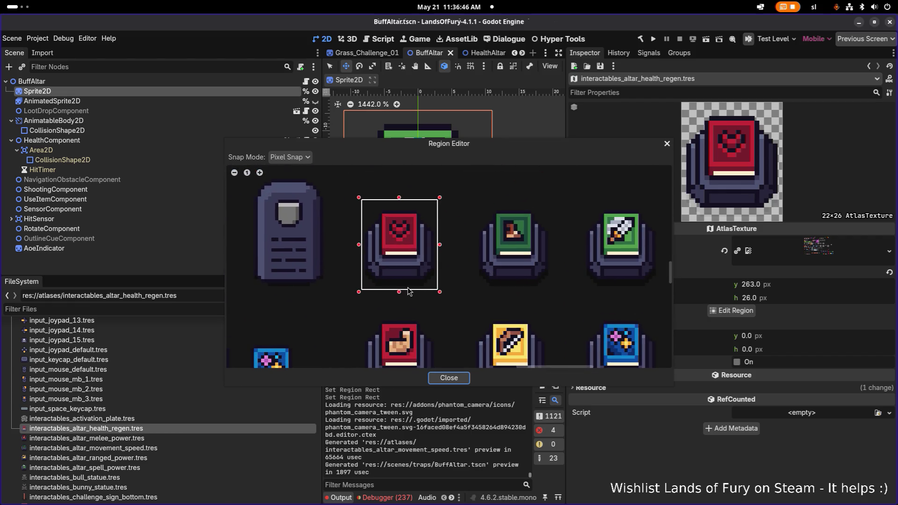
drag(399, 293, 399, 293)
drag(399, 200, 400, 205)
click(449, 377)
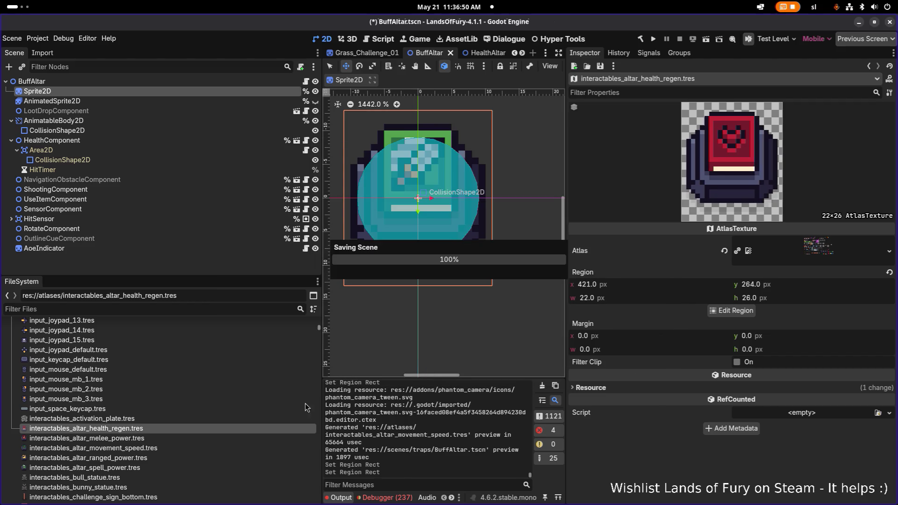
key(ctrl+s)
click(161, 438)
click(162, 448)
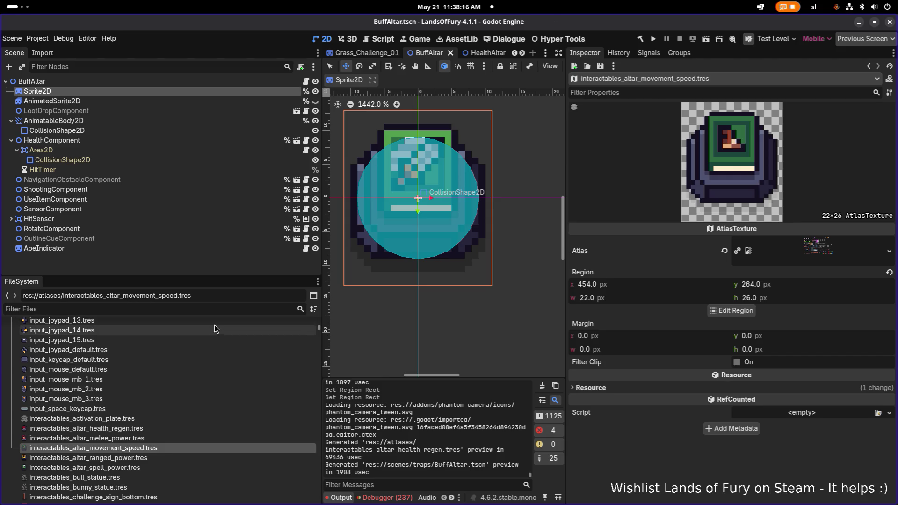
click(192, 438)
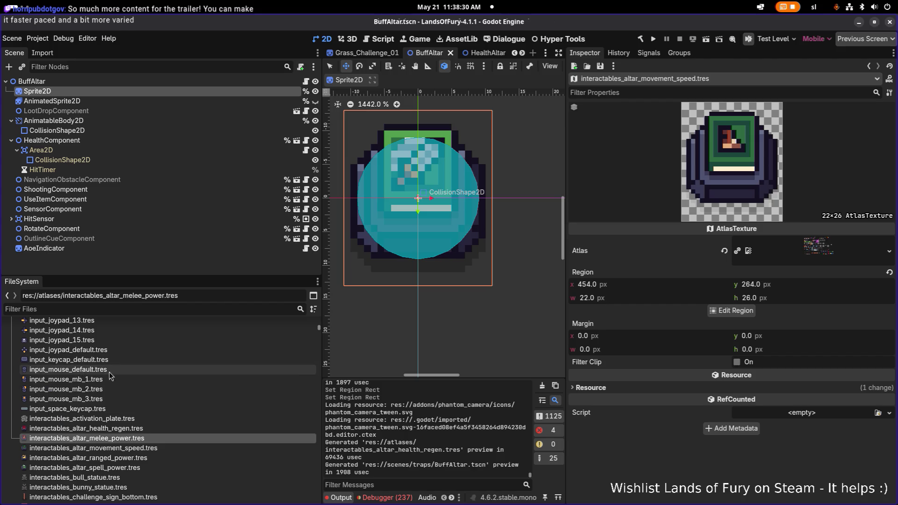
click(126, 427)
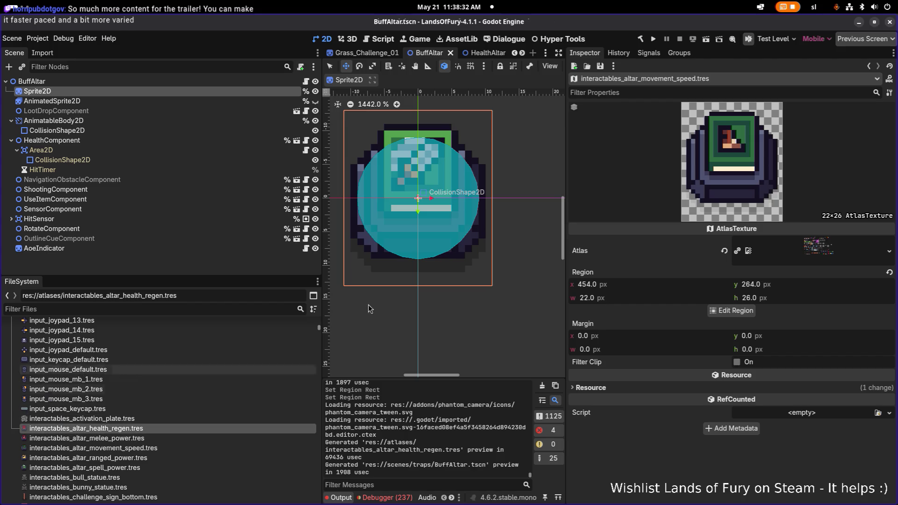
Save, filter the FileSystem to 'altar', and open AttackSpeedAltar.tscn.
scroll(429, 286, down, 5)
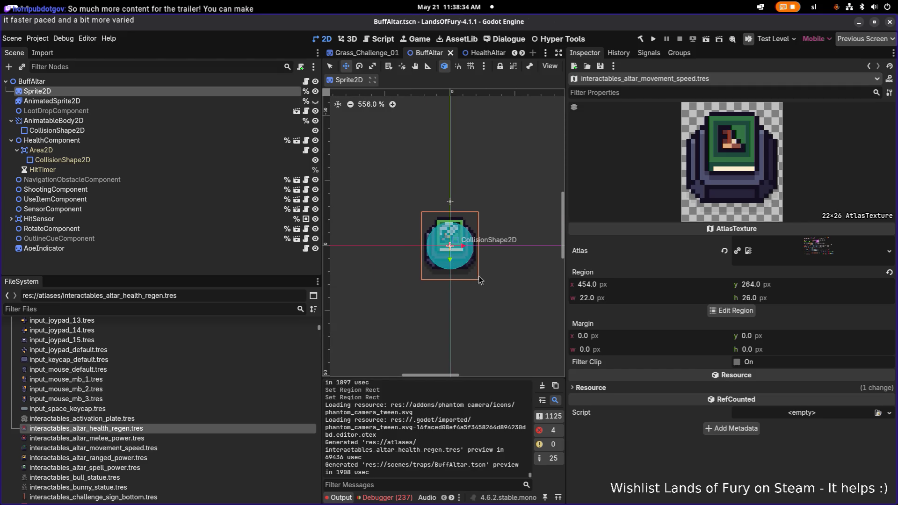
key(ctrl+s)
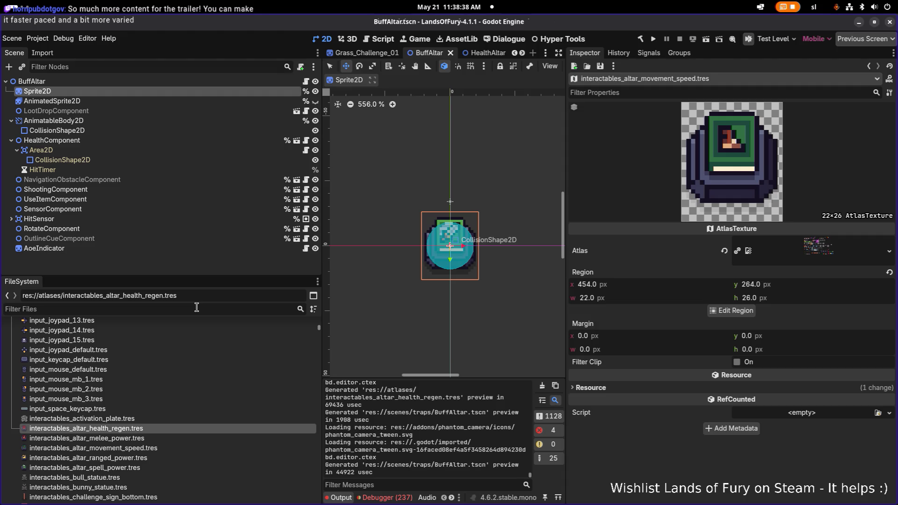
click(196, 307)
text(altar)
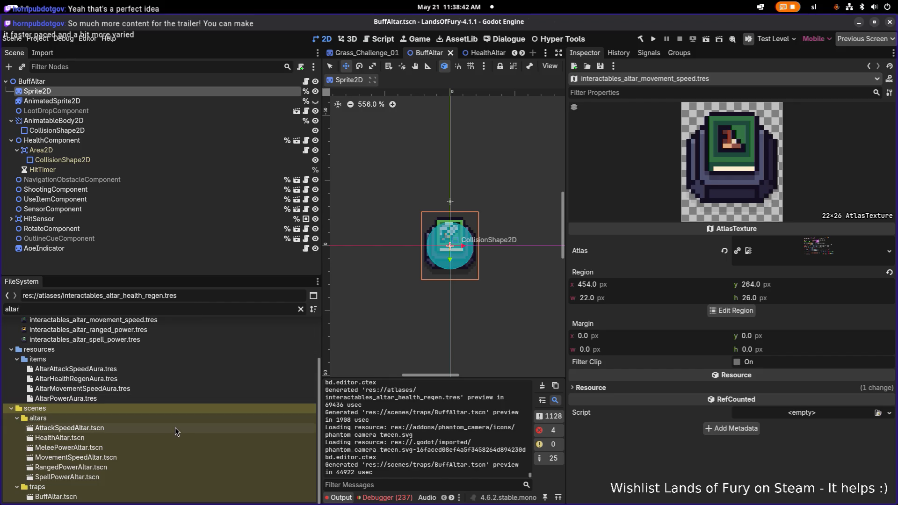
double_click(175, 428)
Check AttackSpeedAltar's SensorComponent and UseItemComponent nodes, then open HealthAltar.tscn.
click(159, 208)
click(167, 200)
scroll(430, 233, up, 10)
drag(448, 255, 437, 170)
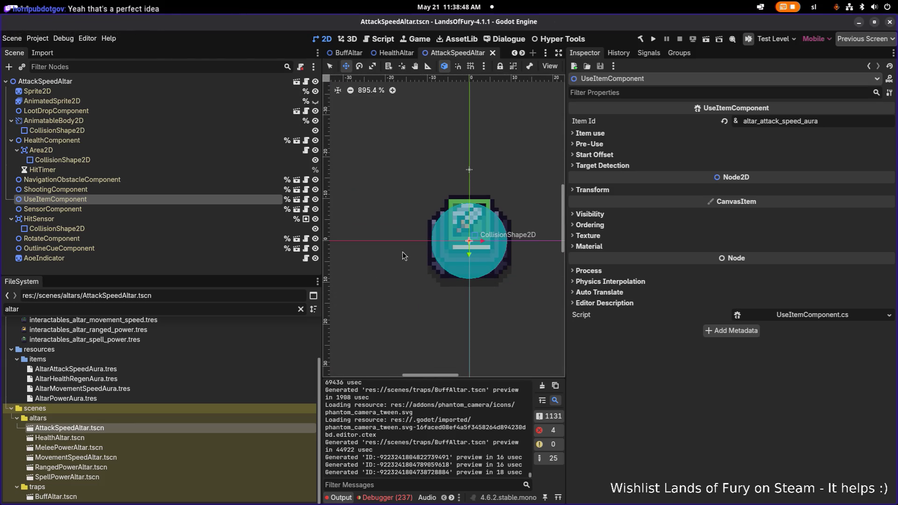
double_click(60, 438)
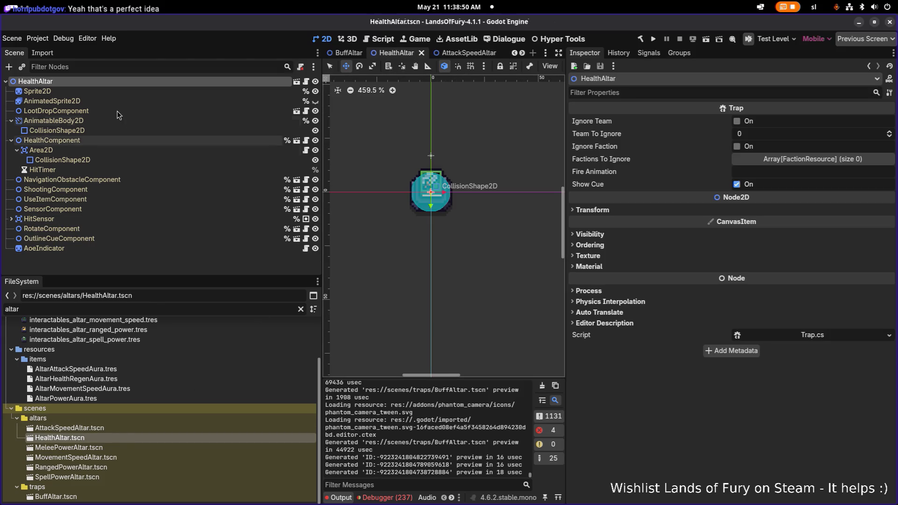
Quick-load the red health altar texture onto the HealthAltar sprite.
click(124, 91)
click(878, 126)
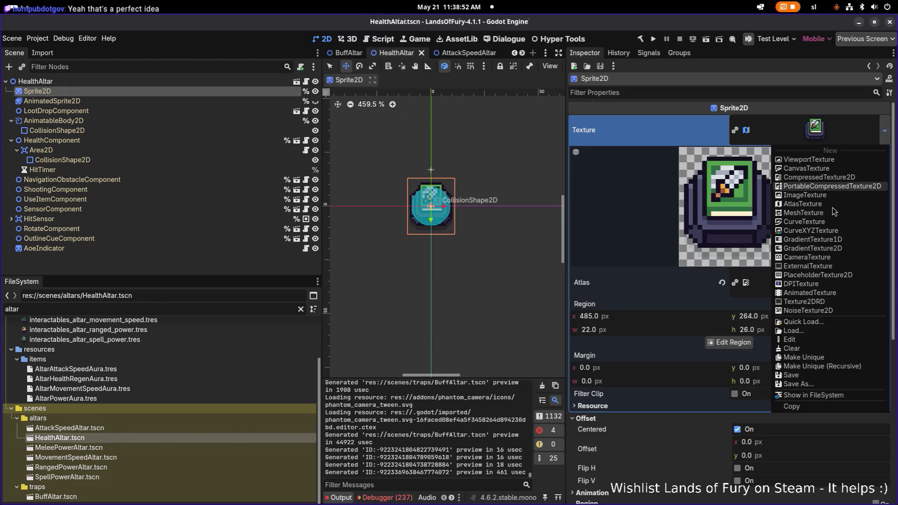
click(803, 327)
text(healtharl)
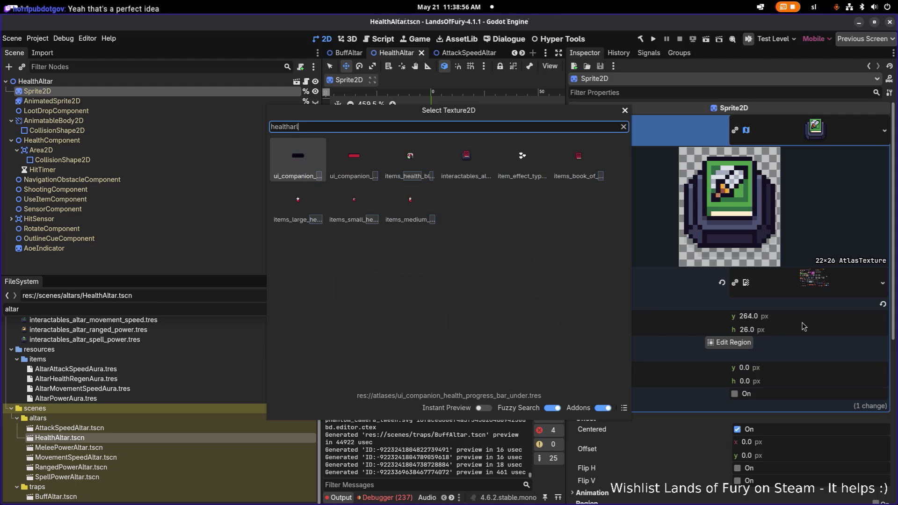
double_click(482, 169)
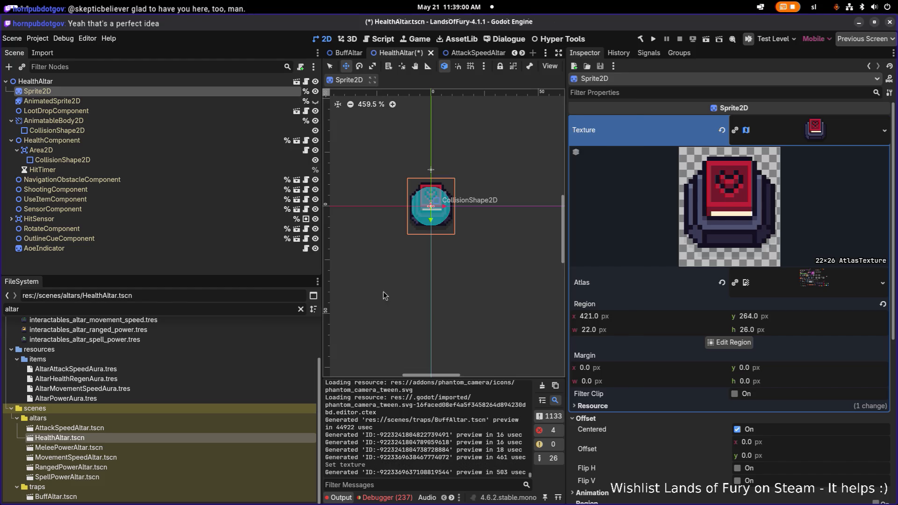
Open MeleePowerAltar and quick-load the melee power altar texture onto its sprite.
click(144, 447)
double_click(144, 448)
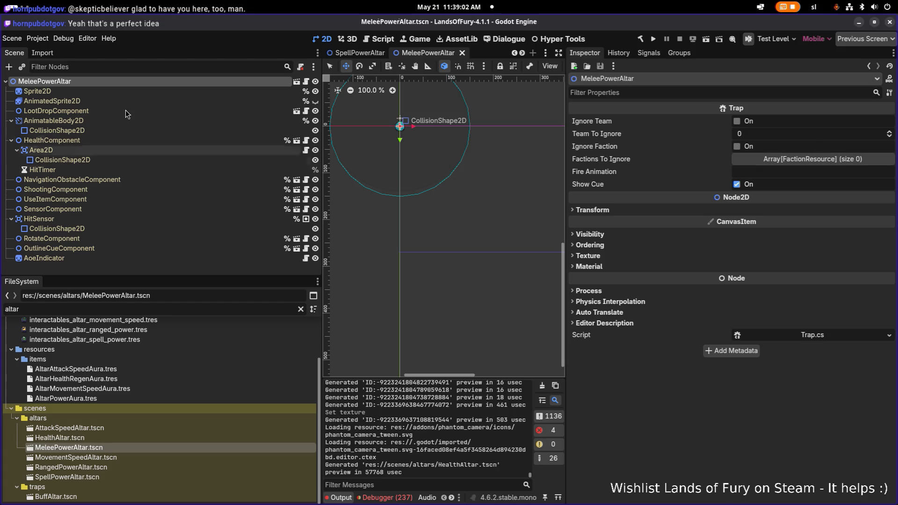
click(234, 92)
click(888, 129)
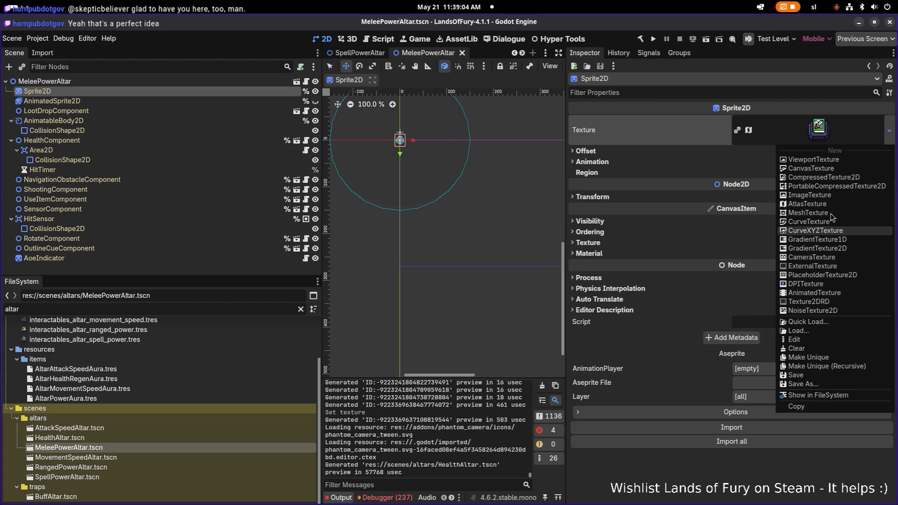
click(802, 325)
text(meleepow)
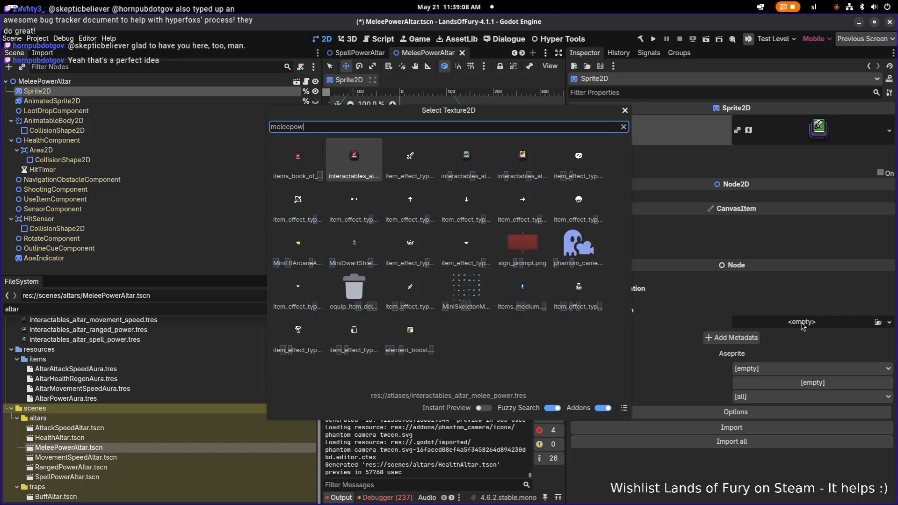
double_click(354, 157)
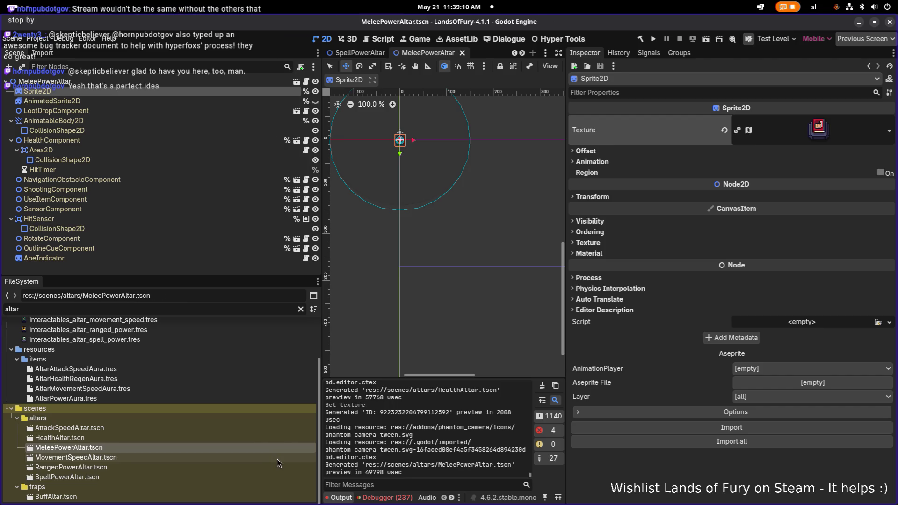
Give the MovementSpeedAltar sprite the movement speed altar texture and save.
double_click(277, 458)
click(197, 95)
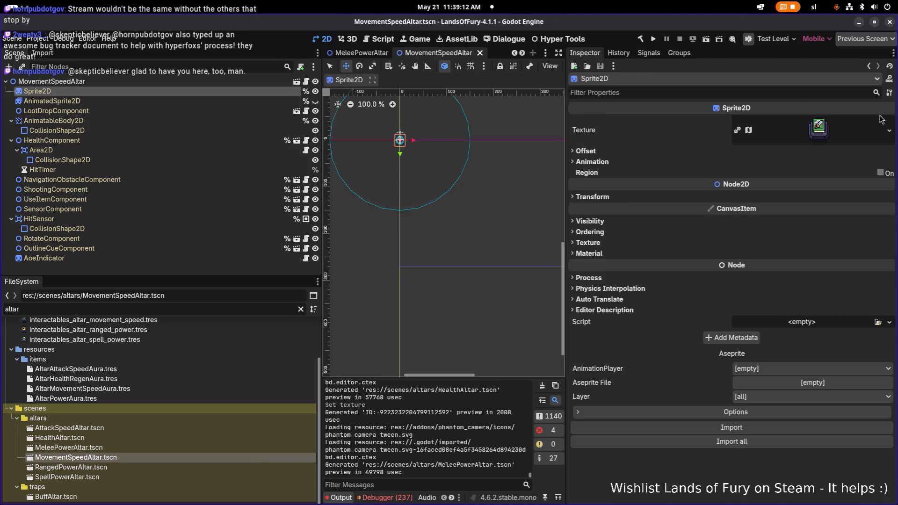
click(888, 130)
click(818, 328)
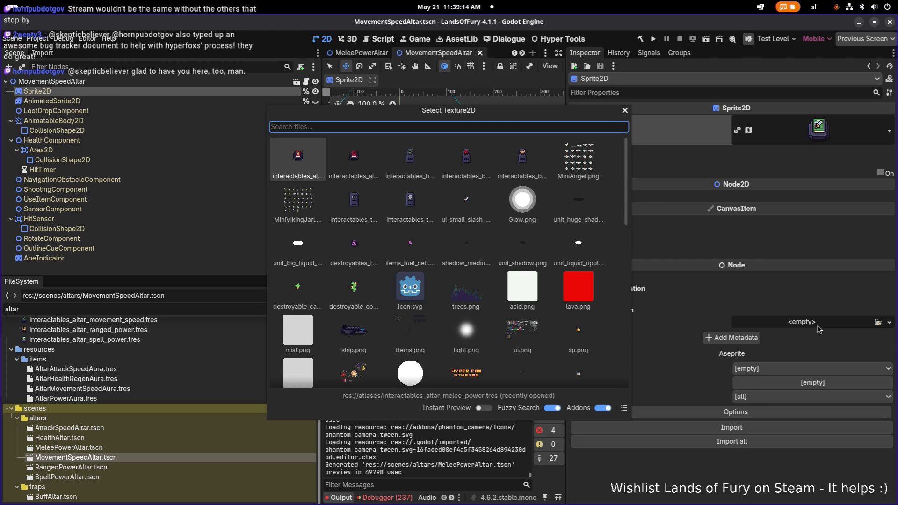
text(movemespe)
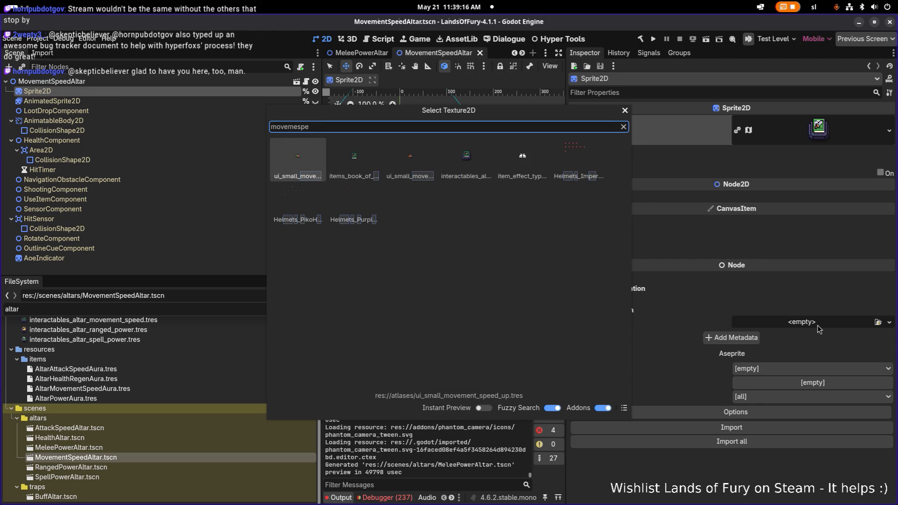
key(Down)
key(Up)
key(Right)
key(Right)
key(Right)
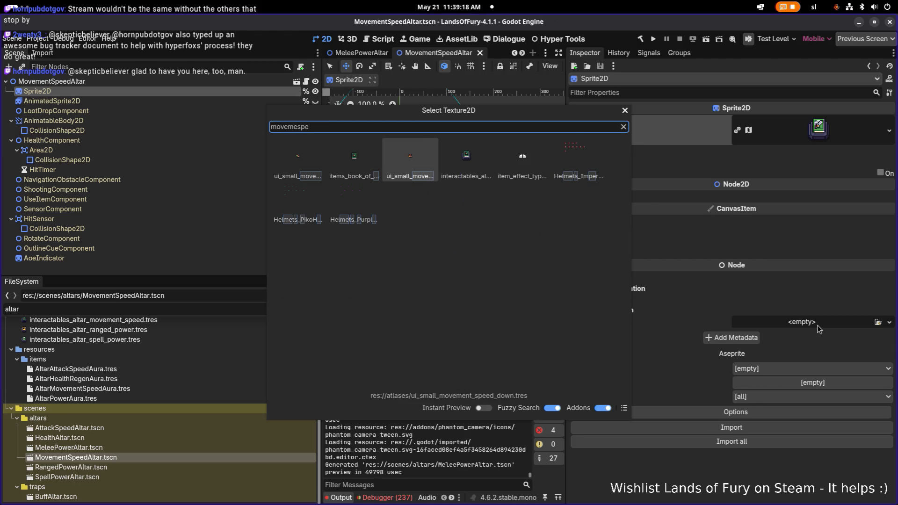
key(Return)
key(ctrl+s)
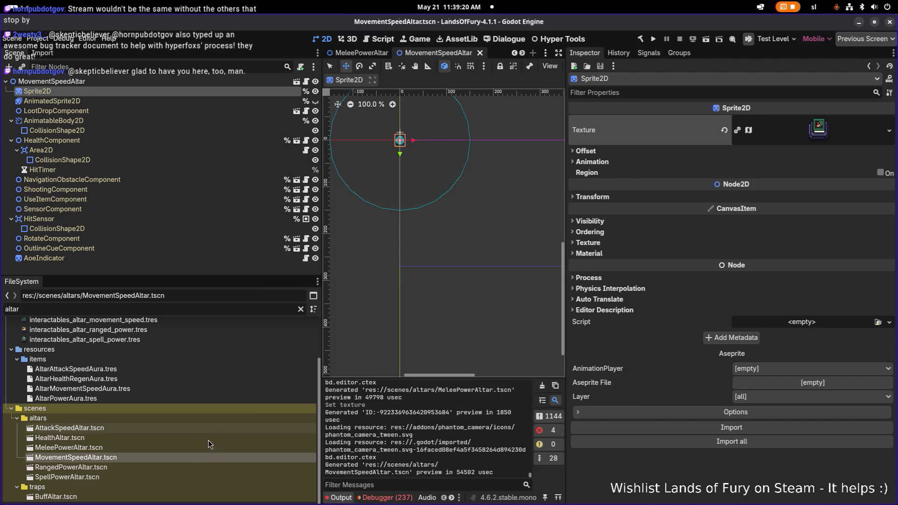
Give the RangedPowerAltar sprite the yellow ranged altar texture and save.
double_click(70, 466)
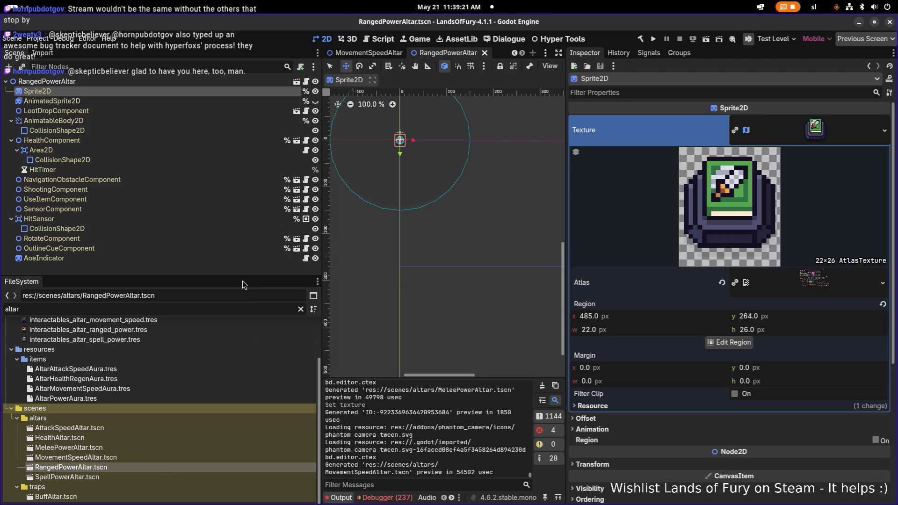
click(884, 131)
click(813, 322)
text(ranged)
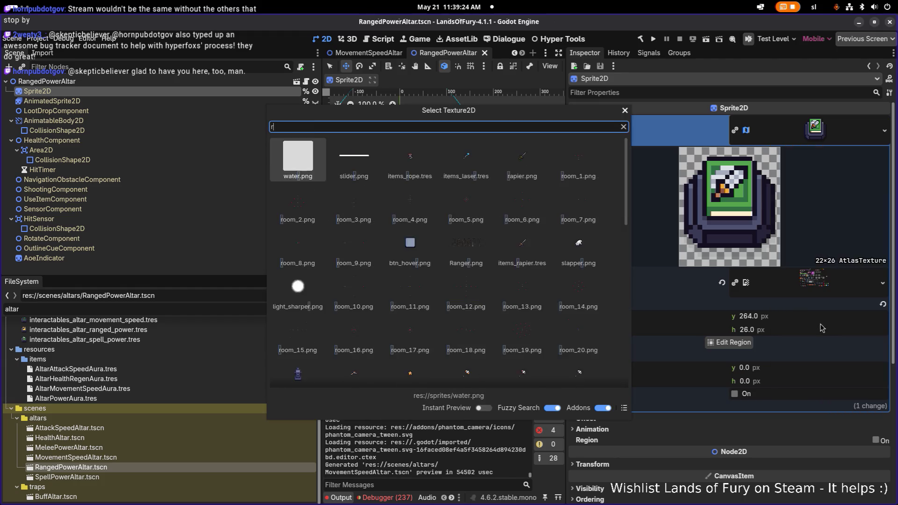
text( altar)
key(Right)
key(Return)
key(ctrl+s)
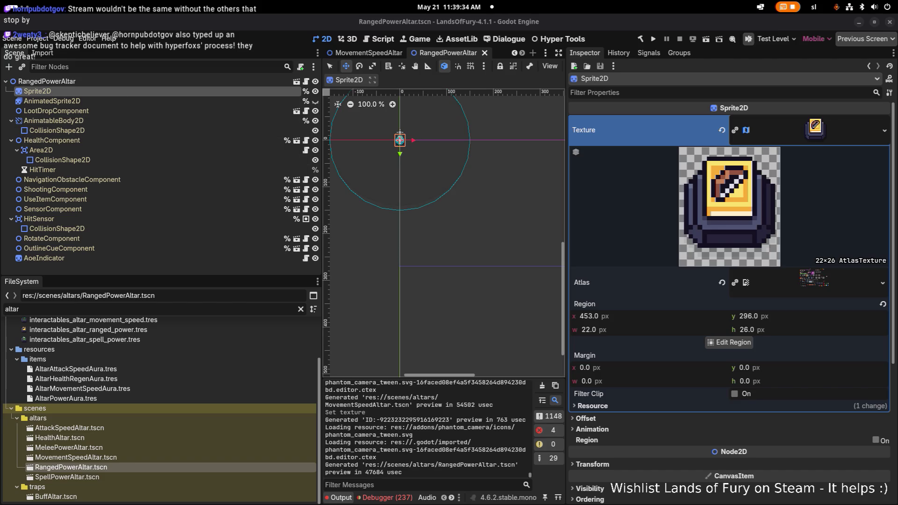
click(102, 477)
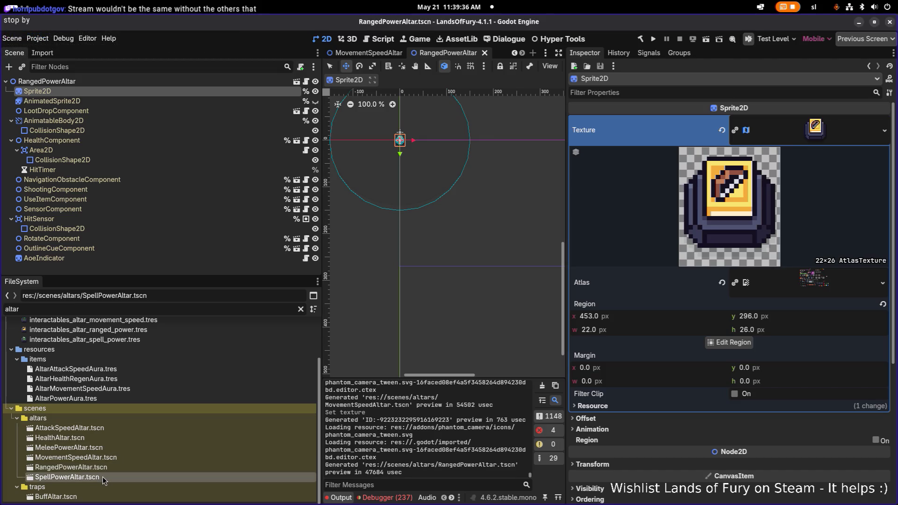
Open the SpellPowerAltar scene, check its components, and select its Sprite2D node.
double_click(103, 476)
click(201, 191)
click(194, 199)
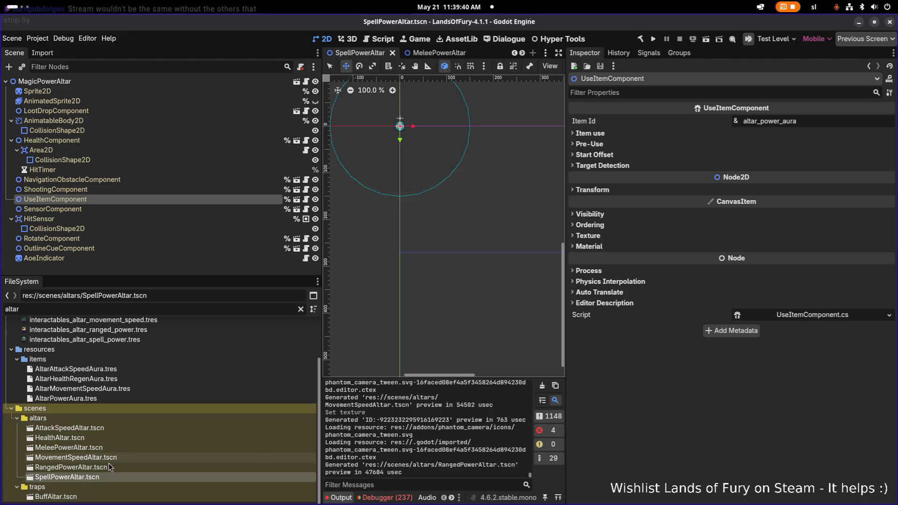
click(142, 188)
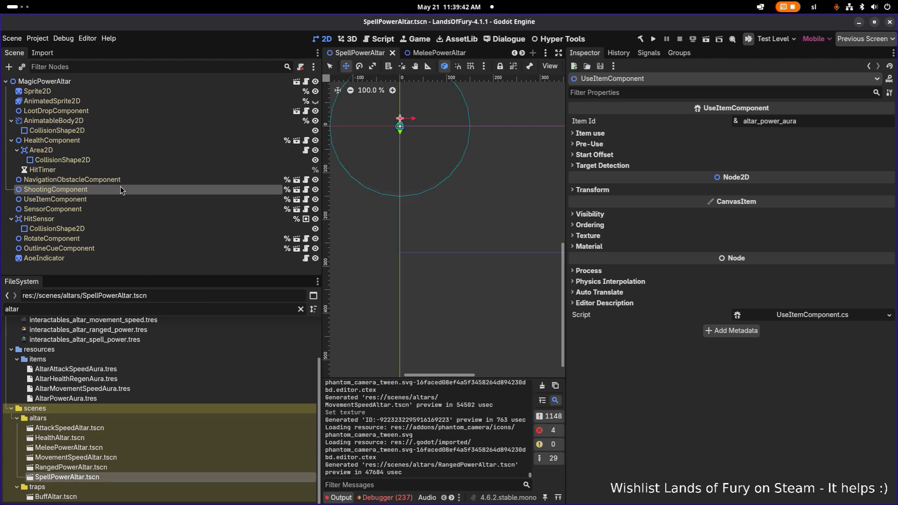
click(128, 91)
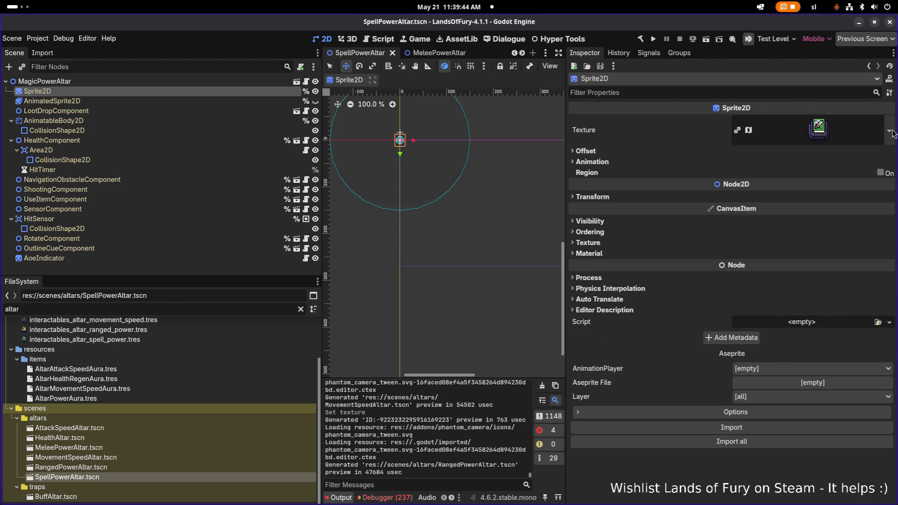
Quick Load the interactables_altar_spell_power texture onto the Sprite2D and save the scene.
click(888, 130)
click(807, 321)
text(spellpow)
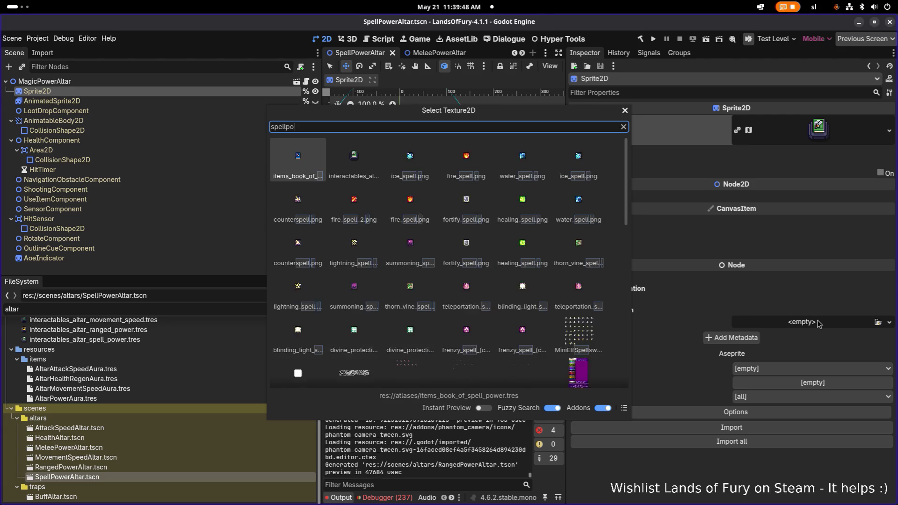
key(Right)
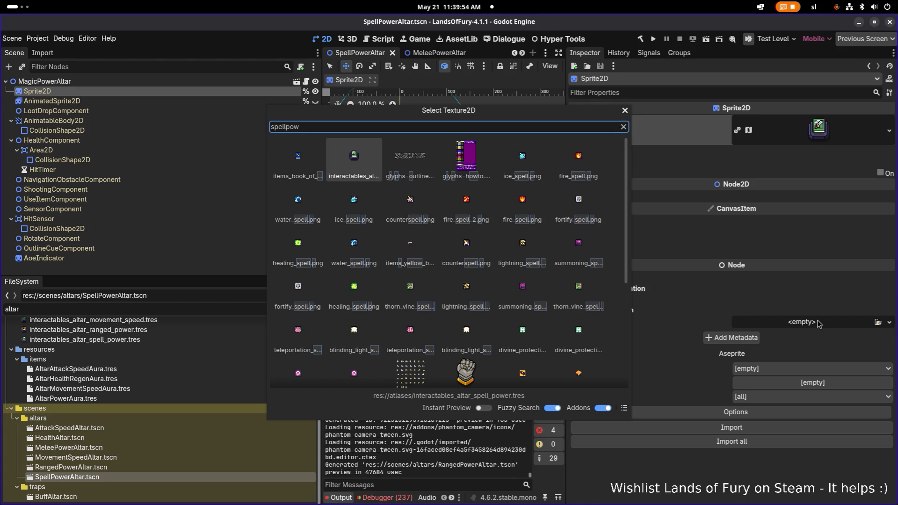
key(Left)
key(Right)
key(Return)
key(ctrl+s)
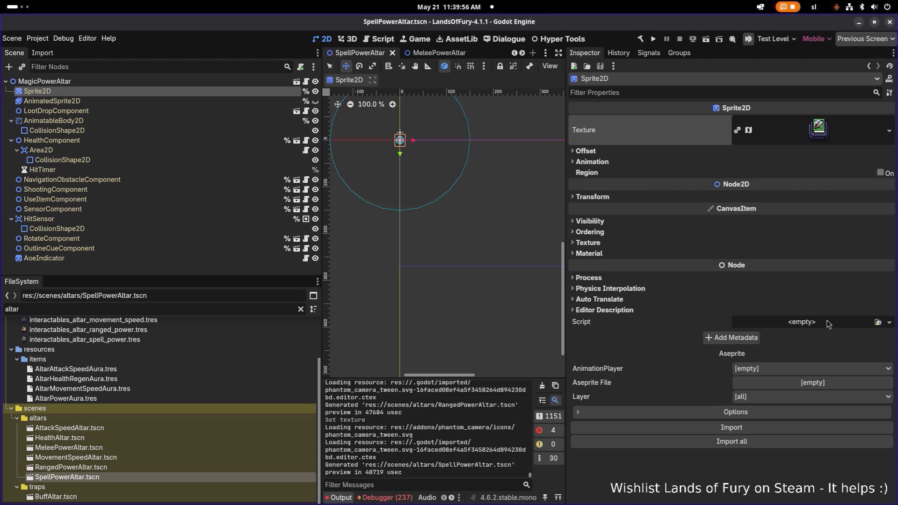
Locate interactables_altar_spell_power.tres in the FileSystem and open it for editing.
click(838, 131)
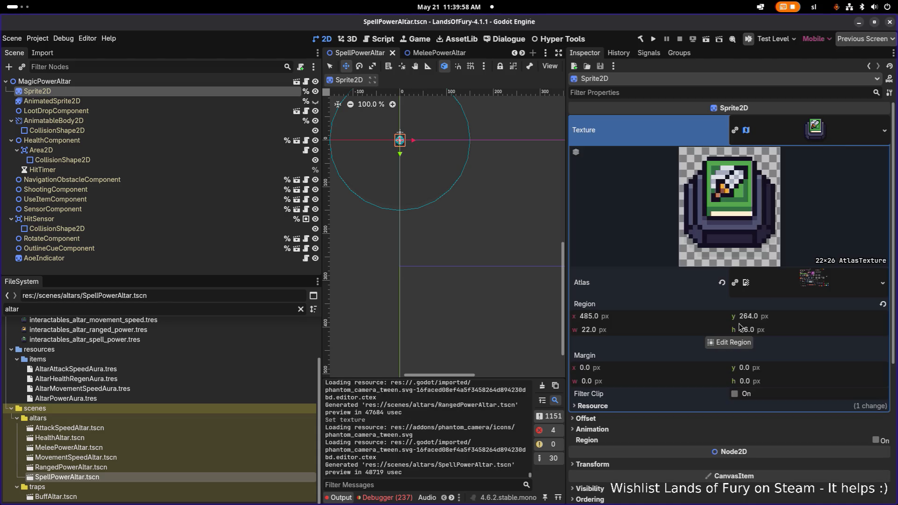
right_click(815, 125)
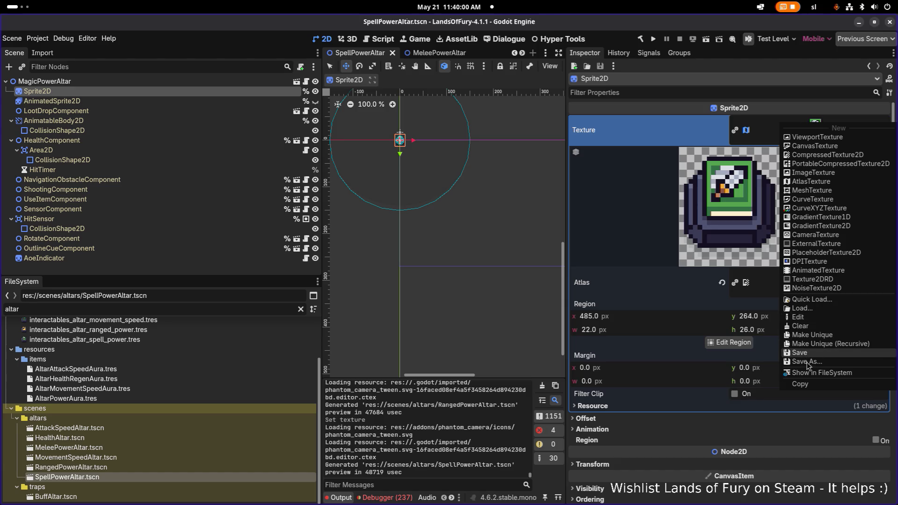
click(819, 372)
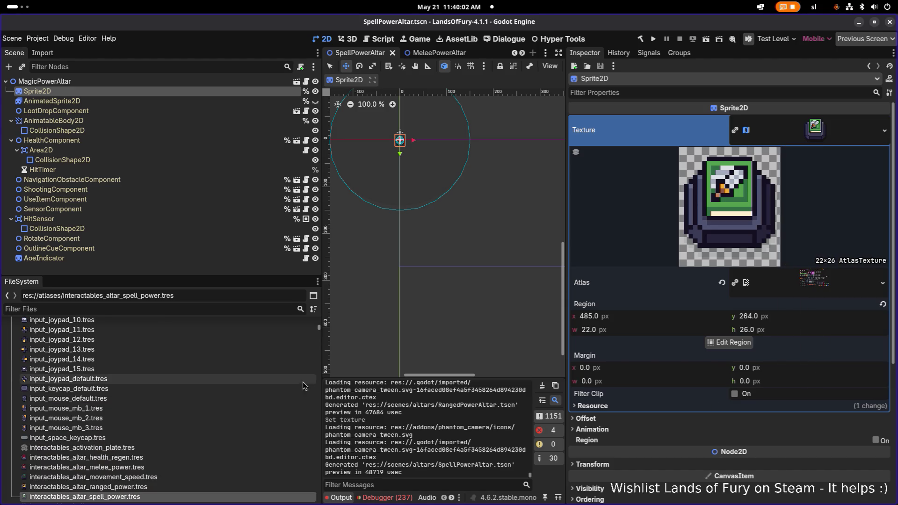
double_click(85, 496)
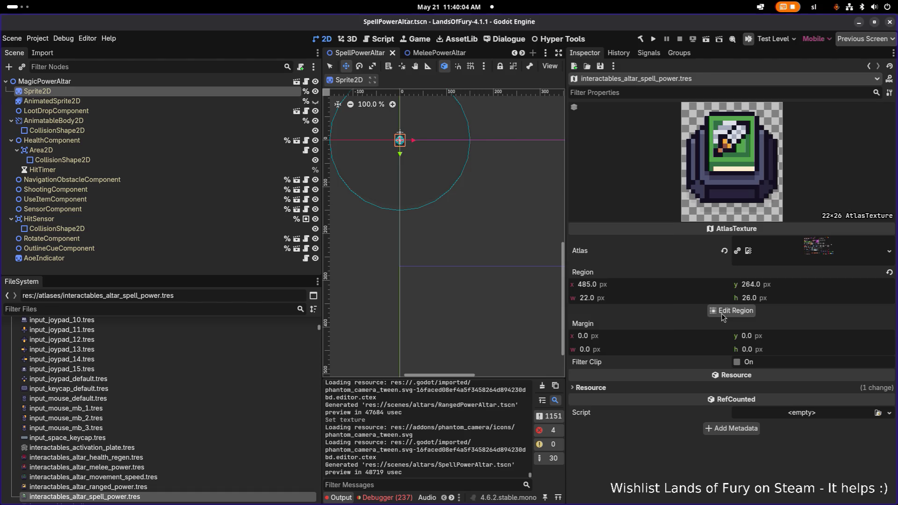
Crop the atlas region to the blue spell-book altar (x 485, y 296, 22×26) and save.
click(732, 311)
scroll(532, 258, down, 3)
scroll(514, 247, up, 8)
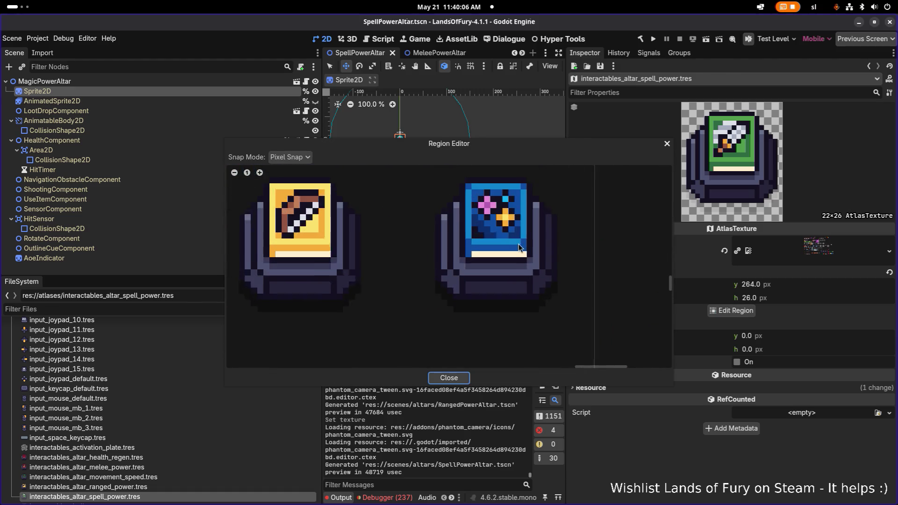
scroll(484, 242, down, 3)
mouse_move(408, 211)
mouse_down()
mouse_move(501, 296)
mouse_move(513, 327)
mouse_up()
mouse_move(406, 268)
mouse_down()
mouse_move(399, 271)
mouse_move(414, 270)
mouse_up()
drag(515, 268, 511, 268)
drag(466, 217, 466, 219)
click(449, 378)
key(ctrl+s)
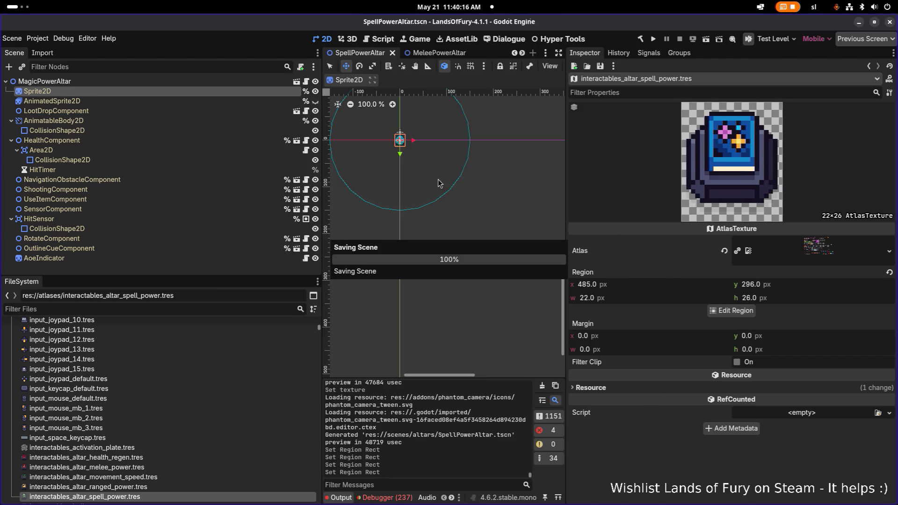
scroll(435, 161, up, 20)
scroll(420, 266, down, 17)
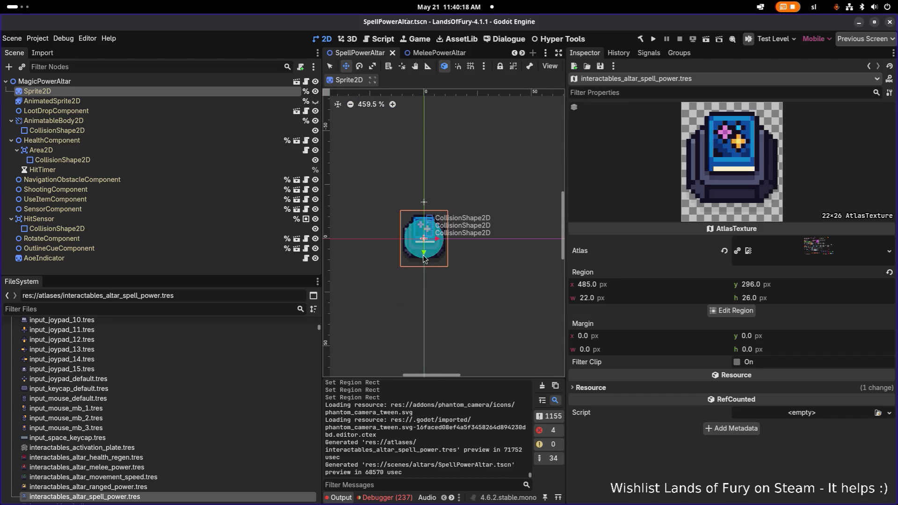
click(138, 82)
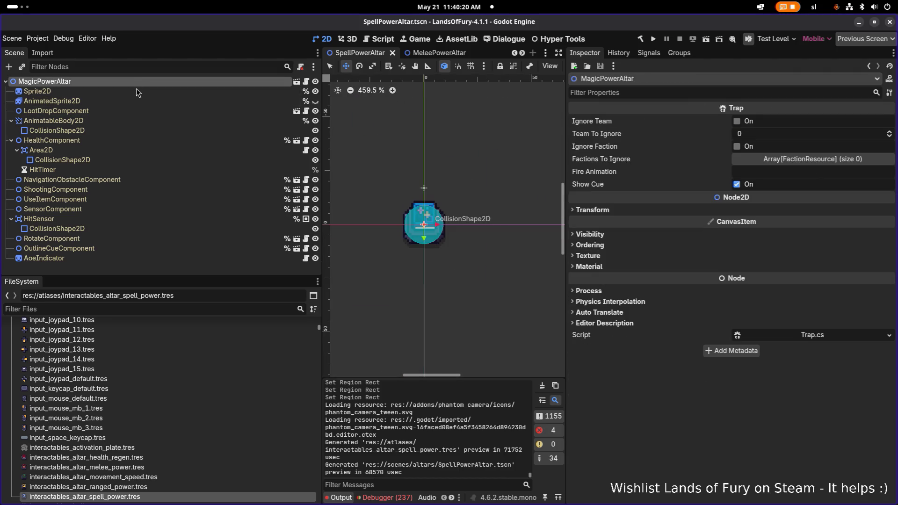
Rename the spell altar's root node to SpellPowerAltar and save the scene.
right_click(133, 79)
click(201, 218)
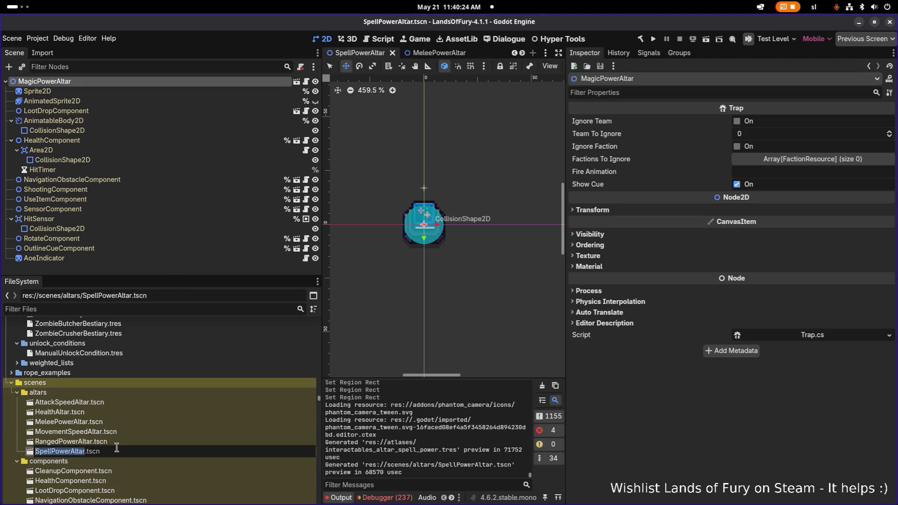
click(120, 442)
double_click(104, 82)
text(SpellPowerAltar)
key(Return)
key(ctrl+s)
Open the MeleePowerAltar scene, select its RotateComponent, and save.
double_click(61, 441)
double_click(59, 431)
click(71, 422)
double_click(71, 422)
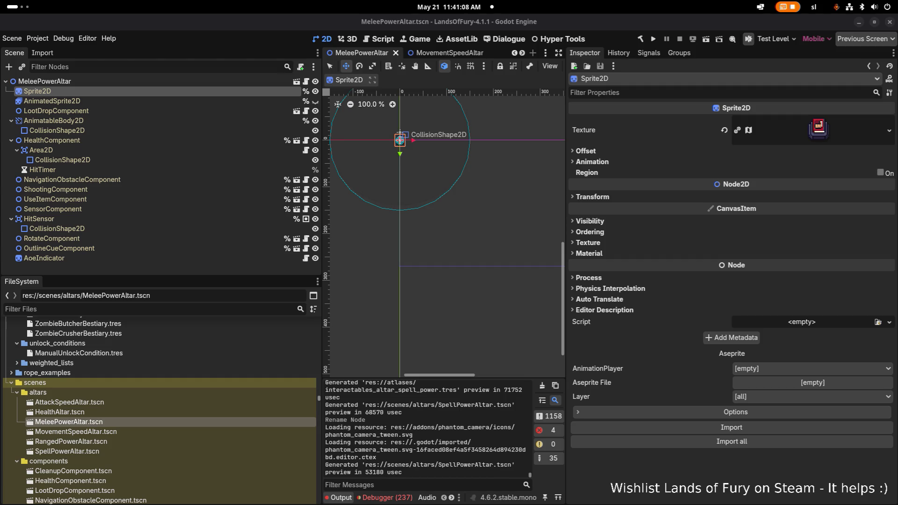
click(185, 240)
key(ctrl+s)
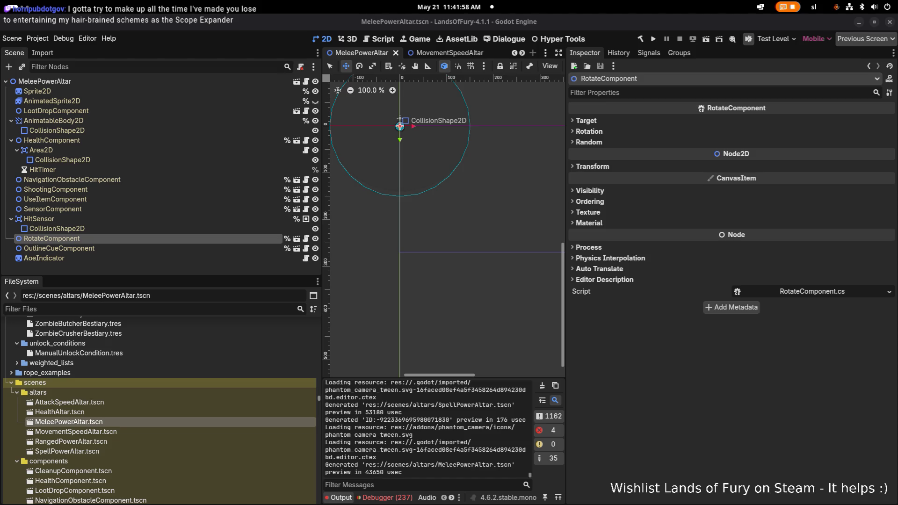
Open the HealthAltar, MovementSpeedAltar, RangedPowerAltar and SpellPowerAltar scenes, checking the spell altar's sprite.
click(219, 219)
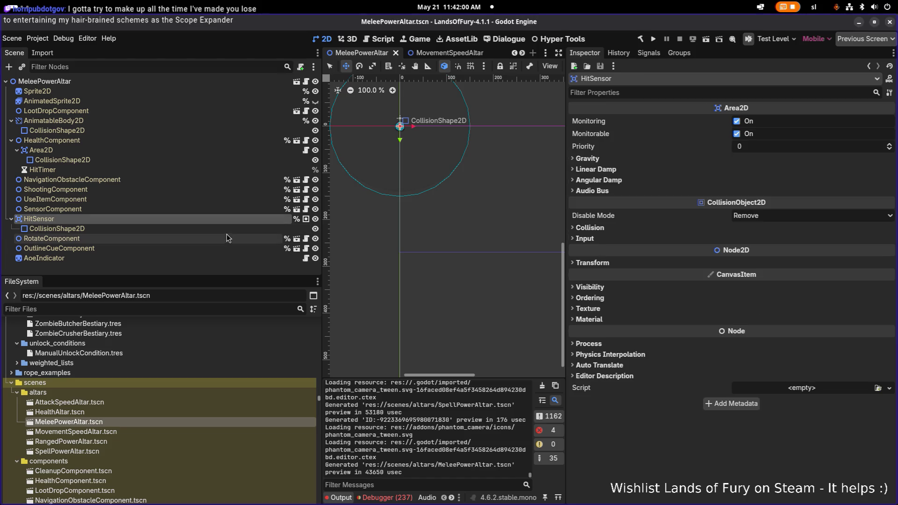
double_click(141, 412)
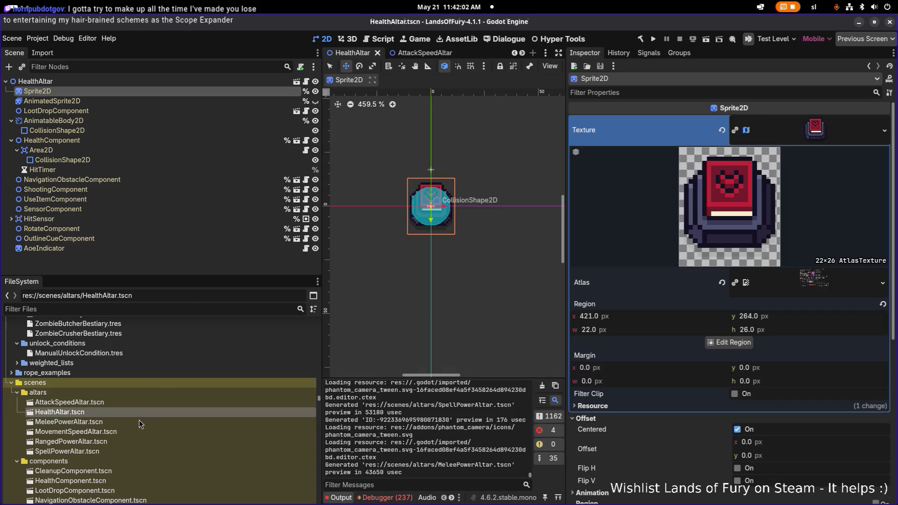
click(133, 430)
double_click(132, 428)
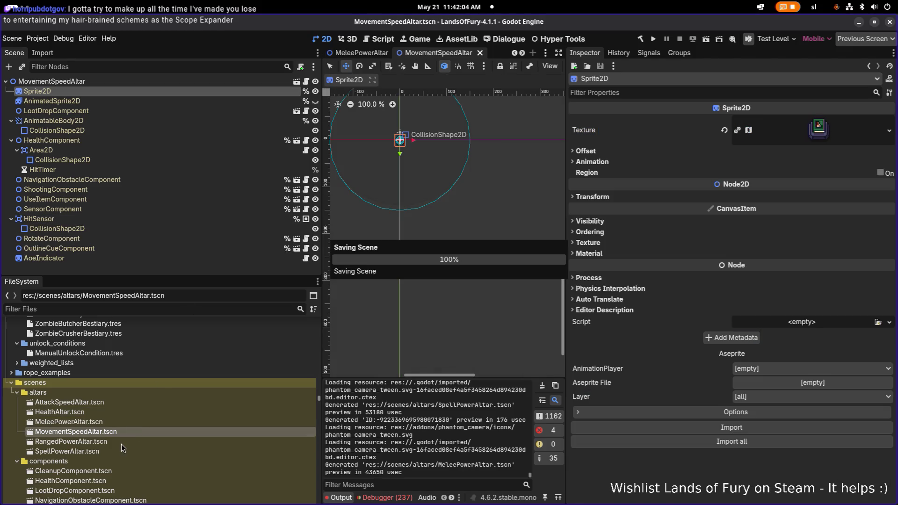
double_click(122, 441)
double_click(112, 452)
double_click(128, 440)
double_click(116, 452)
click(157, 120)
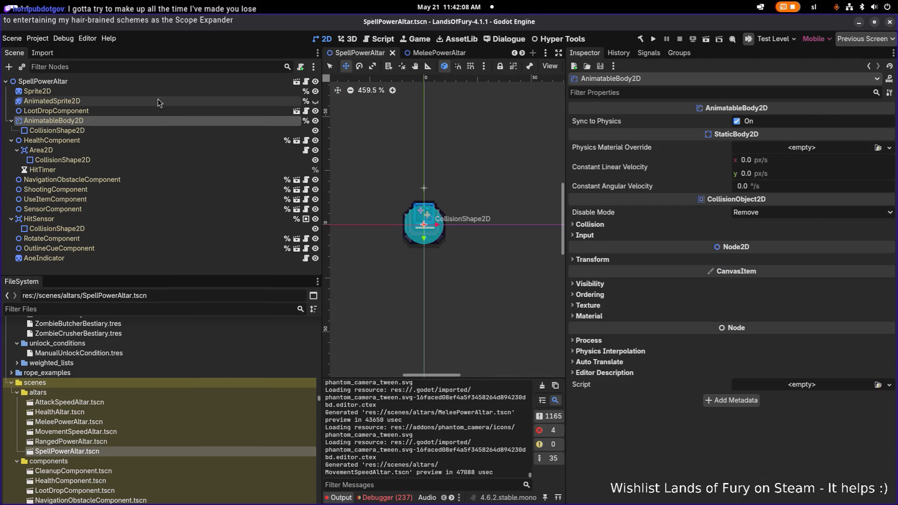
click(163, 92)
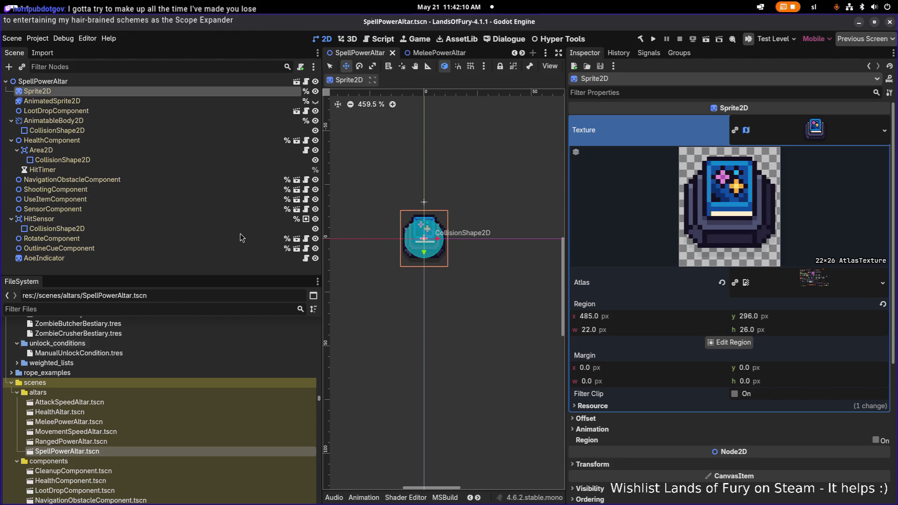
click(155, 408)
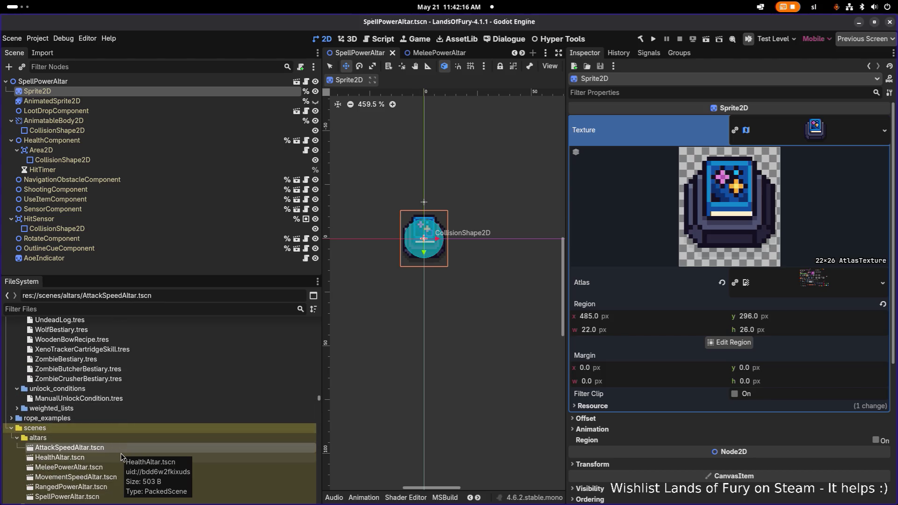
Open AttackSpeedAltar and HealthAltar, and widen the 2D viewport by dragging the dock splitters.
scroll(136, 349, up, 3)
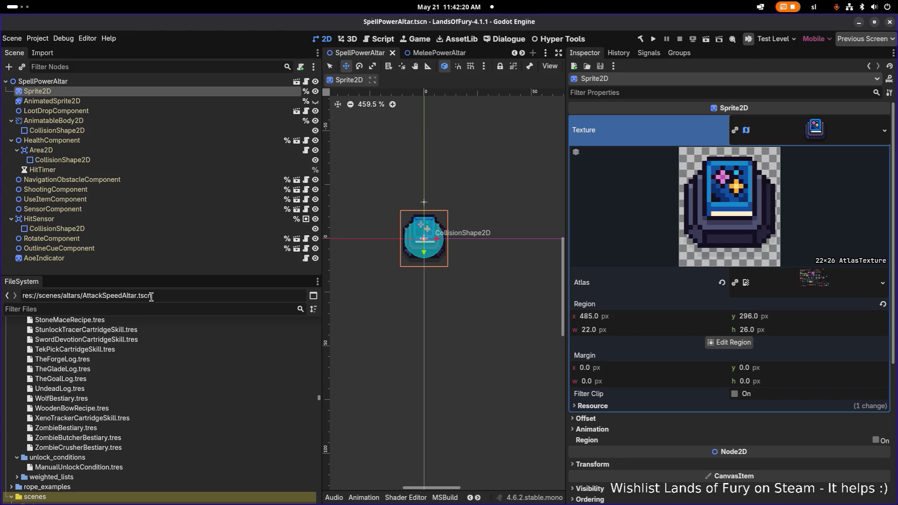
scroll(141, 355, down, 1)
scroll(141, 355, down, 3)
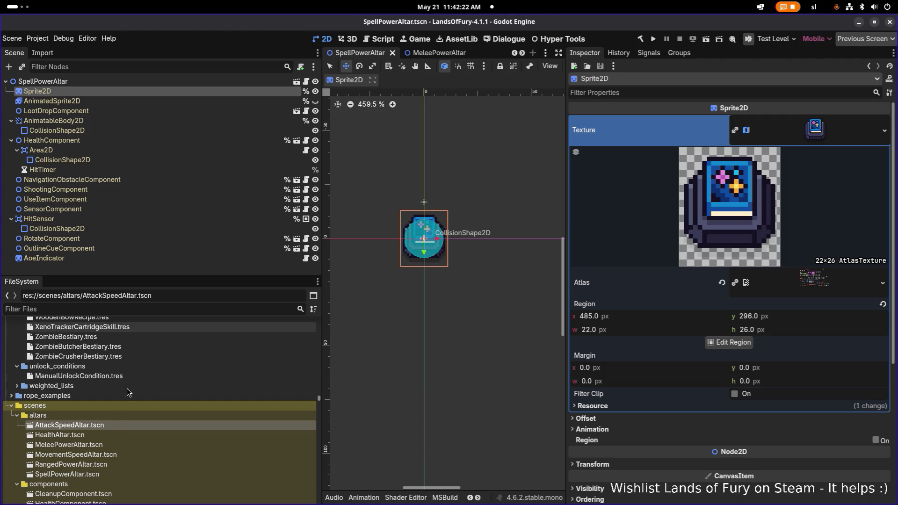
double_click(108, 425)
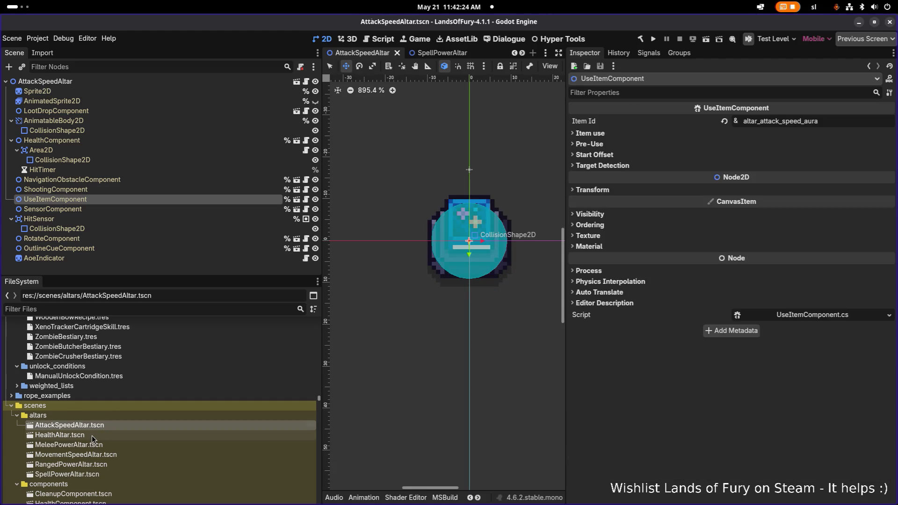
double_click(91, 436)
scroll(418, 203, up, 3)
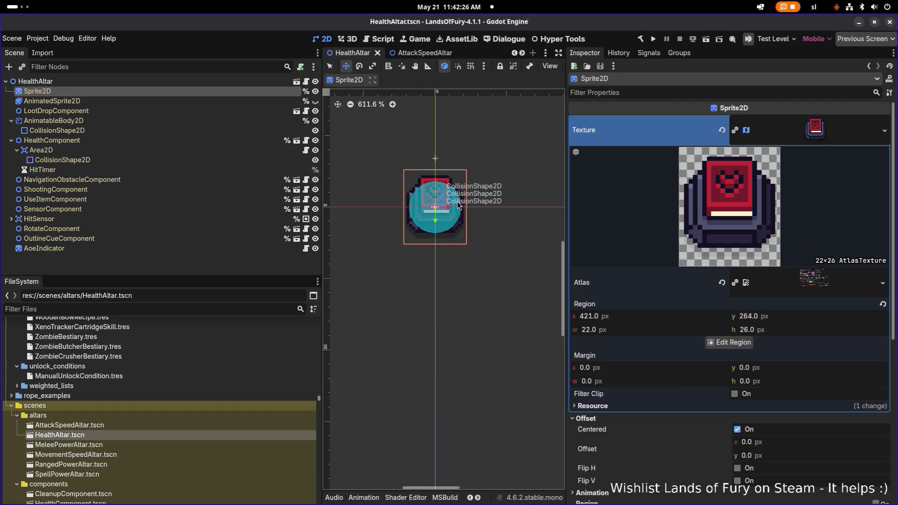
drag(325, 224, 258, 224)
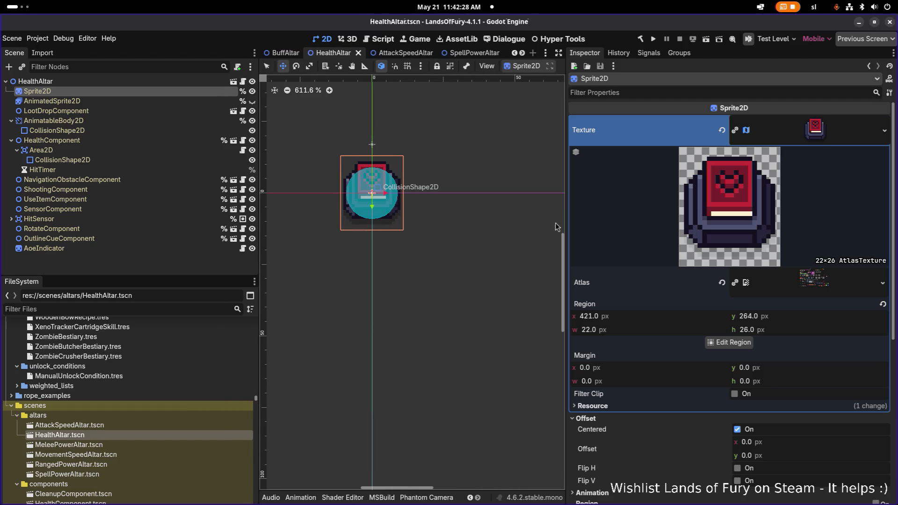
drag(565, 229, 654, 228)
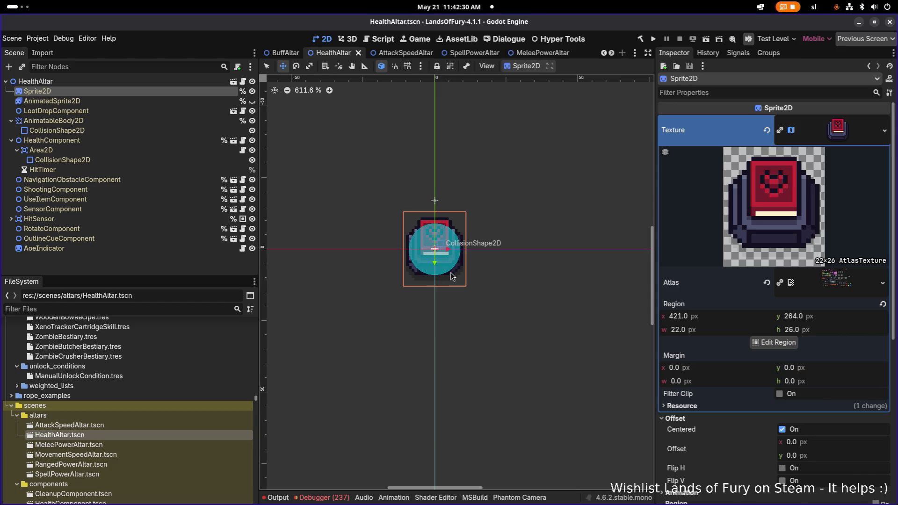
scroll(477, 279, up, 2)
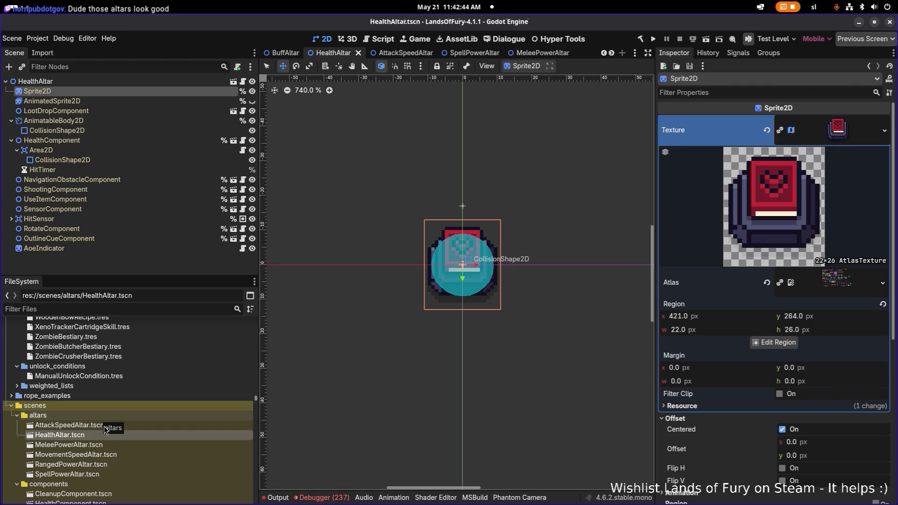
Cycle through each altar scene, ending on AttackSpeedAltar, and start filtering files for 'altar'.
double_click(104, 446)
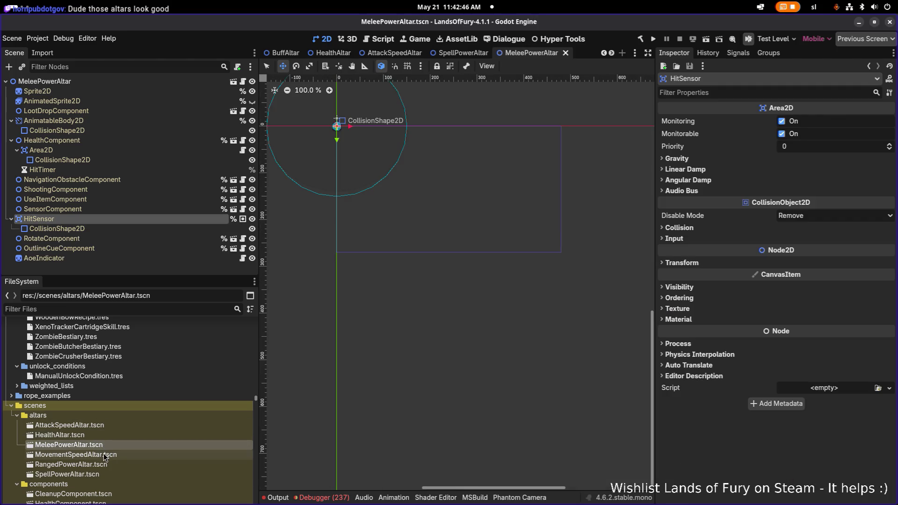
double_click(105, 455)
double_click(96, 464)
double_click(96, 474)
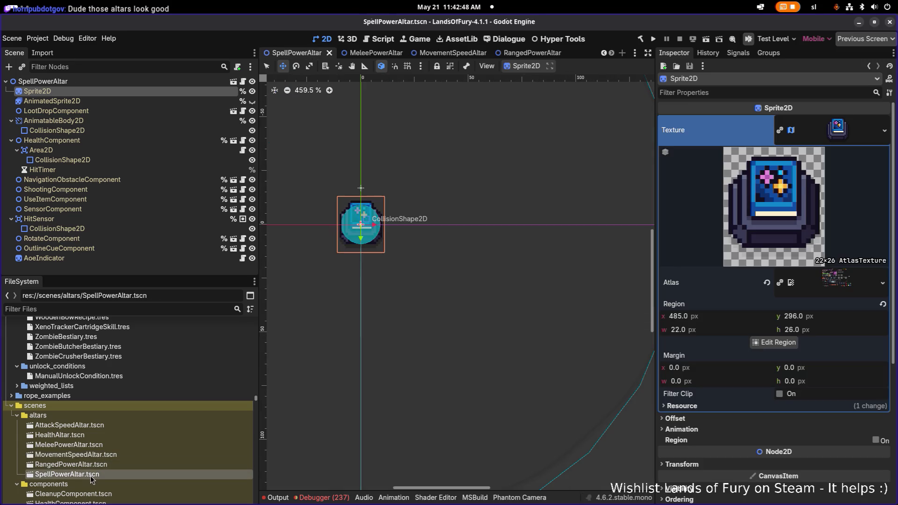
key(ctrl+Tab)
key(ctrl+Tab)
double_click(98, 465)
double_click(102, 454)
double_click(106, 444)
double_click(110, 434)
double_click(110, 426)
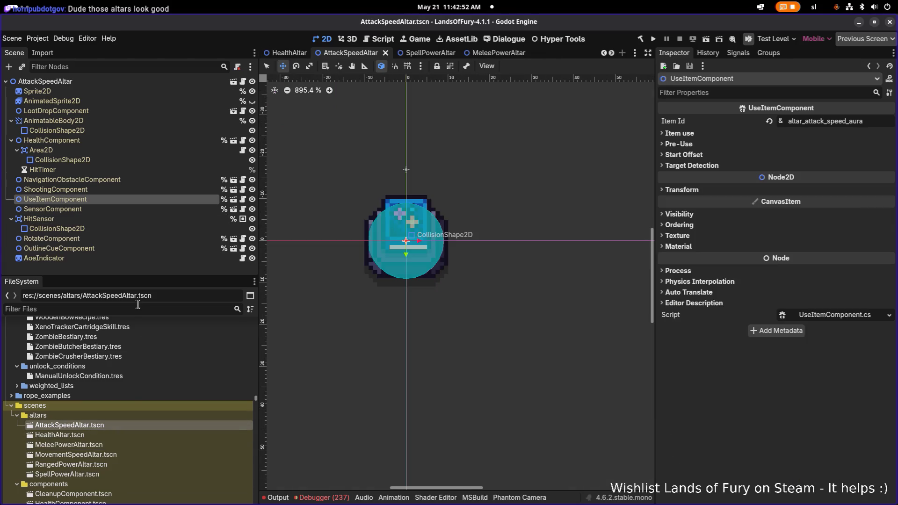
text(alte)
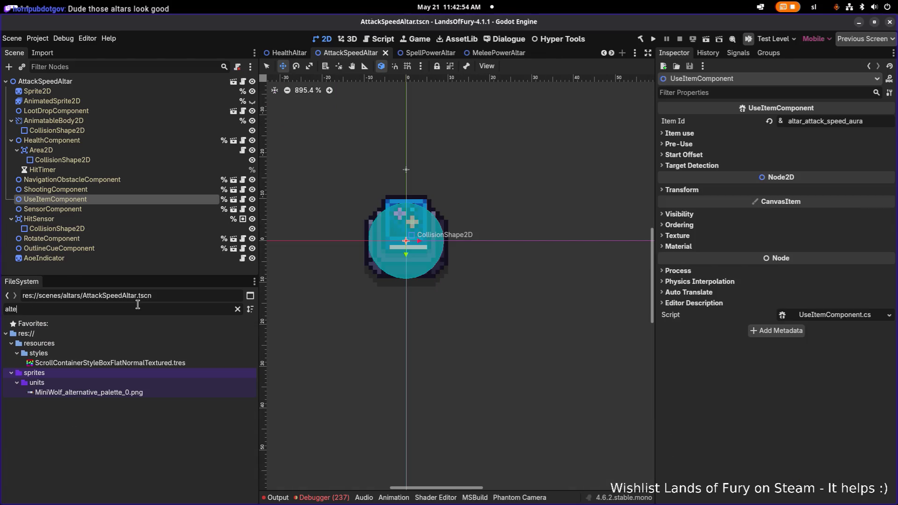
key(BackSpace)
text(ar)
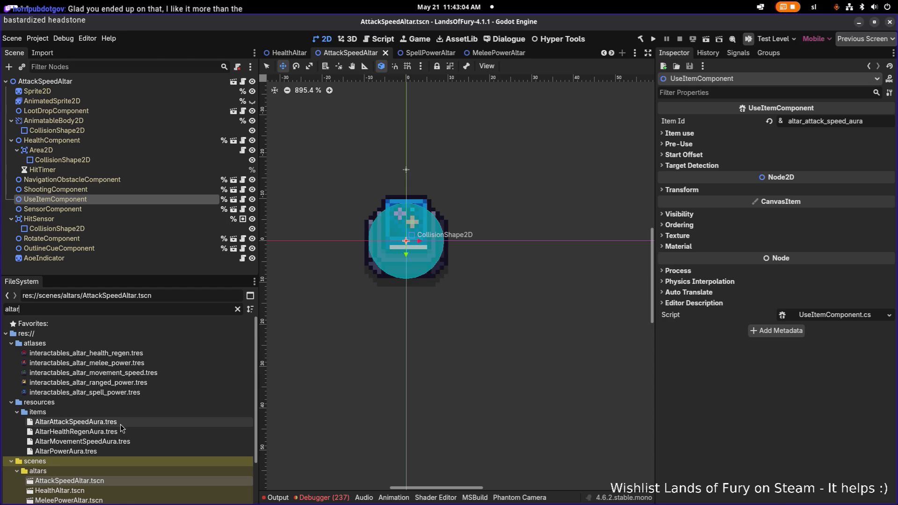
Duplicate AltarPowerAura.tres as AltarMeleePowerAura.tres.
click(108, 452)
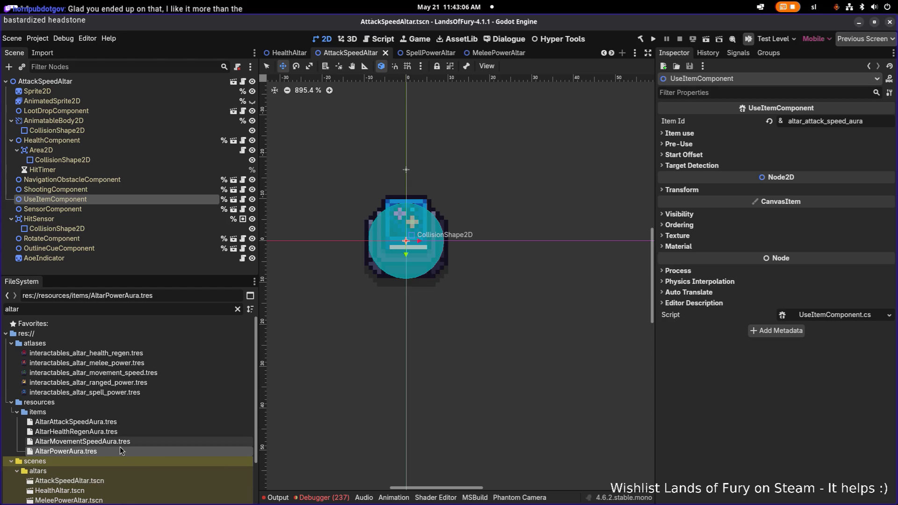
key(ctrl+d)
key(Right)
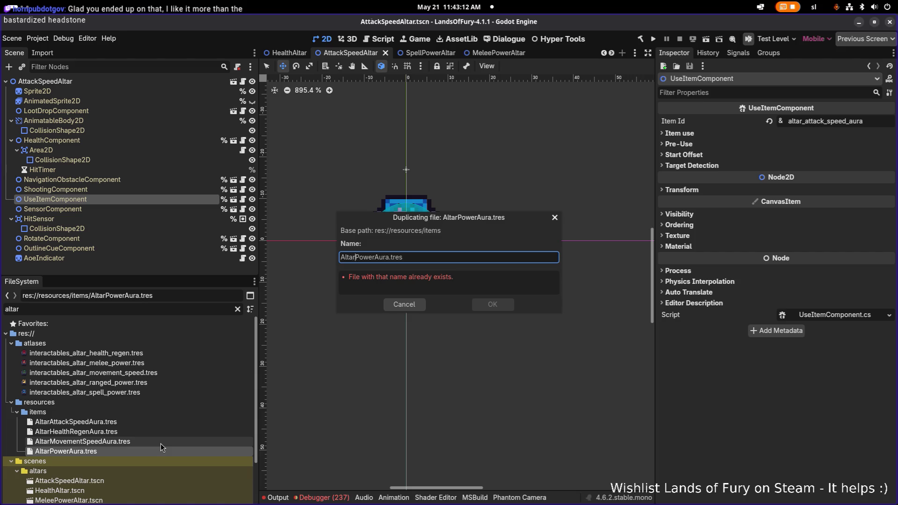
text(Melee)
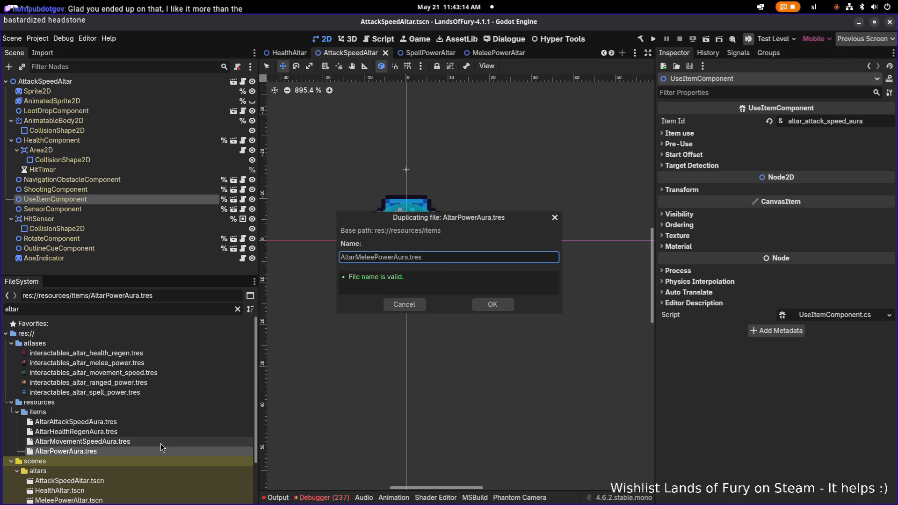
key(Return)
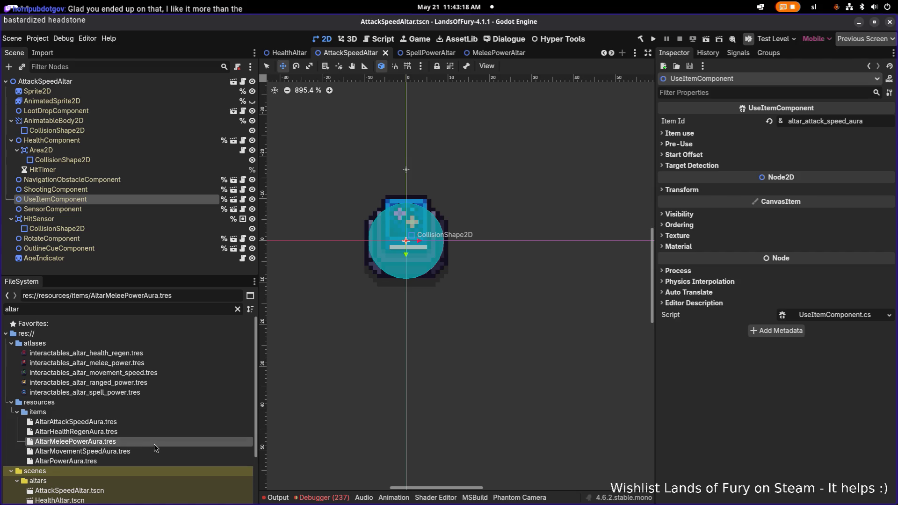
Duplicate AltarMeleePowerAura.tres as AltarRangedPowerAura.tres.
key(ctrl+d)
key(Right)
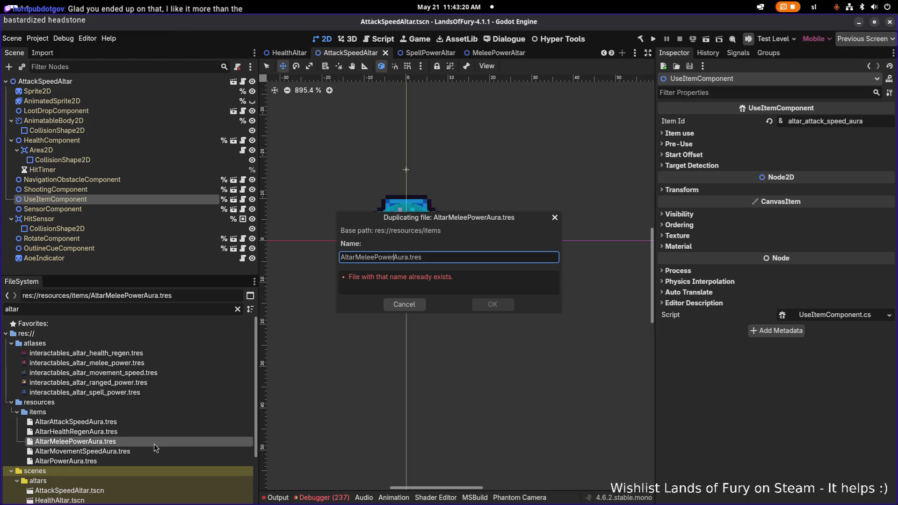
key(BackSpace)
key(BackSpace)
key(BackSpace)
text(Ranged)
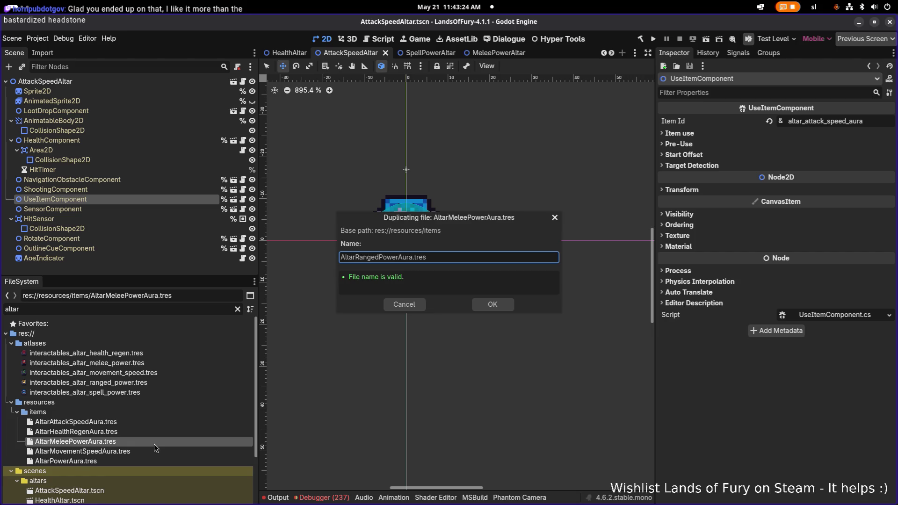
key(Return)
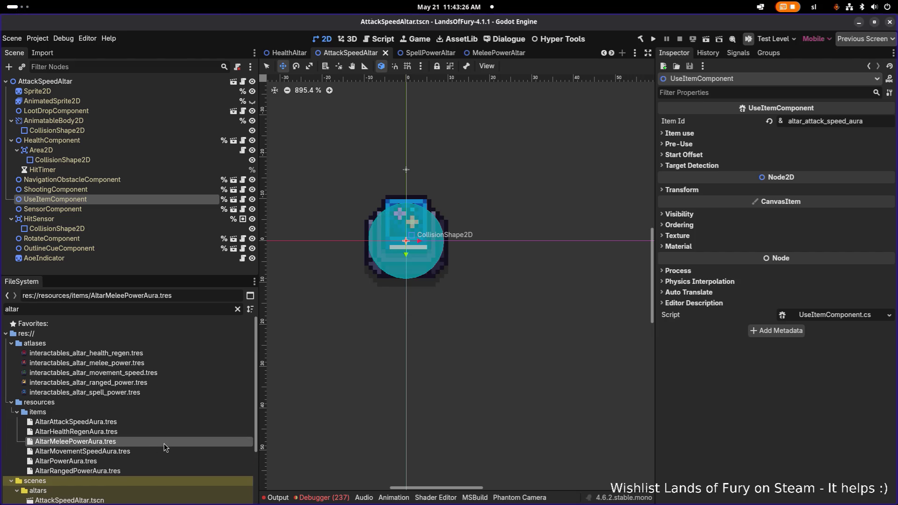
Duplicate AltarMeleePowerAura.tres as AltarSpellPowerAura.tres, then select the old AltarPowerAura.tres.
key(ctrl+d)
key(Left)
key(shift+Right)
key(shift+Right)
key(shift+Right)
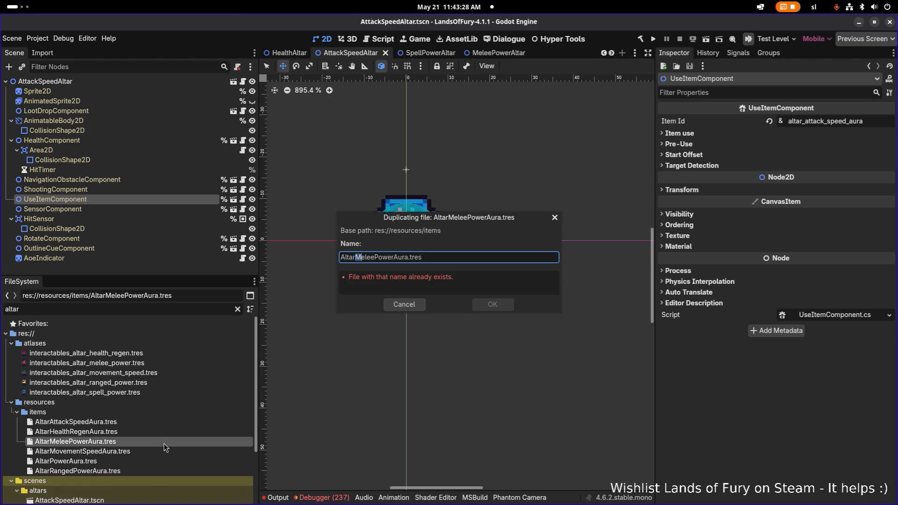
text(Spell)
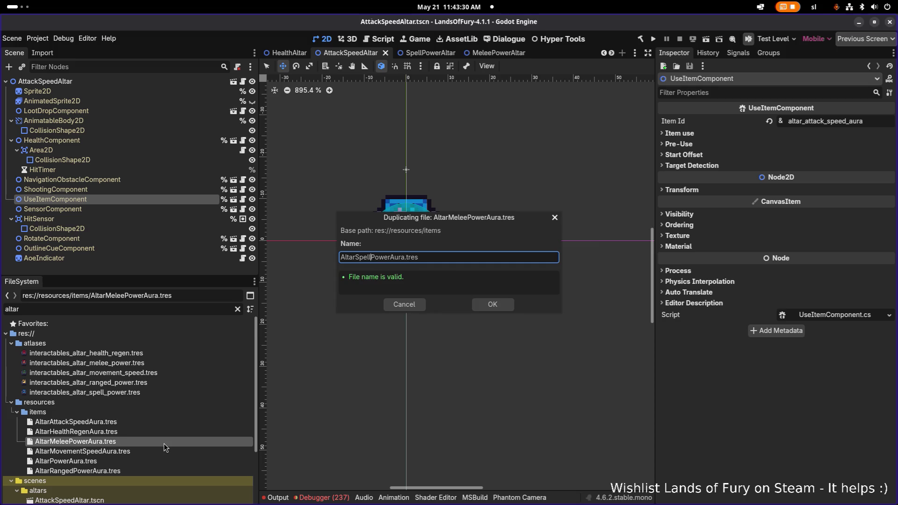
key(Return)
click(143, 460)
click(148, 452)
click(139, 460)
Check AltarPowerAura.tres's dependencies and owners before removing it.
right_click(139, 460)
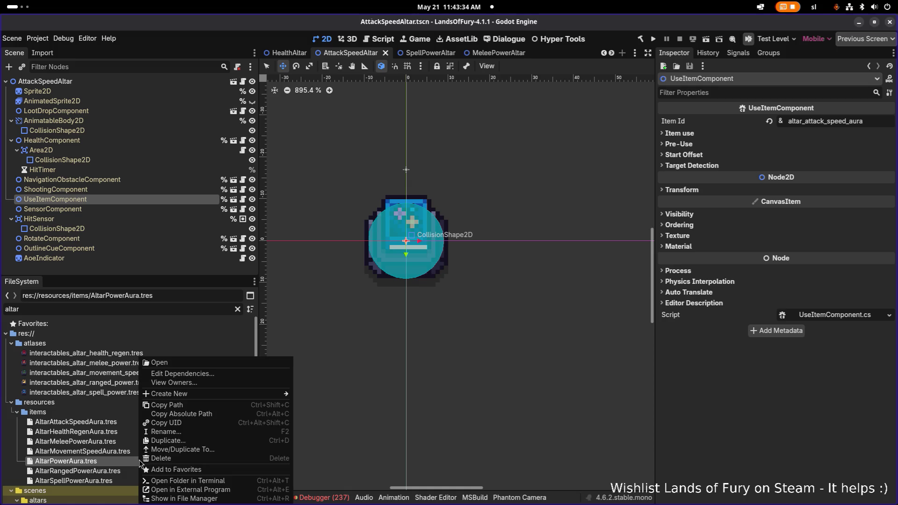
click(209, 374)
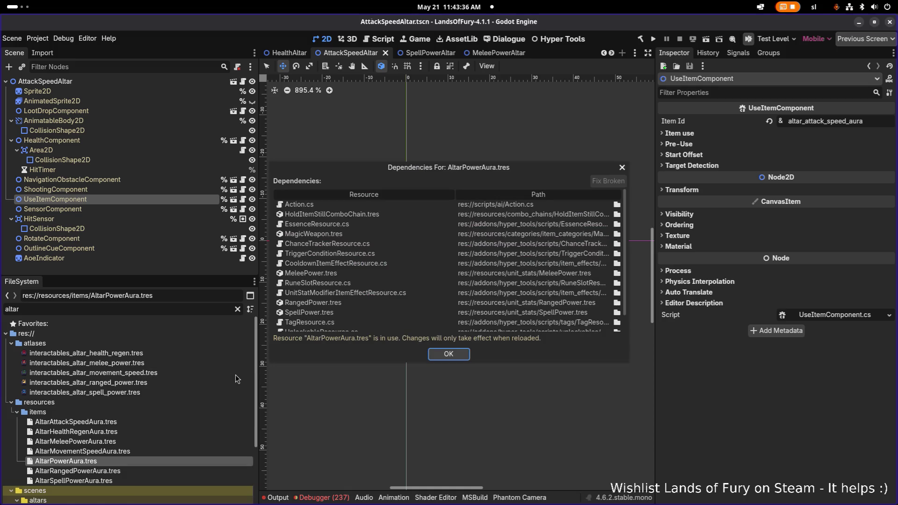
key(Escape)
right_click(112, 462)
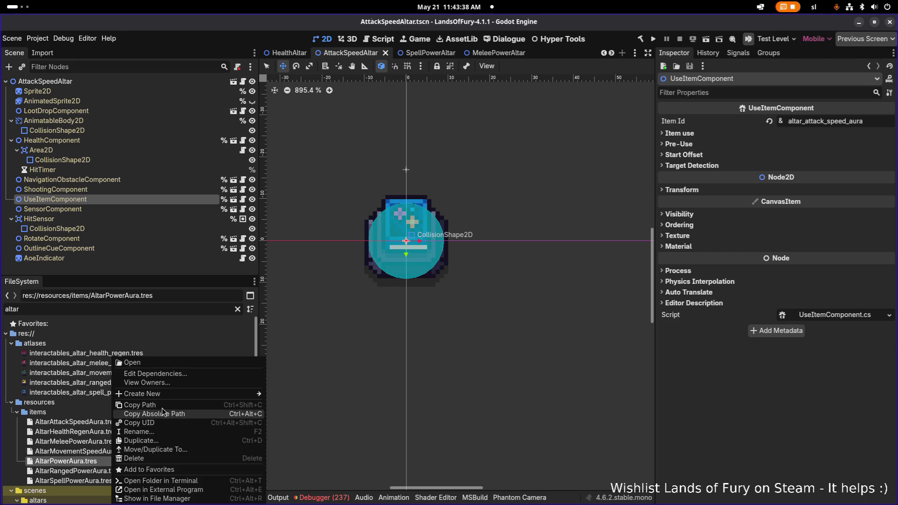
click(181, 383)
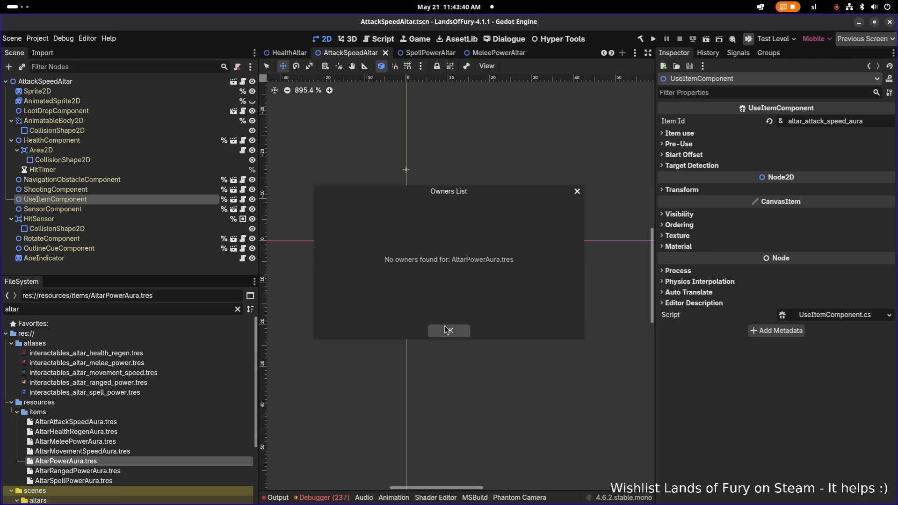
click(449, 331)
Delete AltarPowerAura.tres from the project and open AltarMeleePowerAura.tres.
click(116, 450)
click(111, 461)
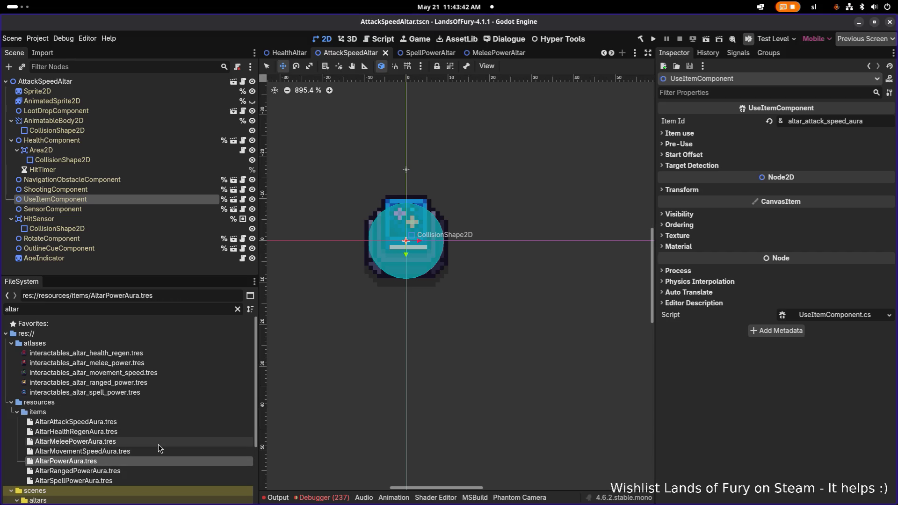
key(Delete)
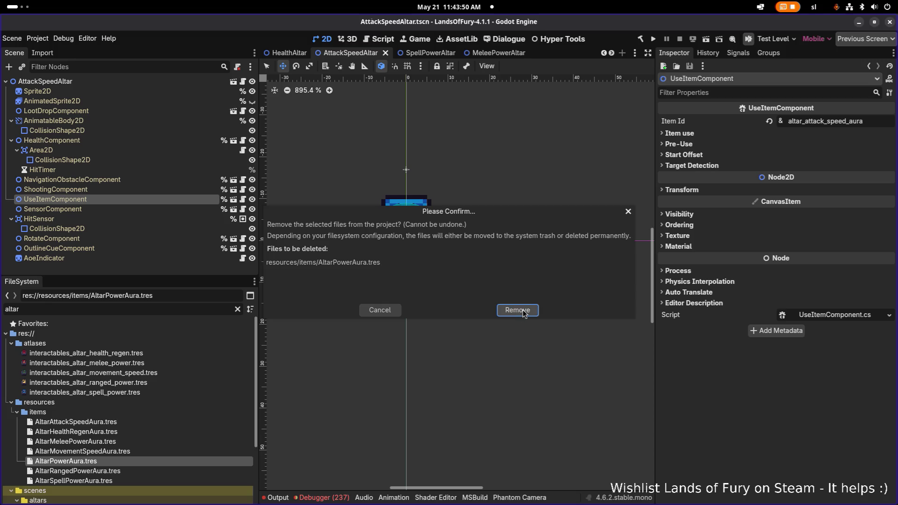
key(Return)
click(104, 442)
scroll(747, 321, down, 5)
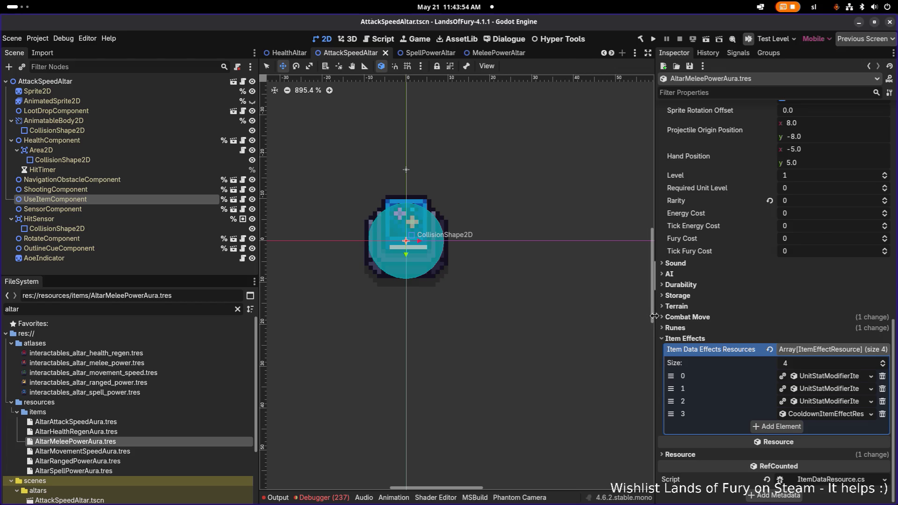
Widen the Inspector and remove two unneeded UnitStatModifier effects from the melee aura.
drag(655, 322, 575, 328)
click(795, 388)
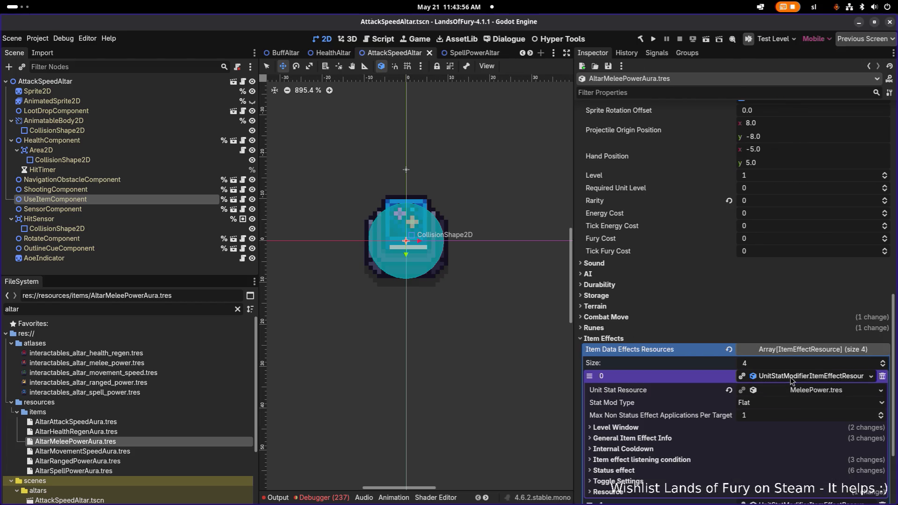
click(801, 389)
click(882, 389)
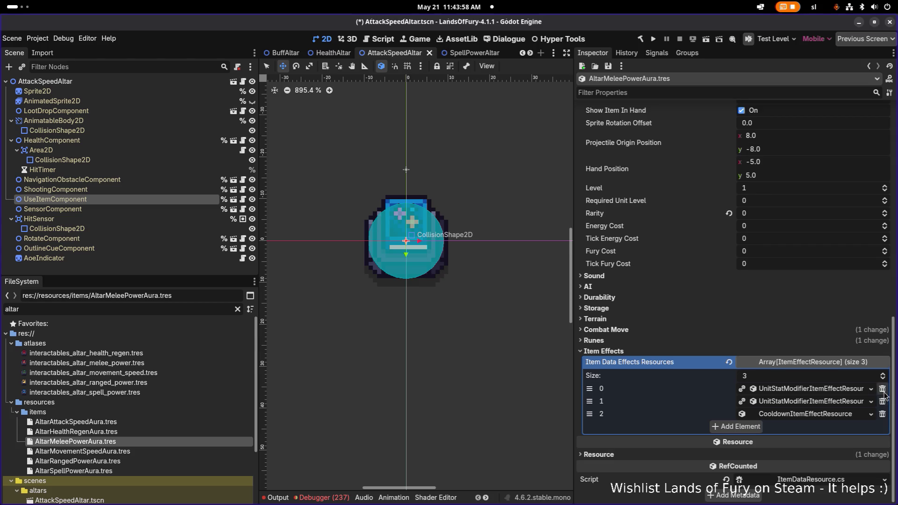
click(883, 401)
scroll(727, 296, up, 10)
scroll(728, 296, up, 3)
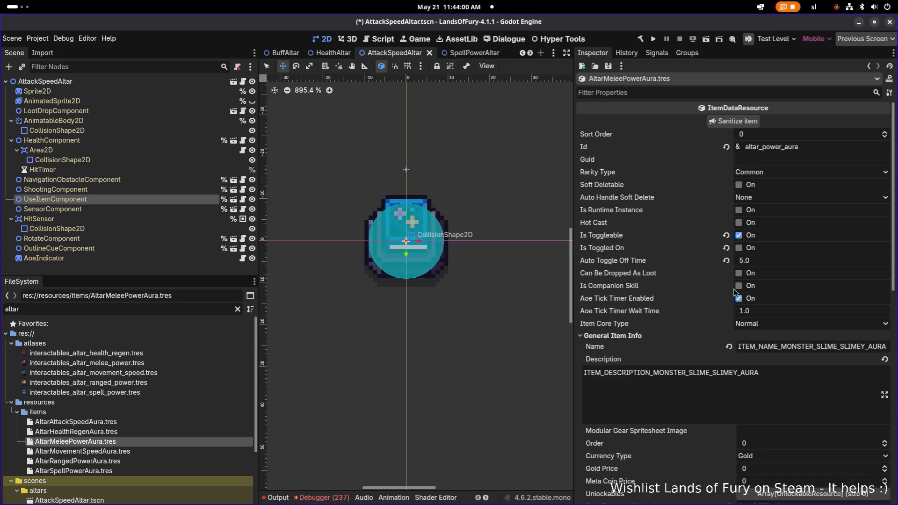
Change the melee aura's Id to altar_melee_power_aura and save.
click(763, 147)
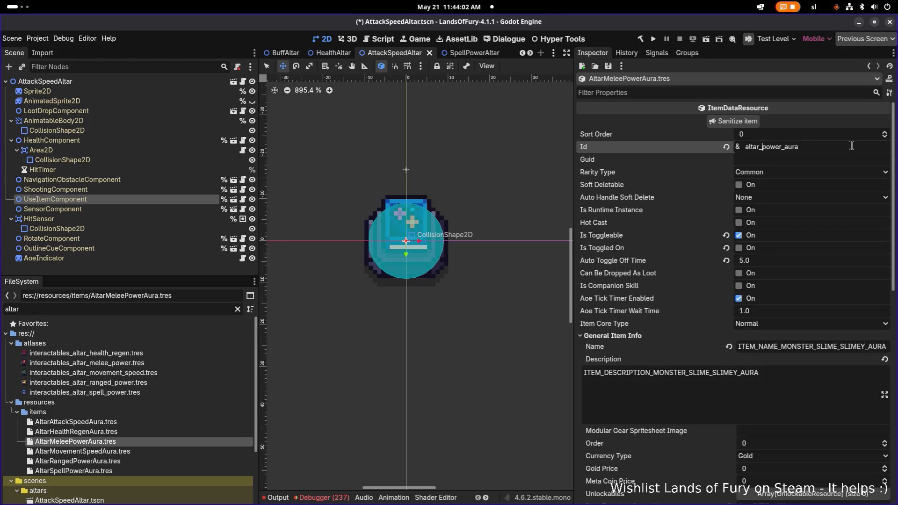
text(meele_)
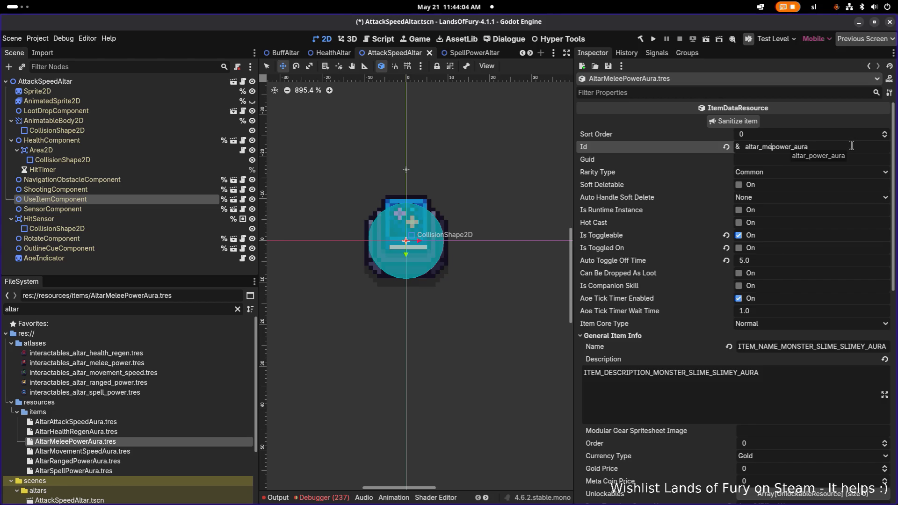
key(ctrl+s)
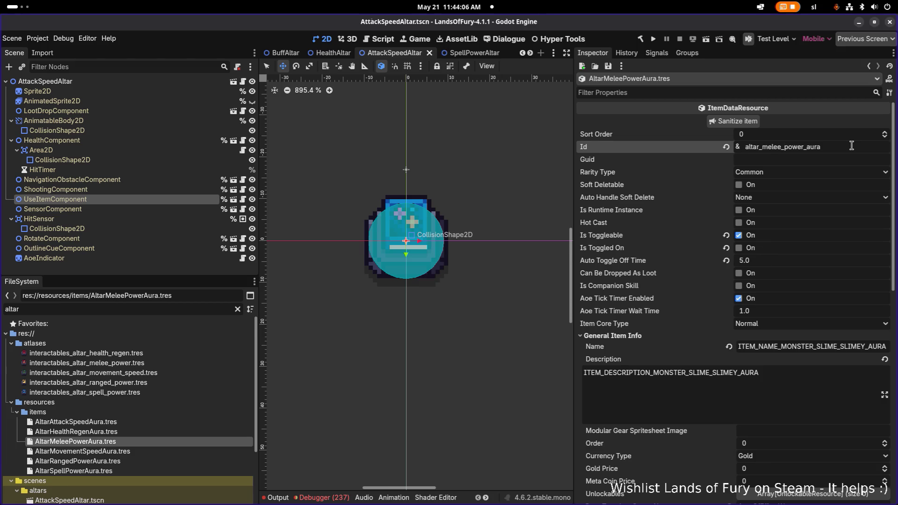
key(ctrl+s)
click(109, 438)
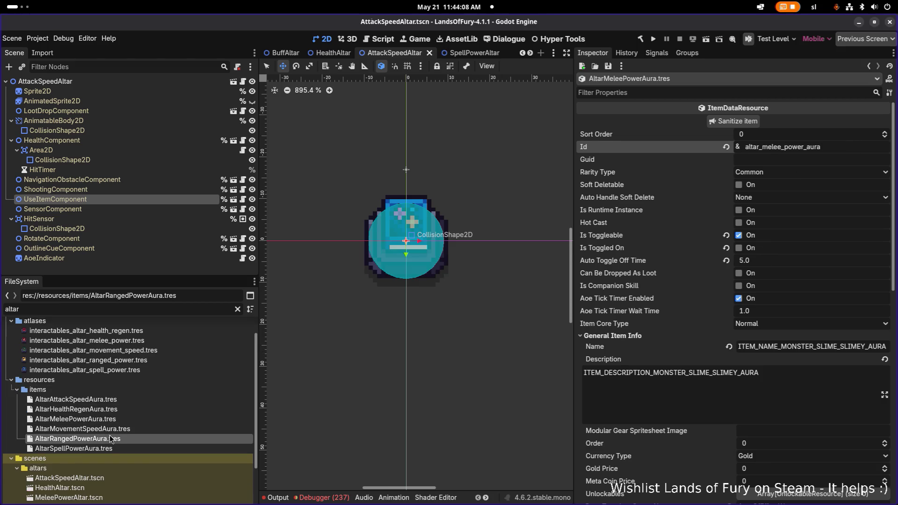
click(122, 406)
click(122, 396)
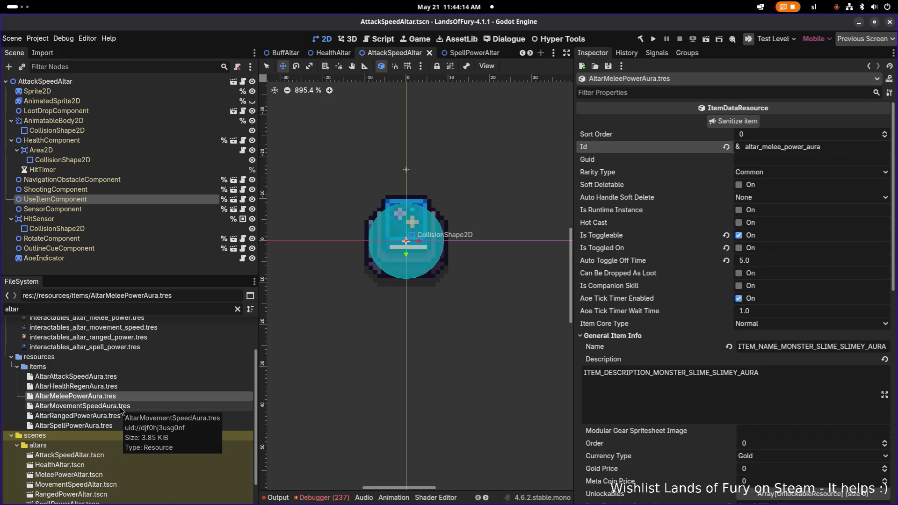
Set AltarRangedPowerAura's Id to altar_ranged_power_aura and save.
click(107, 417)
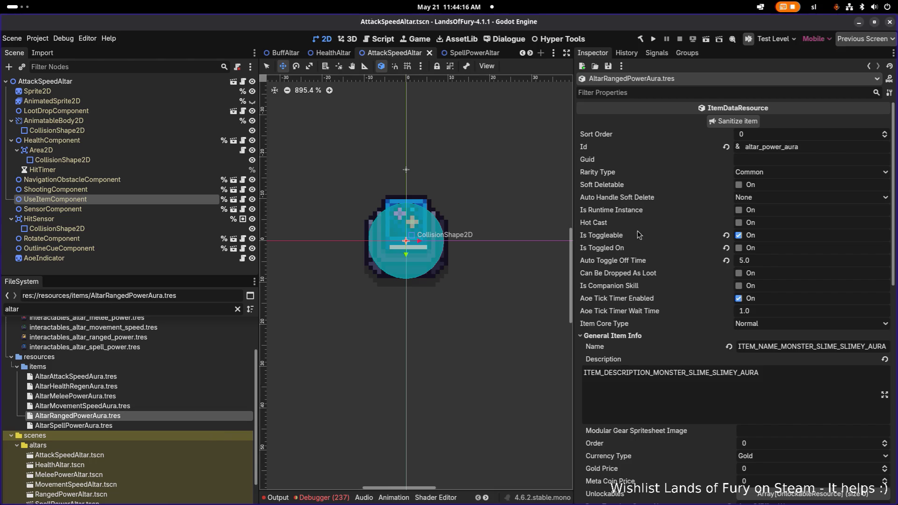
click(767, 147)
text(ranged_)
key(ctrl+s)
Delete two stat modifier effects from the ranged aura, leaving two, and save.
scroll(761, 256, down, 5)
scroll(761, 255, down, 6)
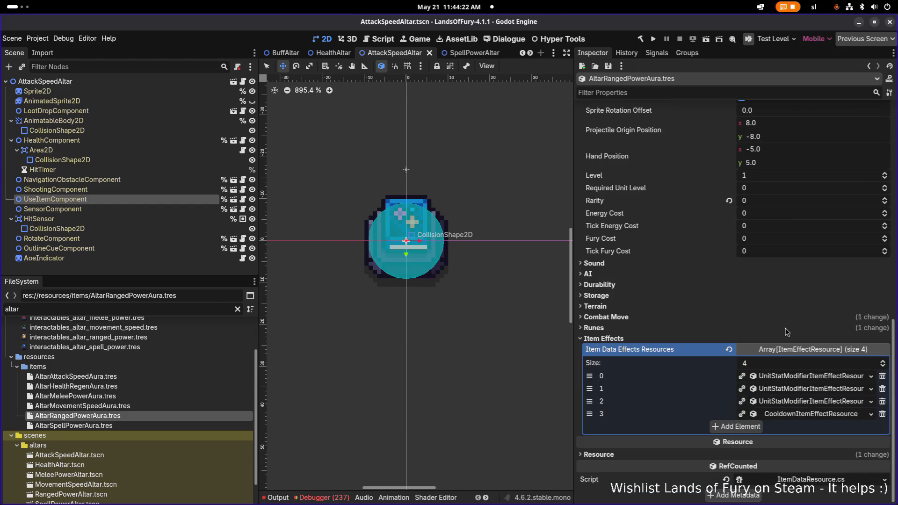
click(815, 377)
click(859, 377)
click(882, 376)
click(818, 389)
click(819, 389)
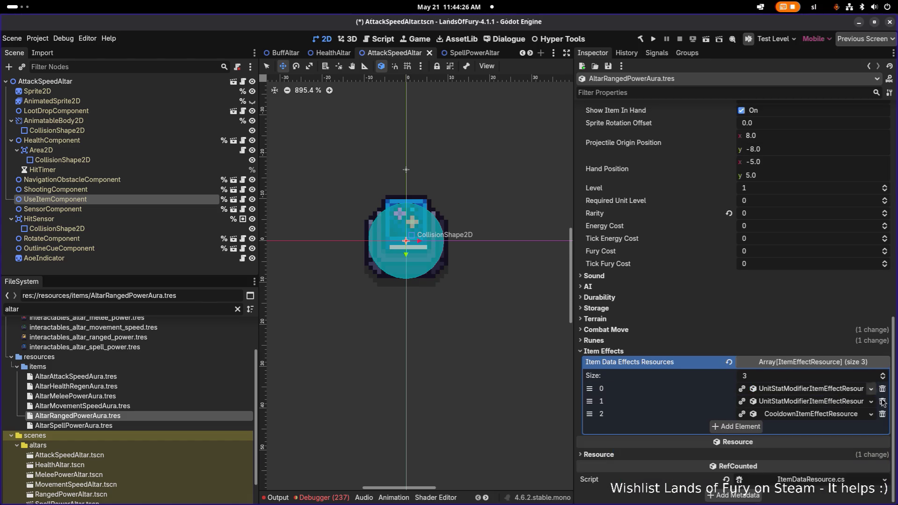
click(881, 401)
key(ctrl+s)
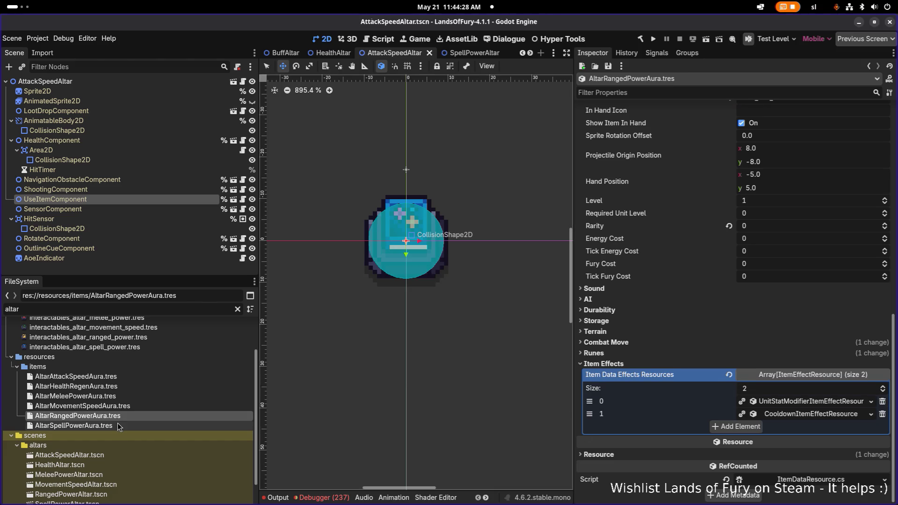
click(130, 426)
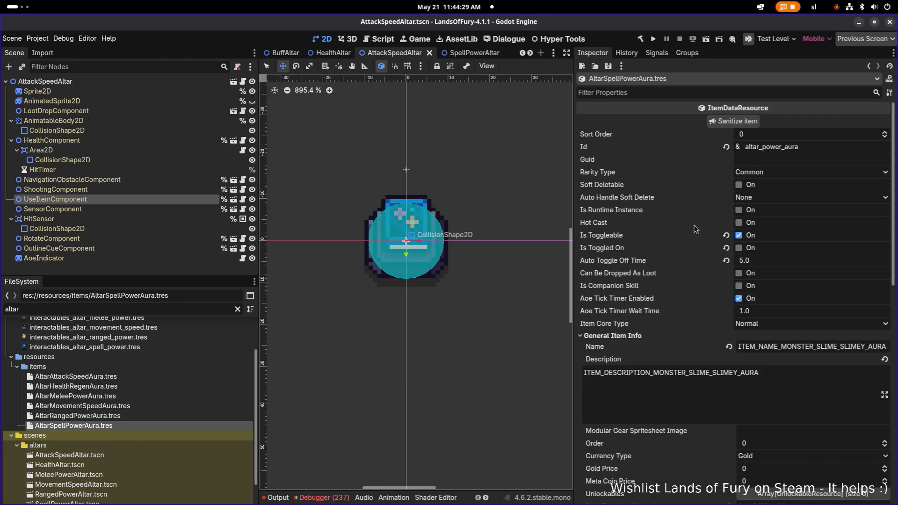
Change the spell aura's Id to altar_spell_power_aura, remove two extra stat modifiers, and save.
click(760, 147)
text(_spell)
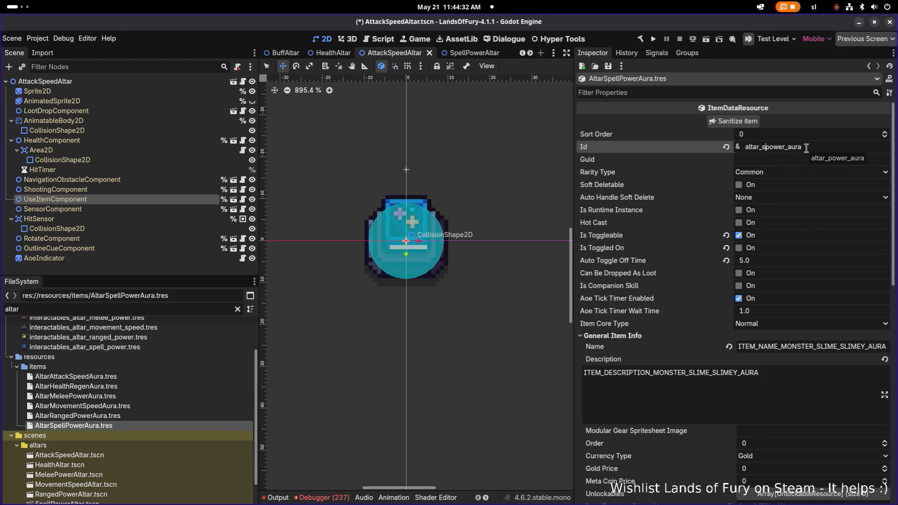
text(_)
scroll(763, 257, down, 10)
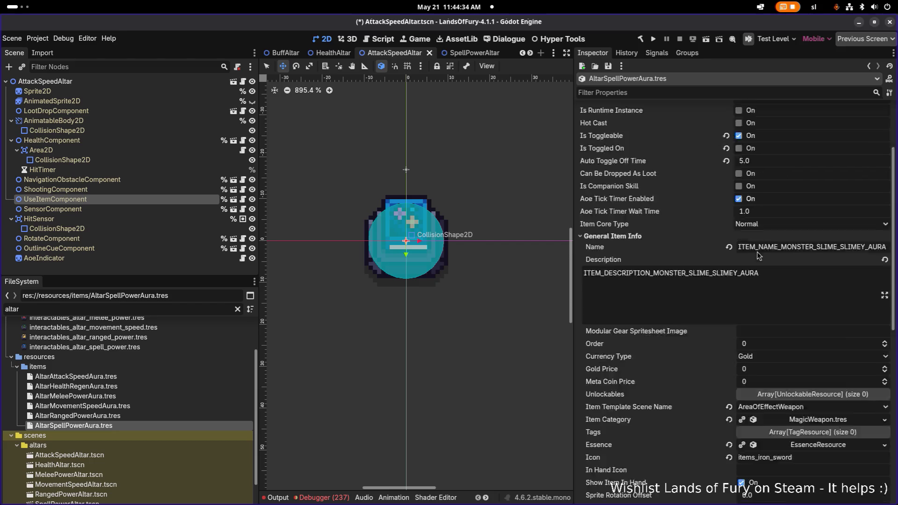
click(825, 389)
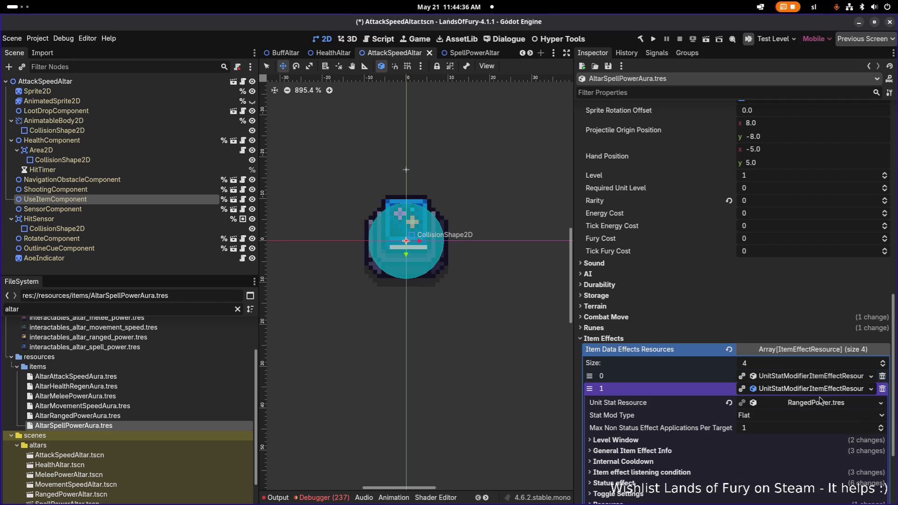
click(820, 390)
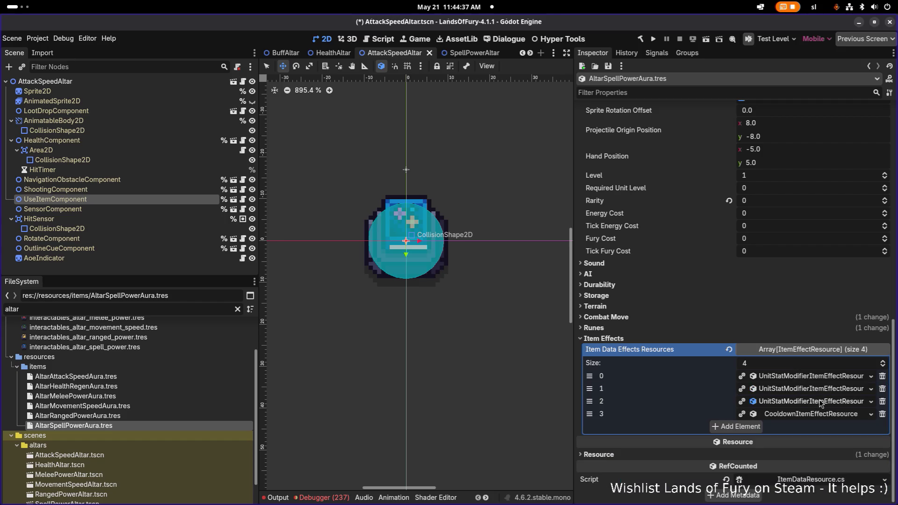
click(882, 365)
click(882, 379)
key(ctrl+s)
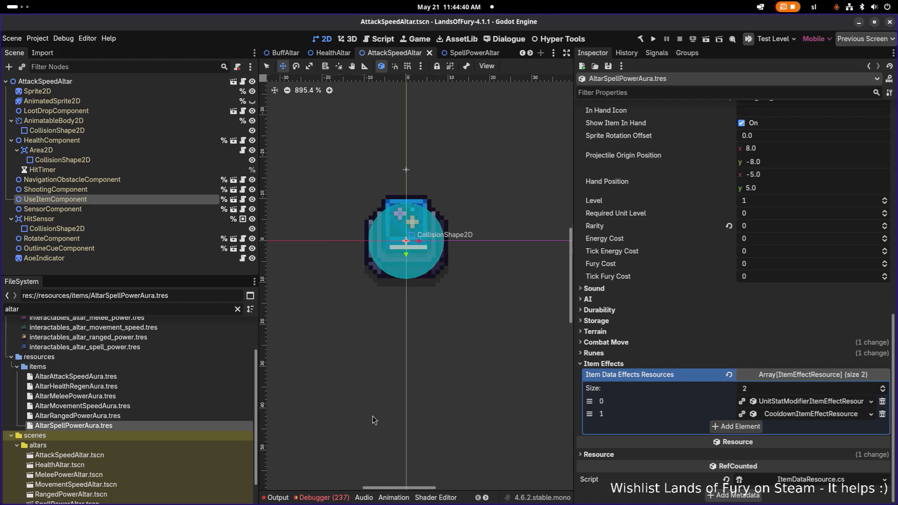
Select AltarRangedPowerAura and then the AttackSpeedAltar scene file in FileSystem.
click(173, 416)
scroll(173, 425, down, 2)
click(129, 428)
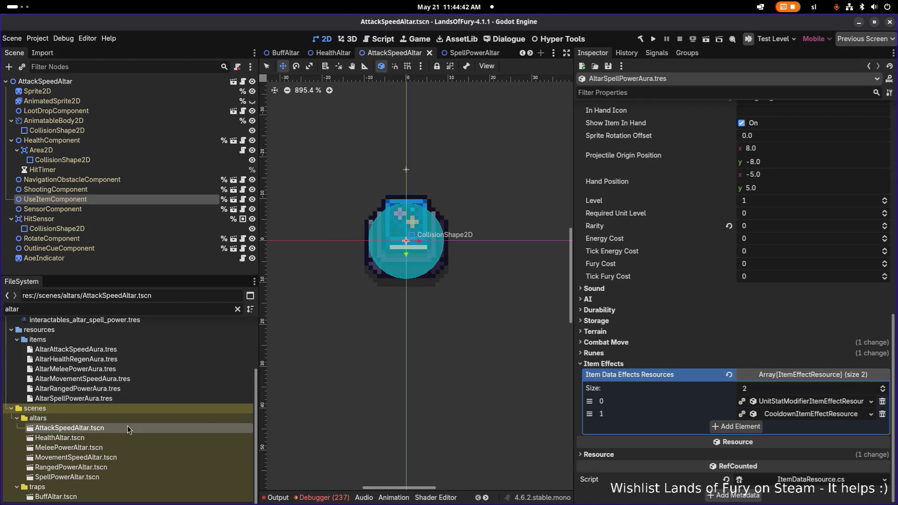
Open the HealthAltar scene, after briefly opening the AttackSpeedAltar scene.
double_click(133, 438)
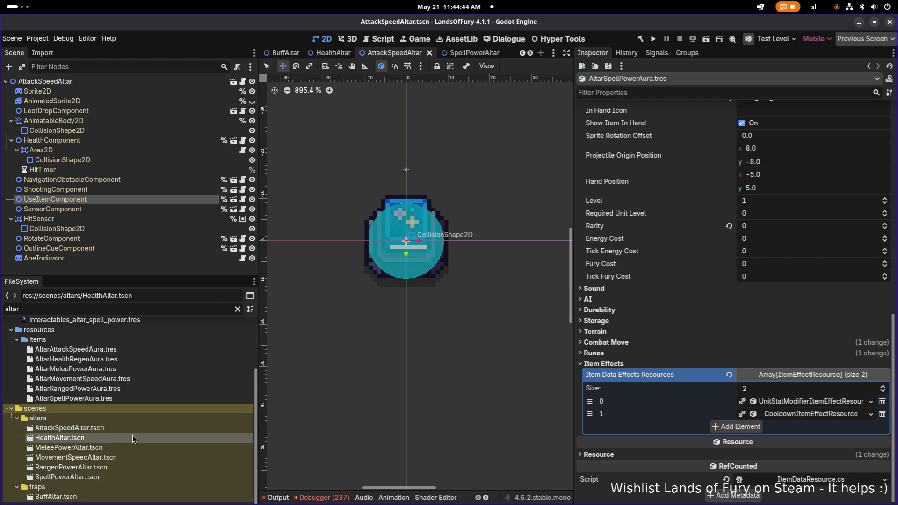
double_click(138, 428)
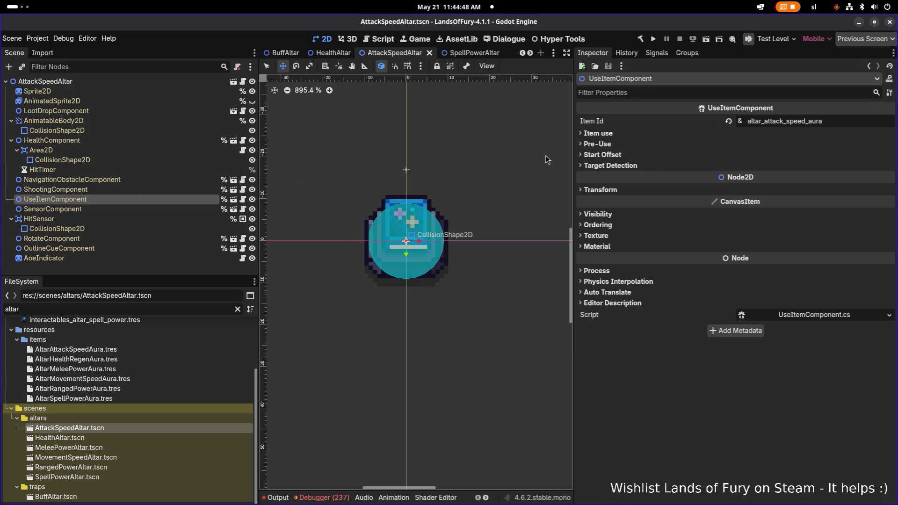
key(Down)
double_click(834, 121)
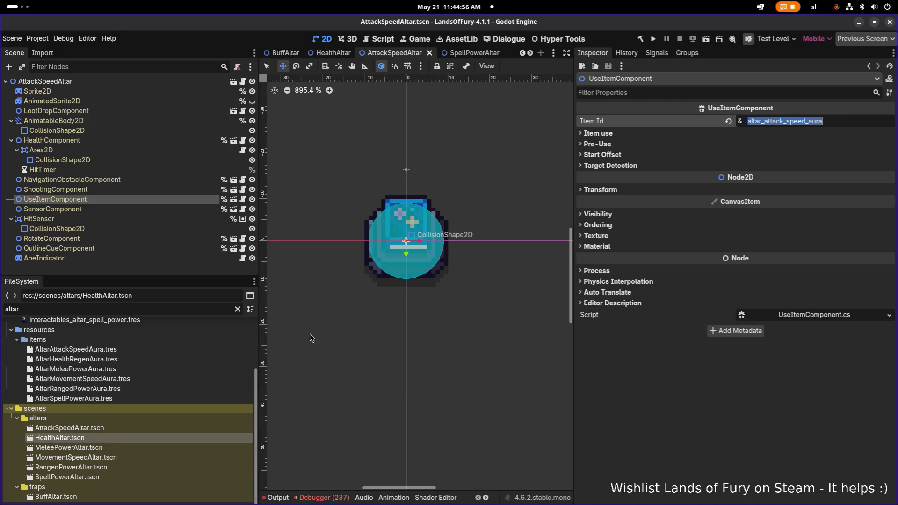
double_click(90, 436)
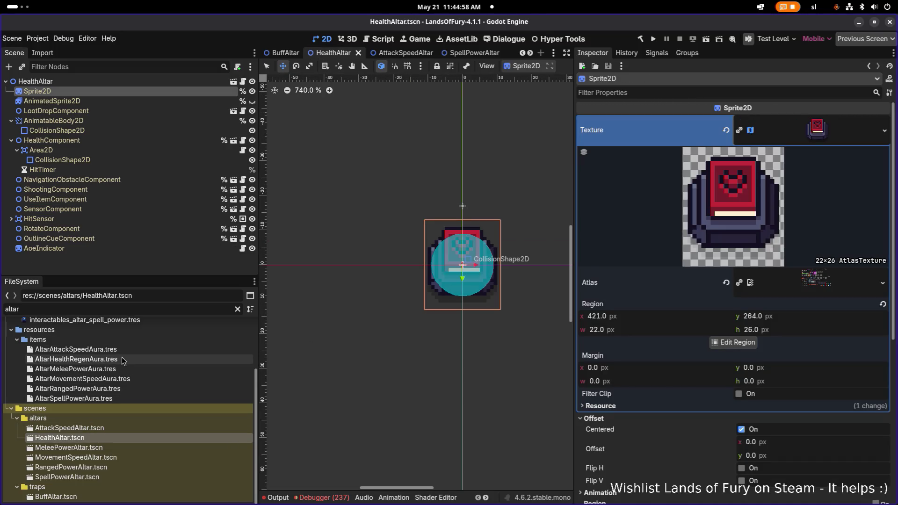
Open AltarHealthRegenAura.tres and check its Id, altar_health_regen_aura.
click(75, 358)
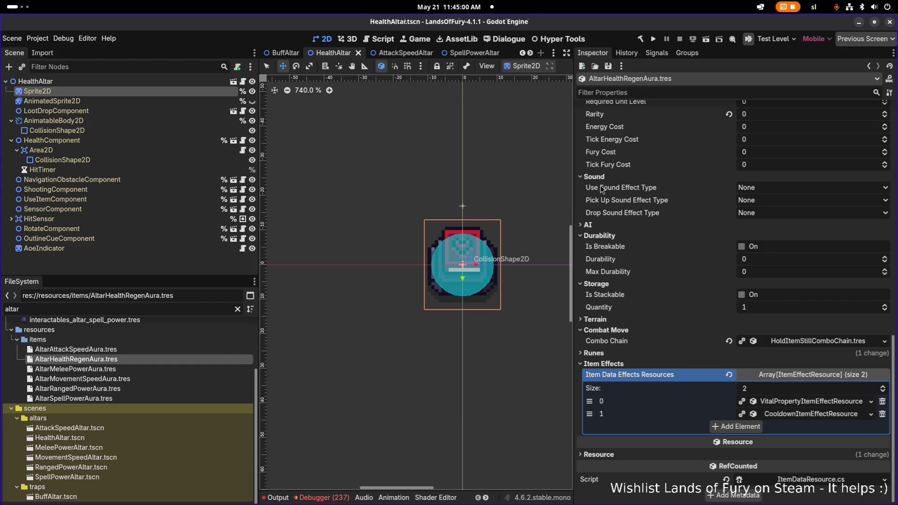
scroll(701, 184, up, 10)
scroll(701, 184, up, 2)
click(833, 147)
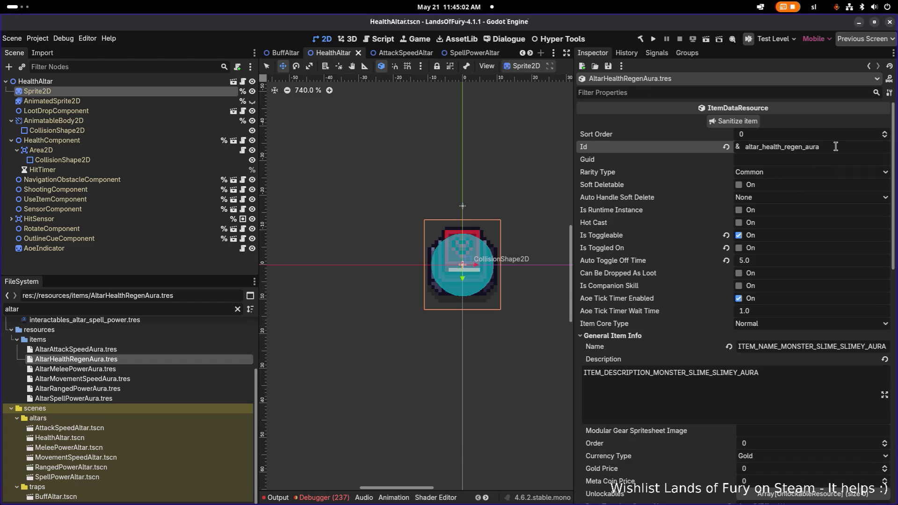
double_click(833, 146)
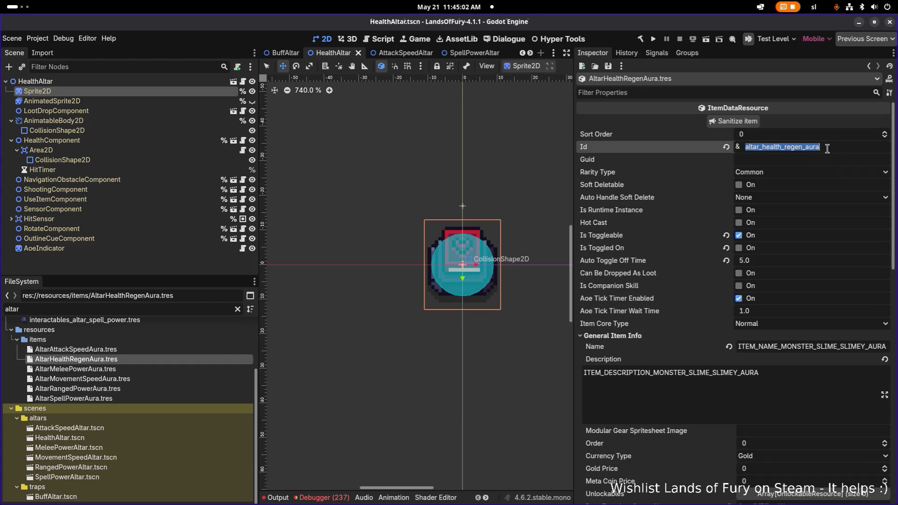
Select HealthAltar.tscn in FileSystem and scroll through the file list.
click(101, 438)
scroll(783, 213, down, 5)
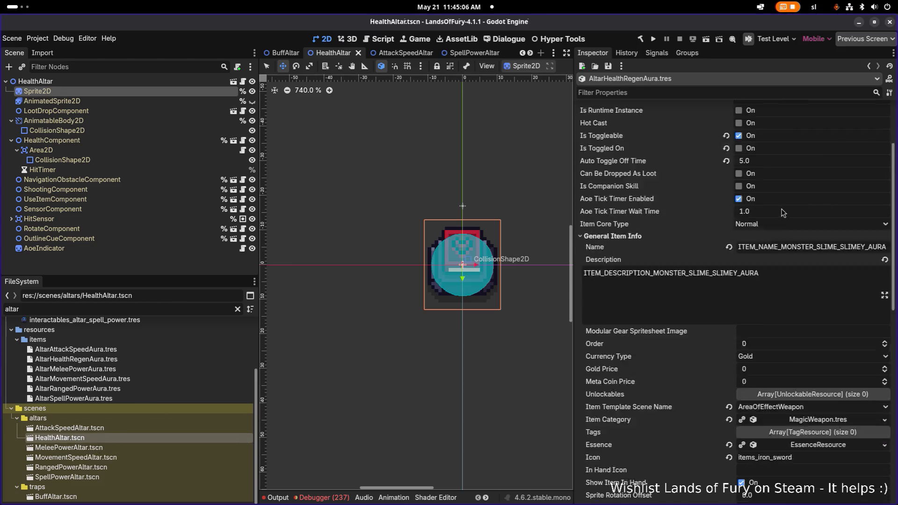
scroll(777, 213, down, 3)
scroll(792, 272, down, 10)
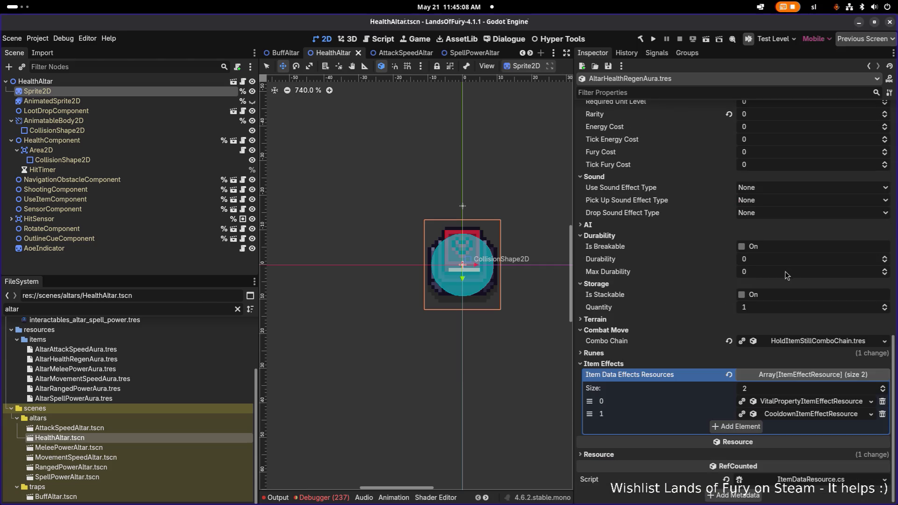
scroll(786, 275, up, 18)
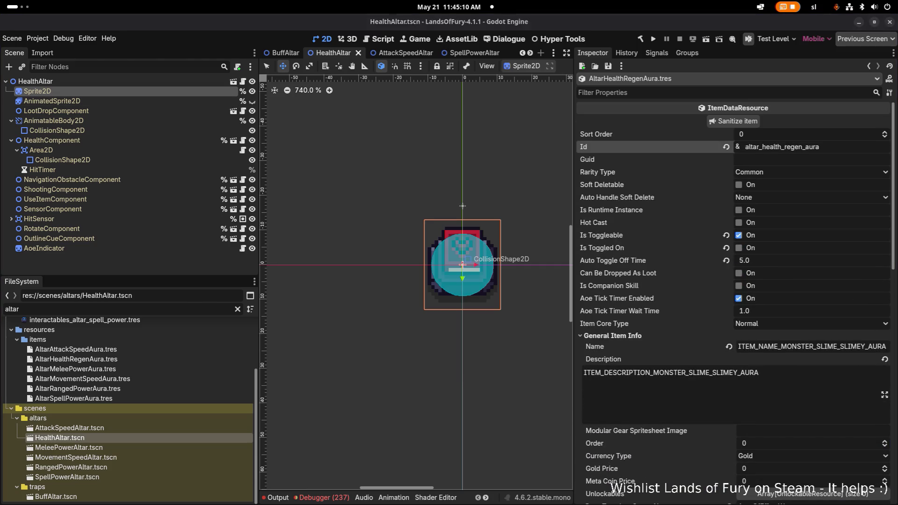
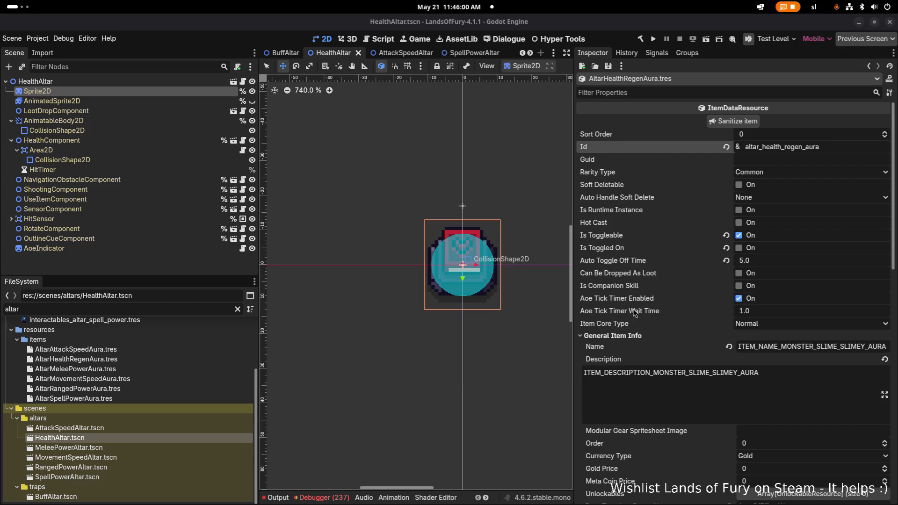
Set HealthAltar's UseItemComponent Item Id to altar_health_regen_aura and save the scene.
click(830, 147)
double_click(831, 147)
key(ctrl+c)
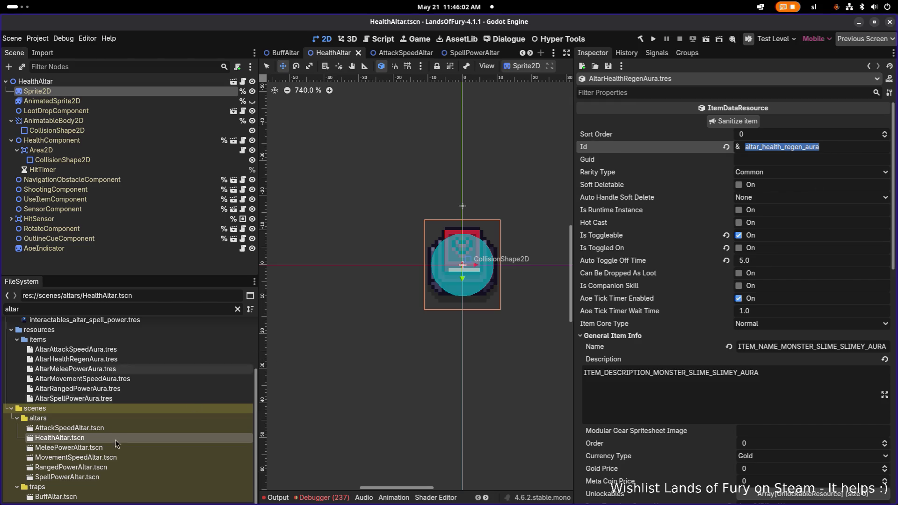
click(92, 442)
click(106, 140)
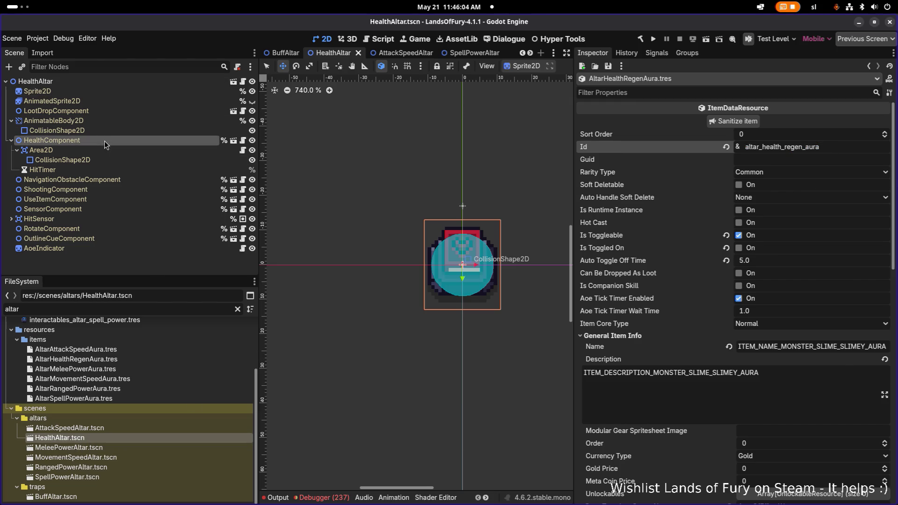
click(117, 218)
click(119, 189)
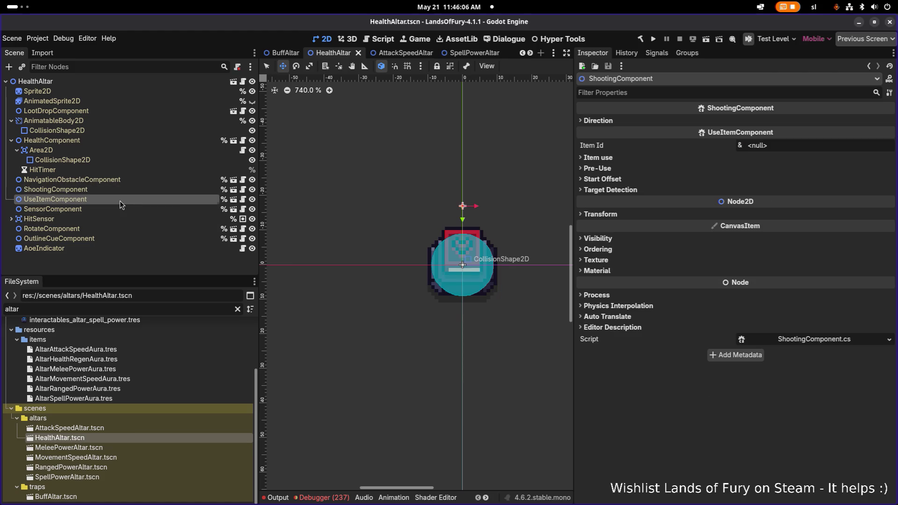
click(119, 199)
double_click(823, 122)
key(ctrl+v)
key(Return)
key(ctrl+s)
Copy the melee power aura Id into MeleePowerAltar's Item Id and save.
double_click(176, 447)
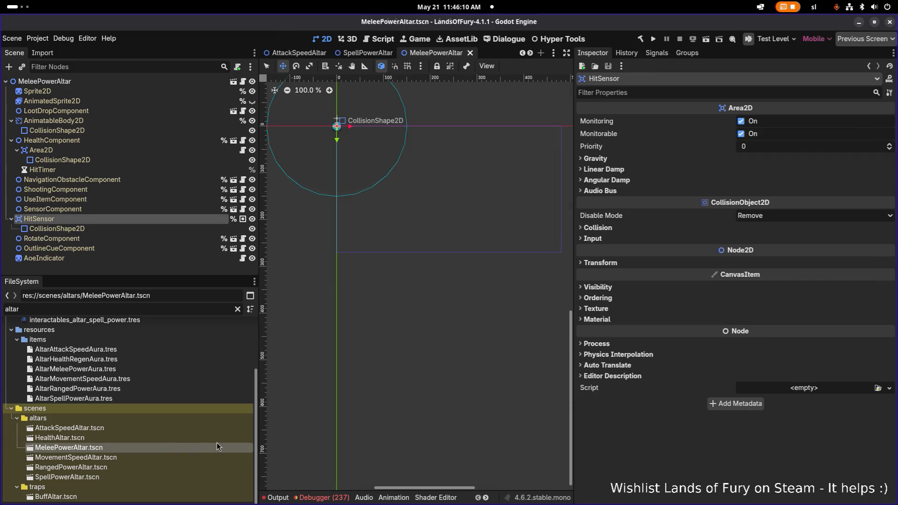
click(115, 369)
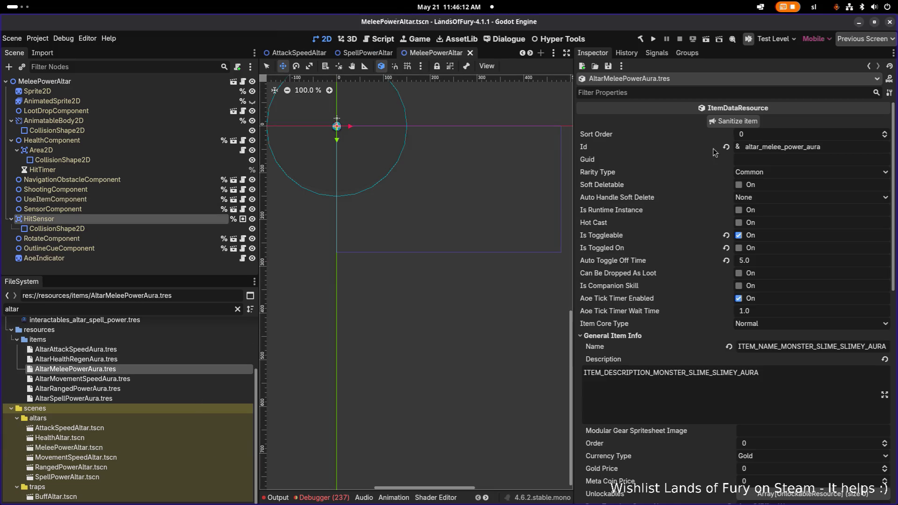
double_click(837, 147)
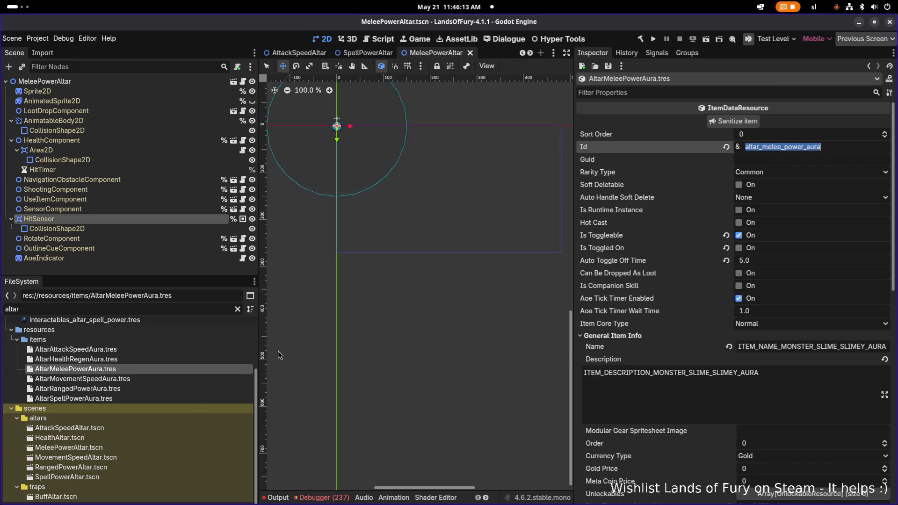
click(126, 448)
click(838, 148)
key(ctrl+s)
Set MovementSpeedAltar's UseItemComponent Item Id to altar_movement_speed_aura and save.
double_click(66, 457)
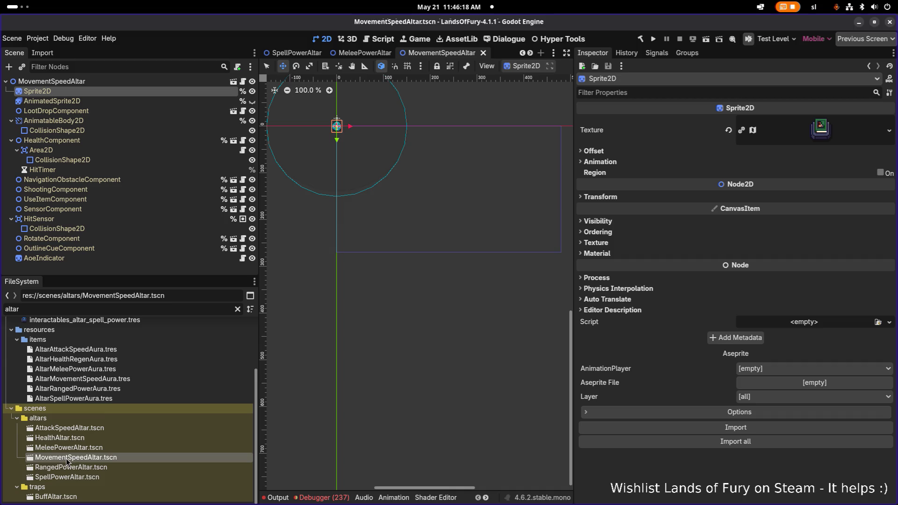
click(111, 369)
click(108, 379)
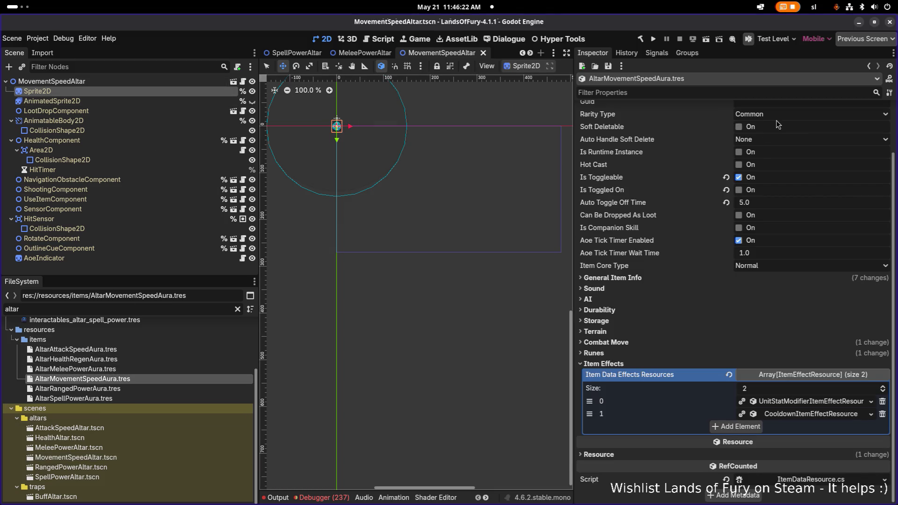
click(89, 458)
click(62, 159)
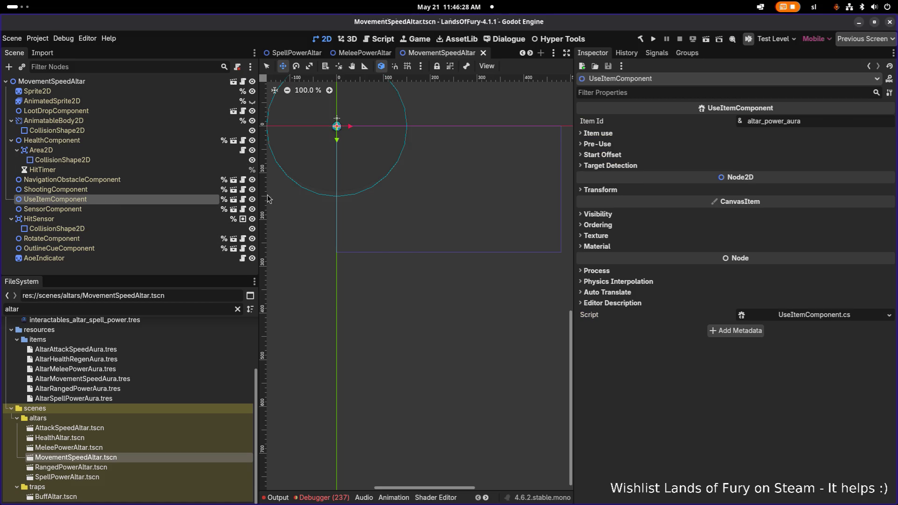
triple_click(821, 121)
text(altar_movement_speed_aura)
key(Return)
key(ctrl+s)
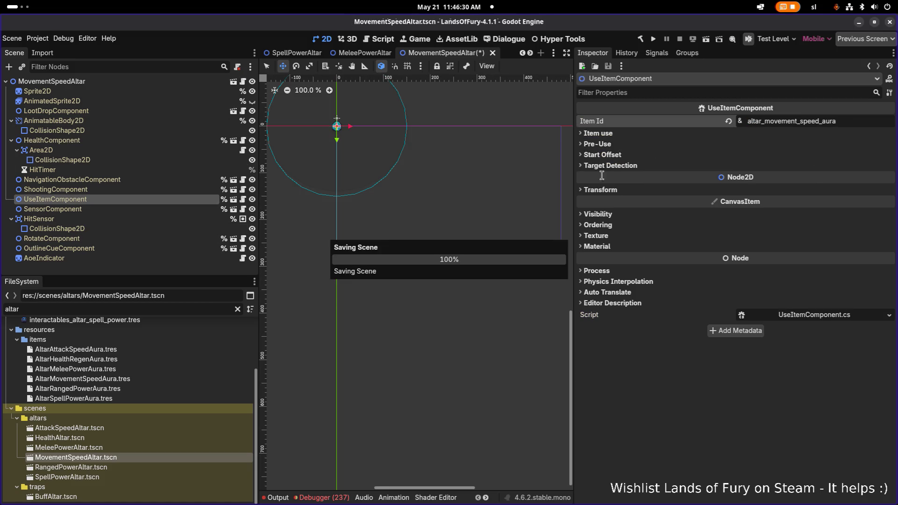
click(100, 388)
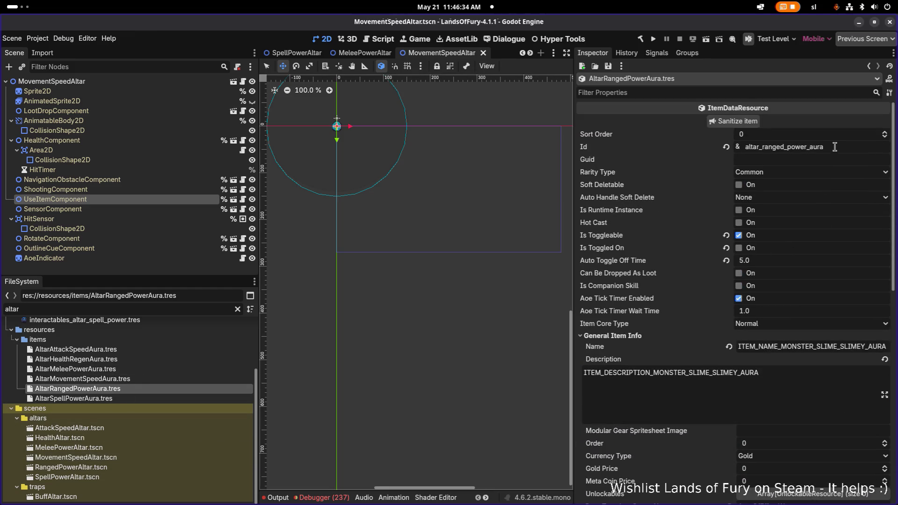
Paste altar_ranged_power_aura as RangedPowerAltar's UseItemComponent Item Id and save.
double_click(835, 146)
key(ctrl+c)
double_click(71, 467)
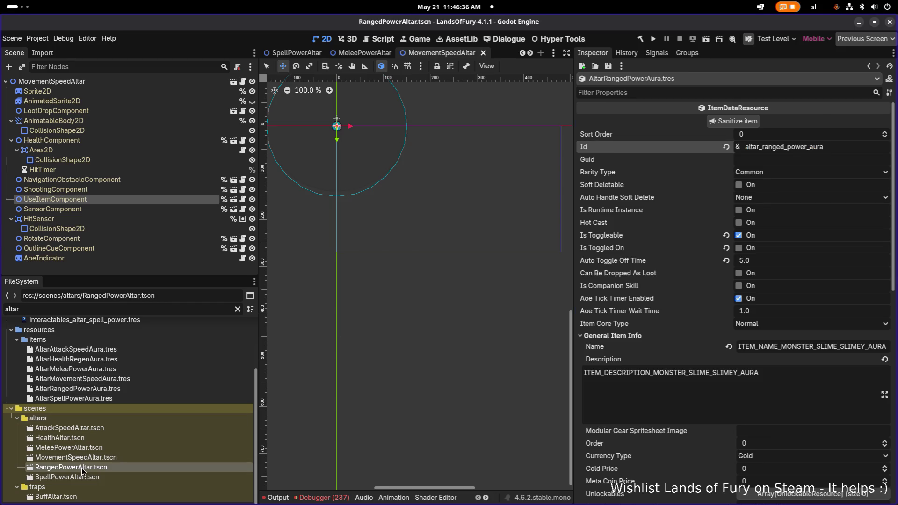
click(143, 102)
click(147, 82)
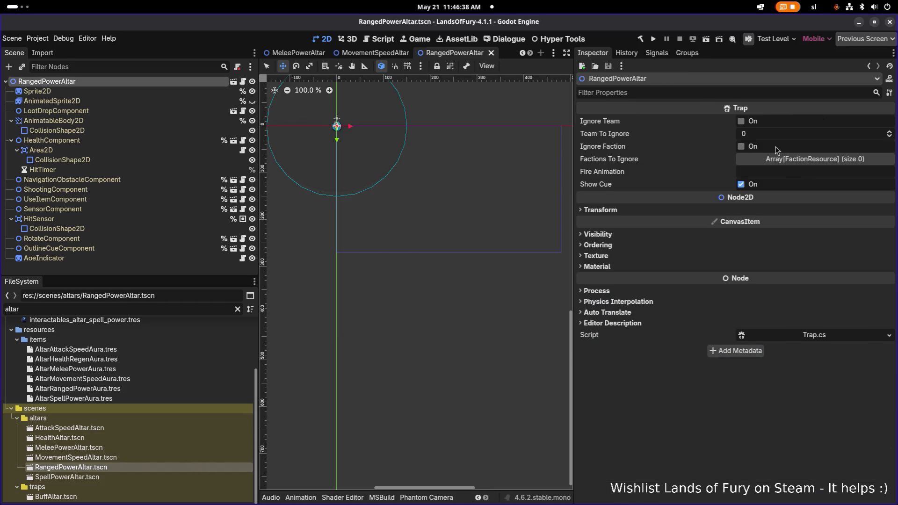
click(80, 93)
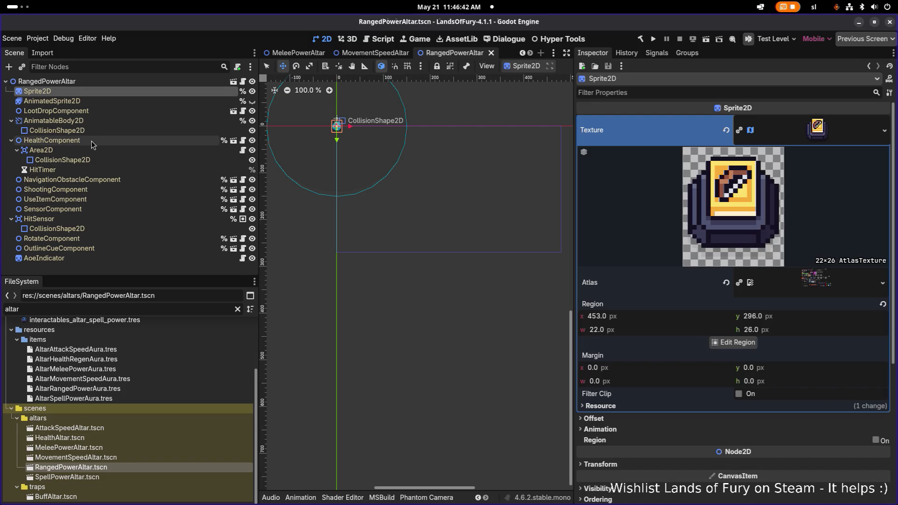
click(52, 191)
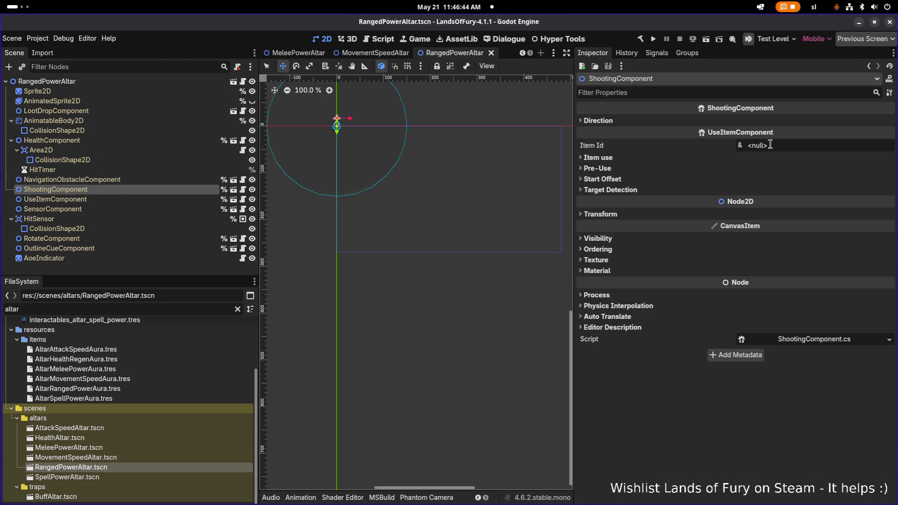
click(52, 200)
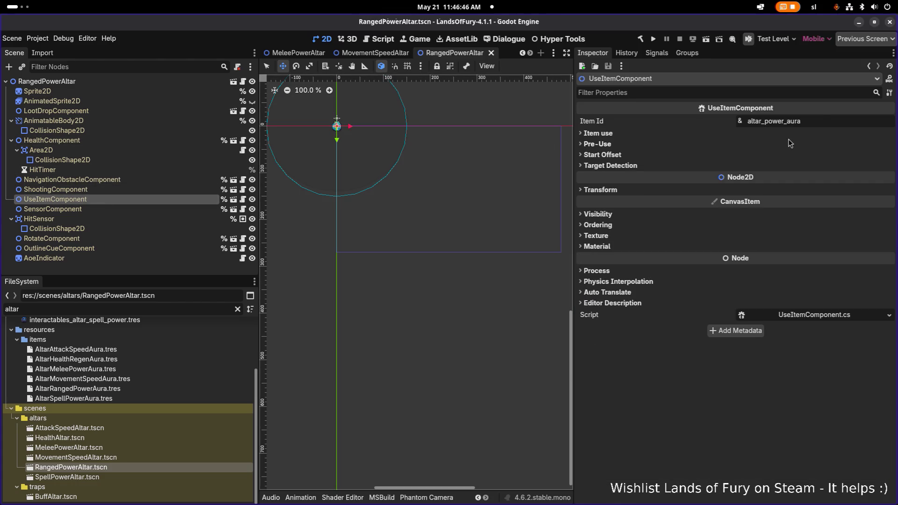
click(820, 121)
key(ctrl+a)
key(ctrl+v)
key(ctrl+s)
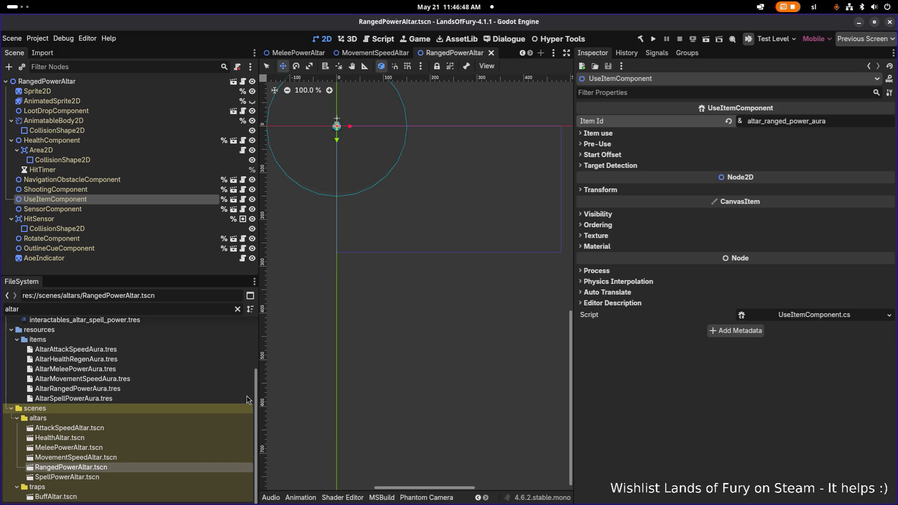
Open SpellPowerAltar and copy the Id from AltarSpellPowerAura.tres.
click(75, 477)
double_click(75, 477)
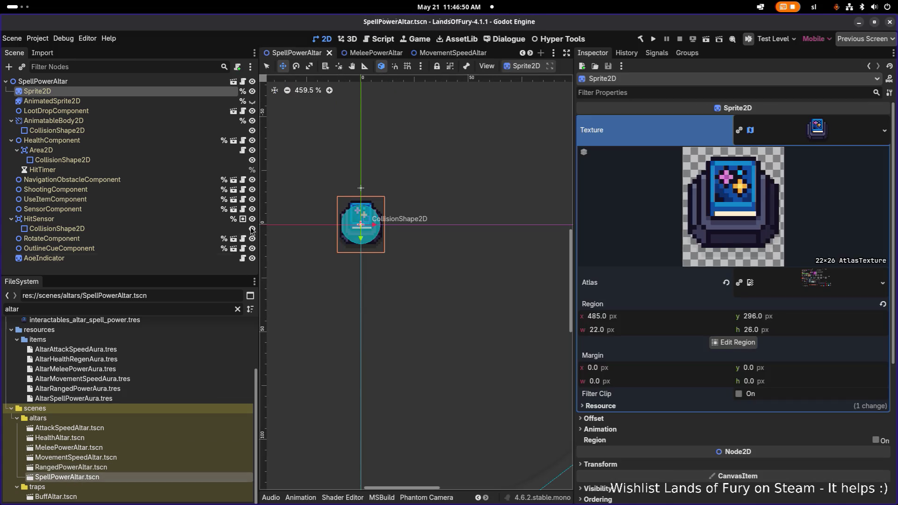
click(102, 398)
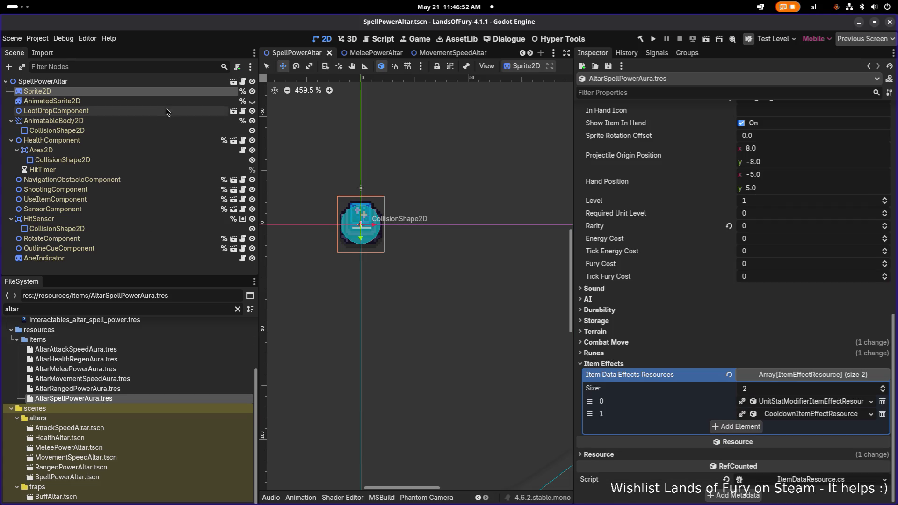
scroll(799, 139, up, 10)
double_click(795, 146)
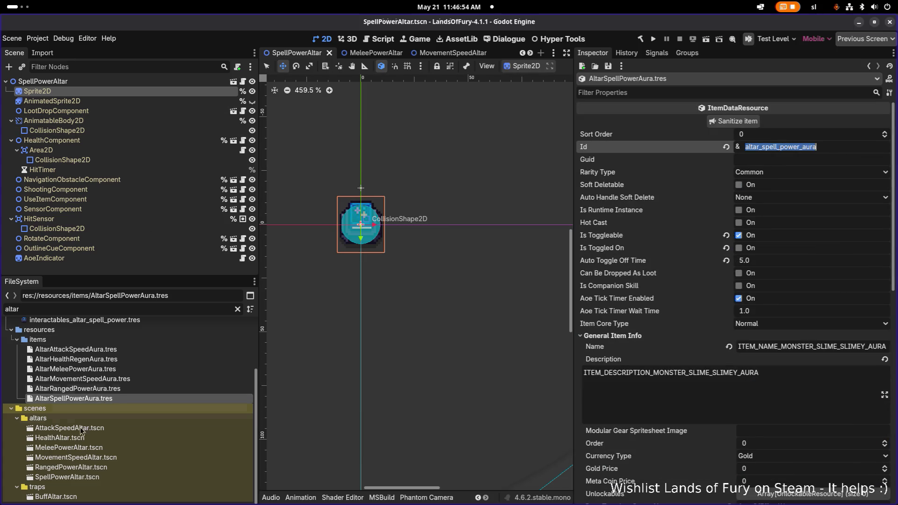
click(90, 476)
click(117, 90)
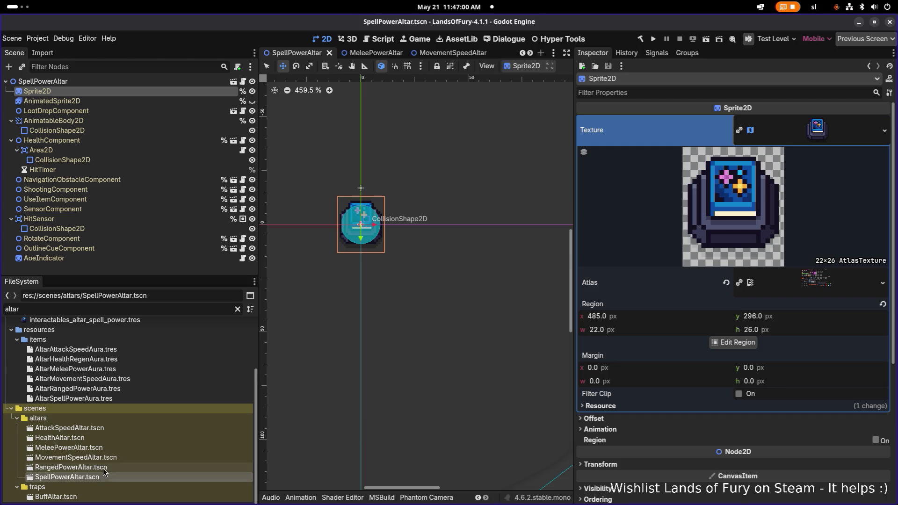
click(94, 398)
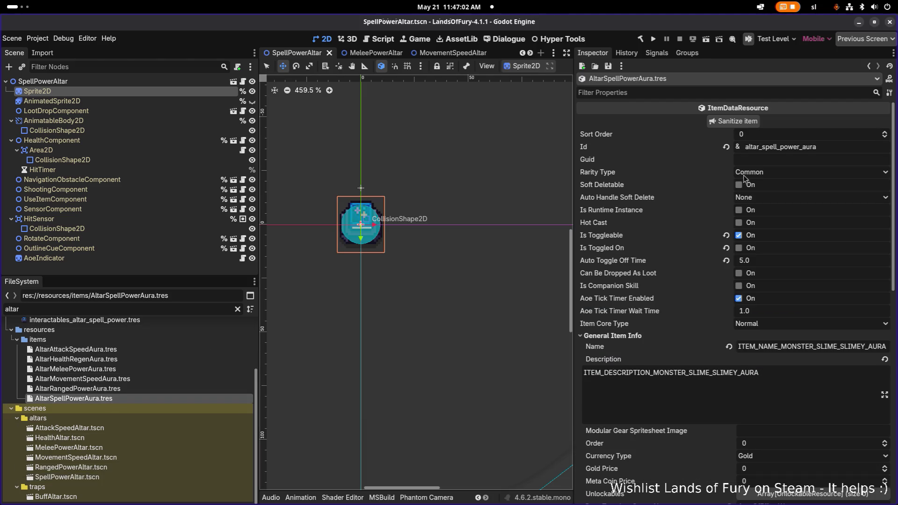
double_click(840, 149)
key(ctrl+c)
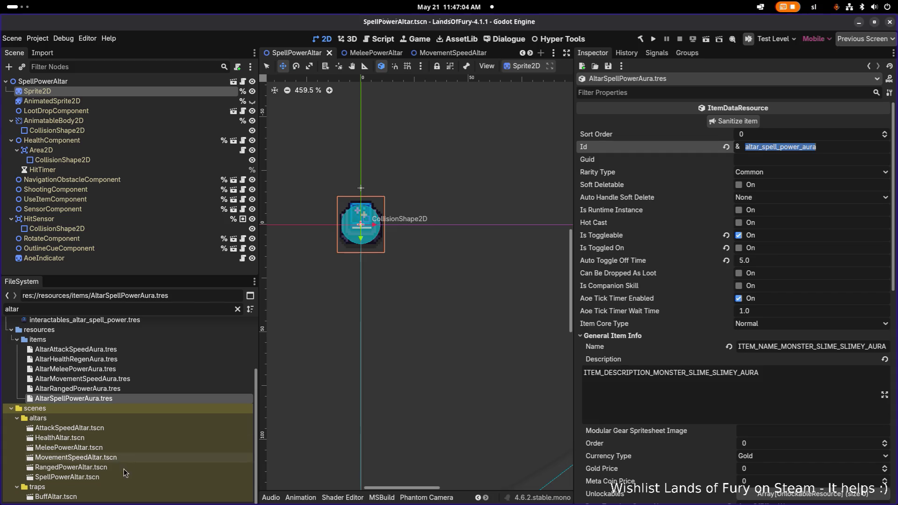
Paste altar_spell_power_aura into SpellPowerAltar's UseItemComponent Item Id and save.
click(125, 466)
click(118, 475)
click(128, 200)
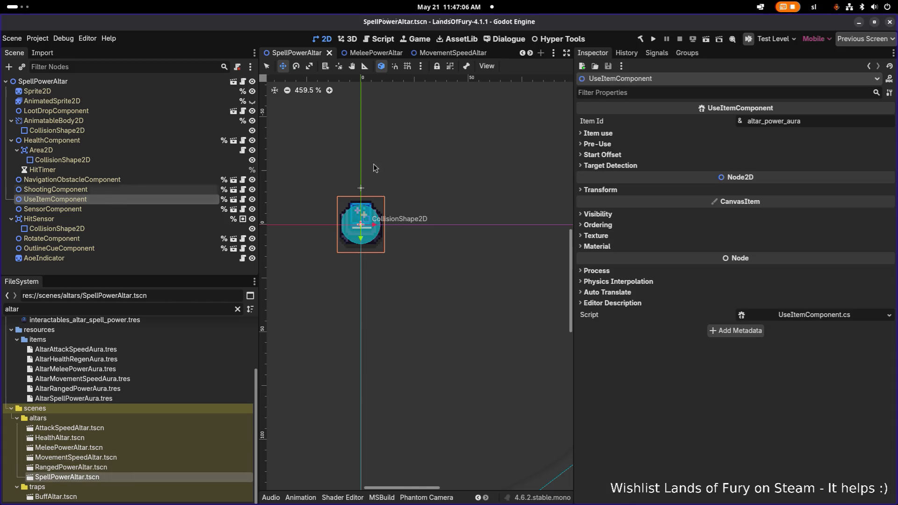
double_click(814, 122)
key(ctrl+v)
key(Return)
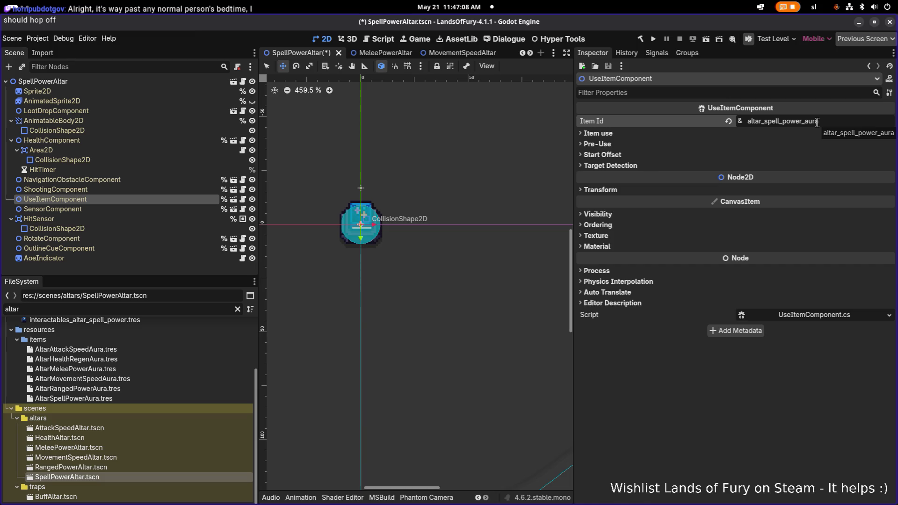
key(ctrl+s)
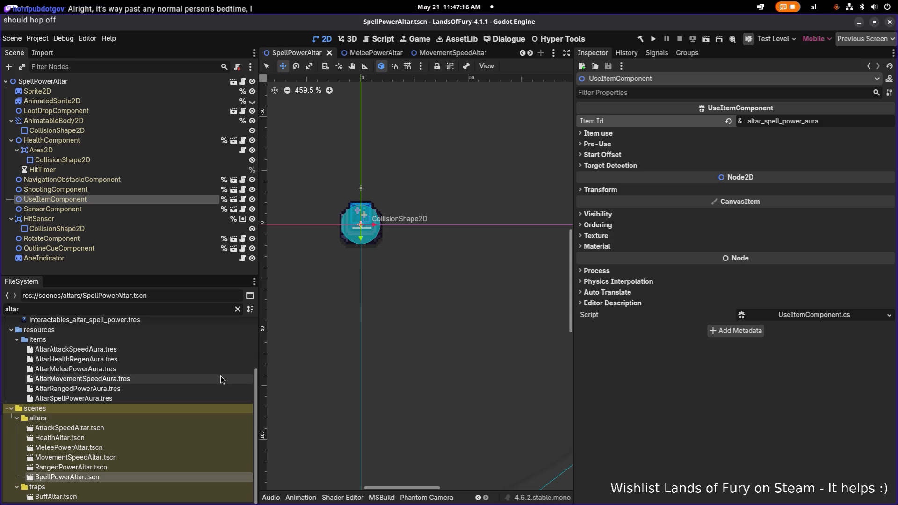
Reopen the Ranged, MovementSpeed, Spell and MeleePower altar scenes to verify them.
double_click(143, 467)
double_click(149, 457)
double_click(140, 467)
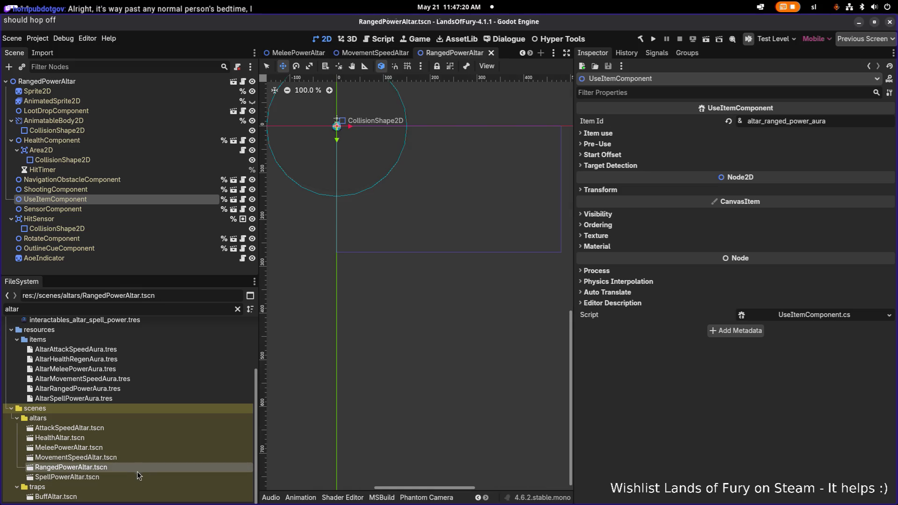
double_click(131, 477)
double_click(138, 449)
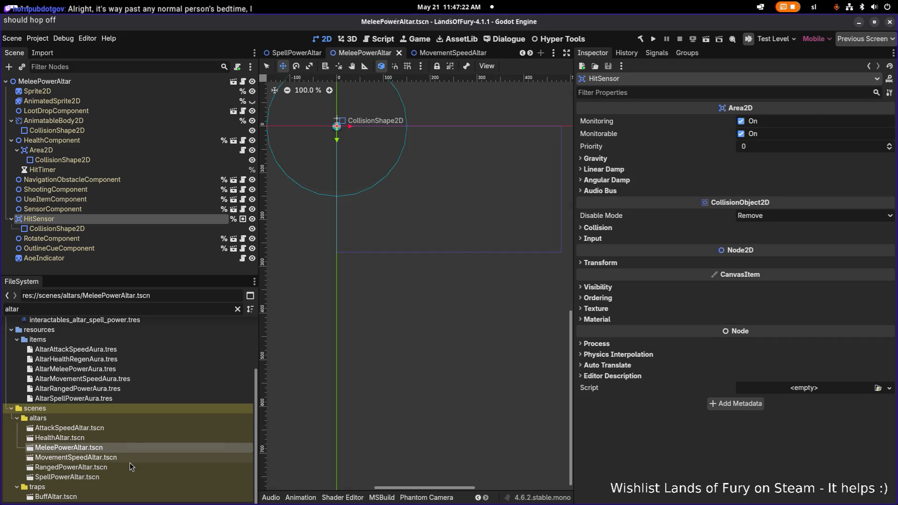
double_click(131, 459)
double_click(125, 467)
double_click(120, 475)
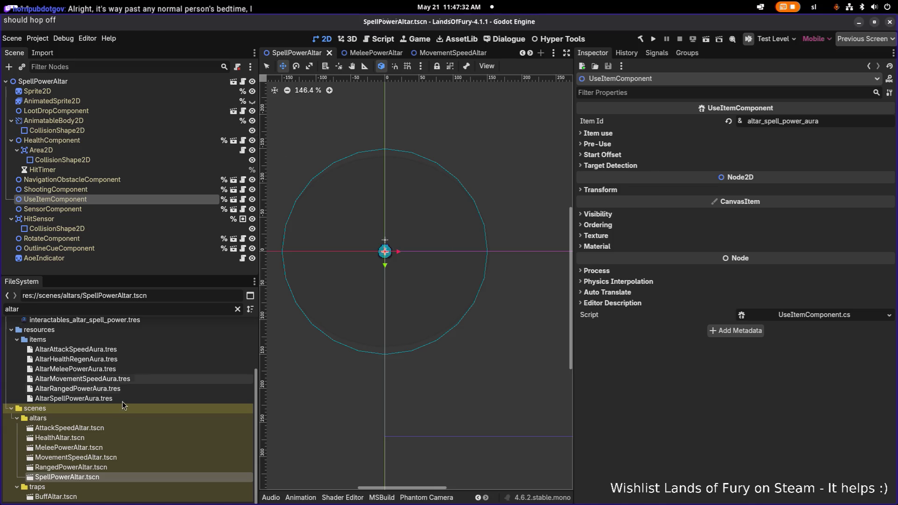
scroll(116, 402, up, 5)
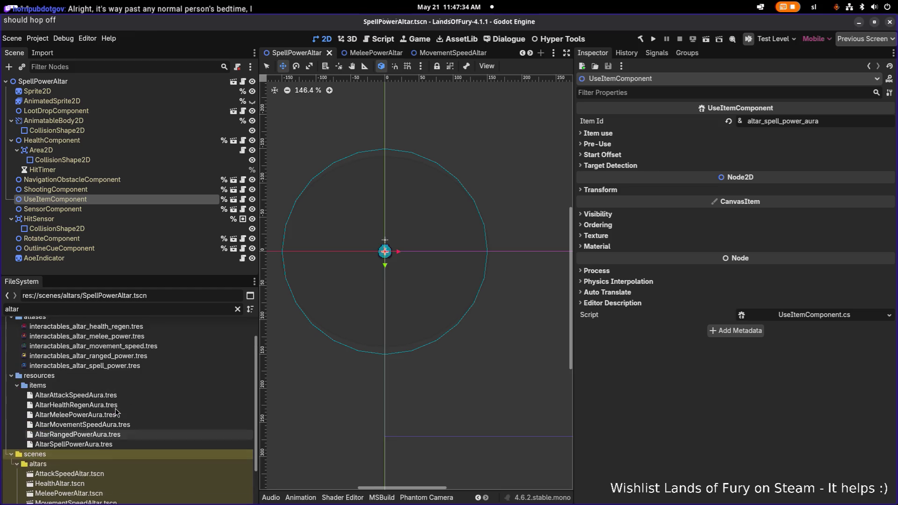
scroll(115, 410, down, 5)
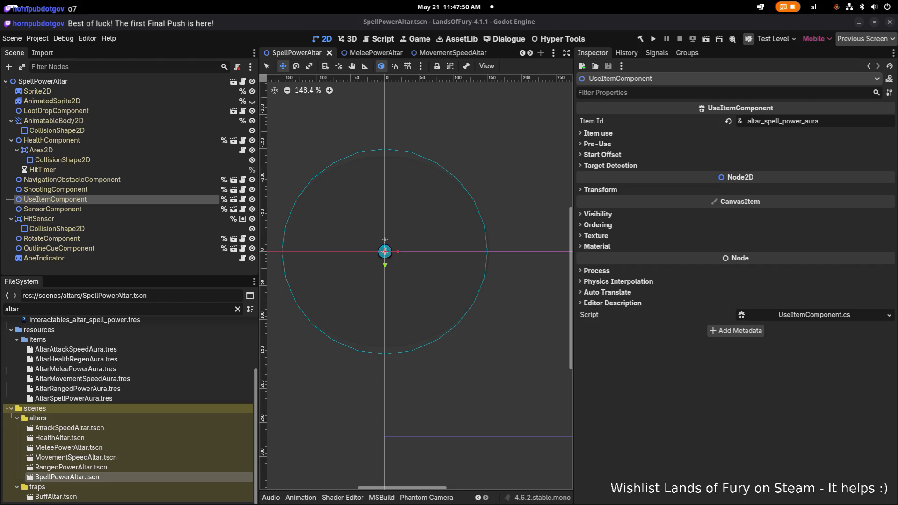
Adjust the system volume, then open the AttackSpeedAltar scene.
key(XF86AudioRaiseVolume)
key(XF86AudioLowerVolume)
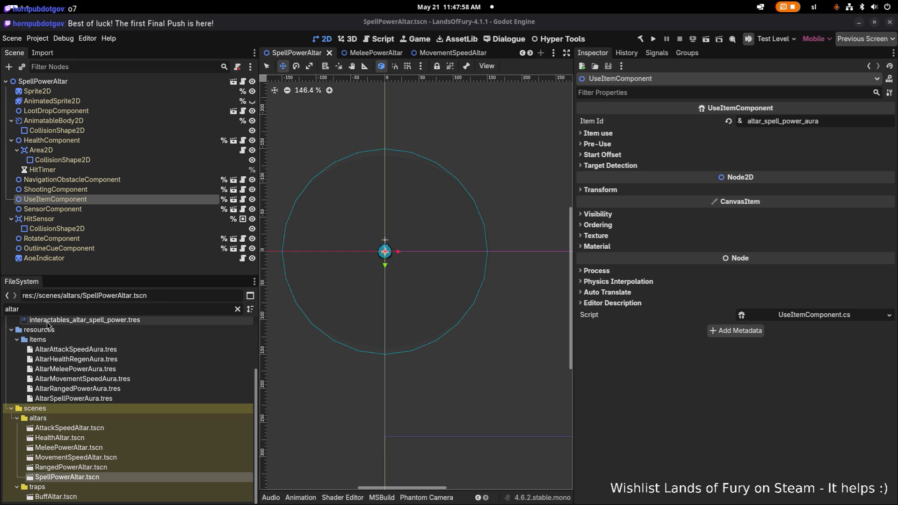
key(XF86AudioRaiseVolume)
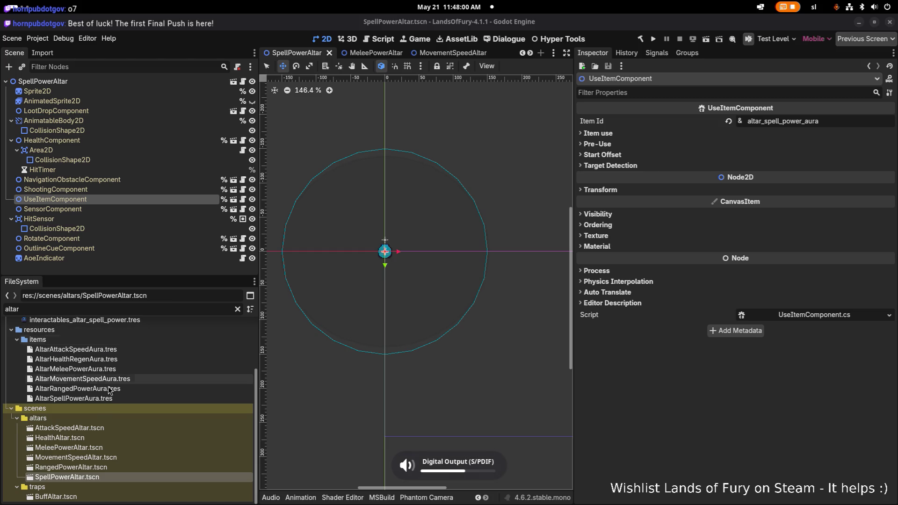
double_click(103, 432)
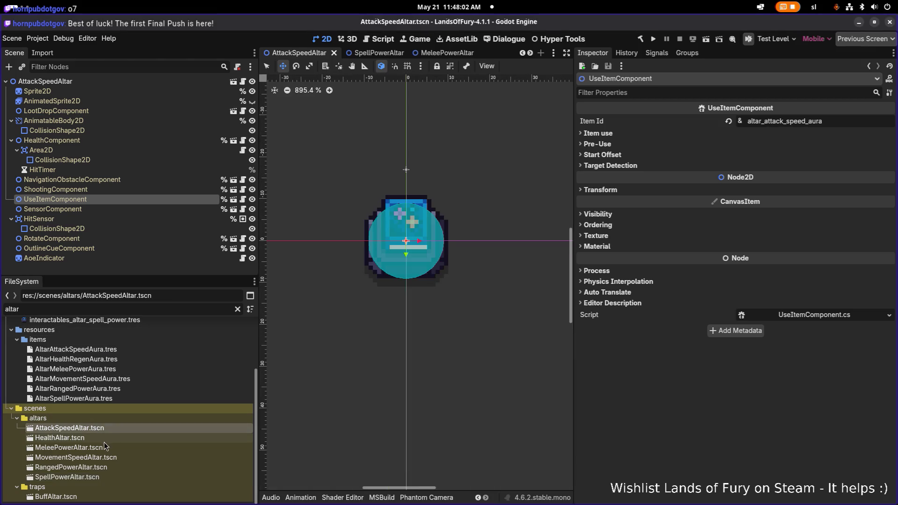
Inspect AttackSpeedAltar's LootDropComponent, the code editor, and the AltarAttackSpeedAura resource.
scroll(118, 351, up, 2)
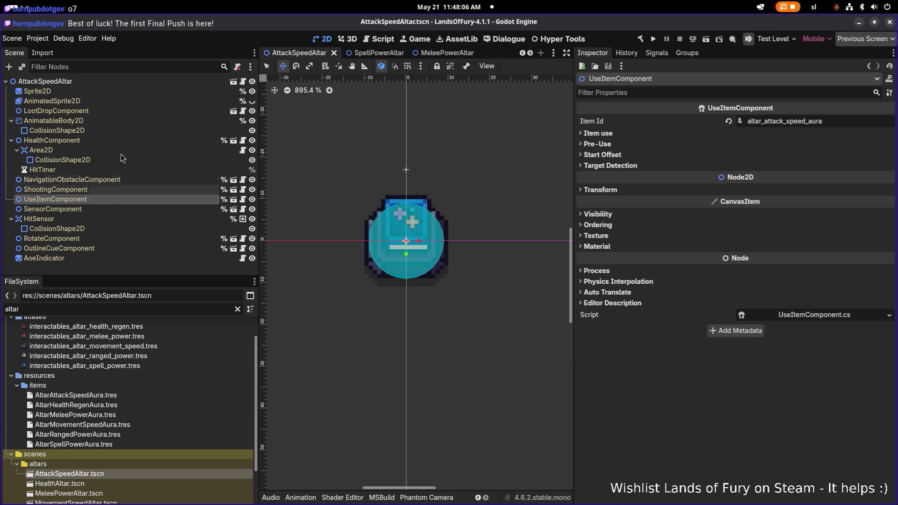
click(111, 111)
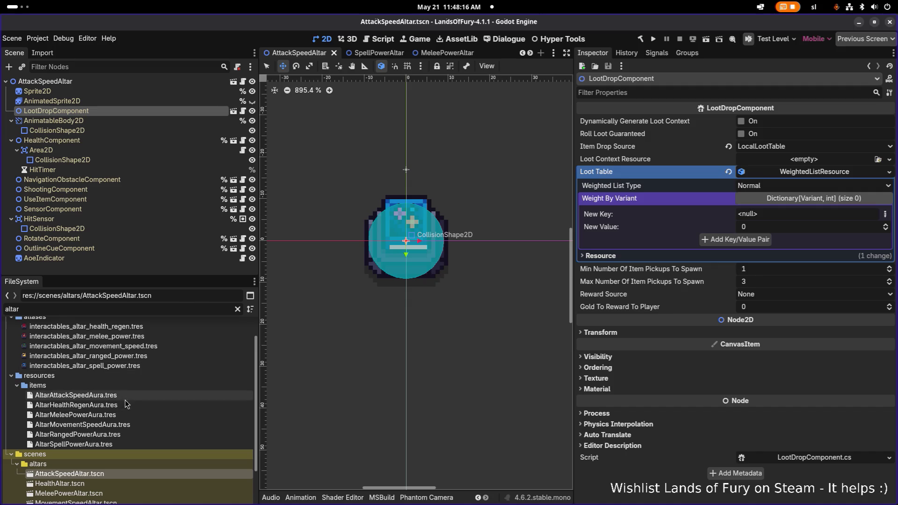
key(alt+Tab)
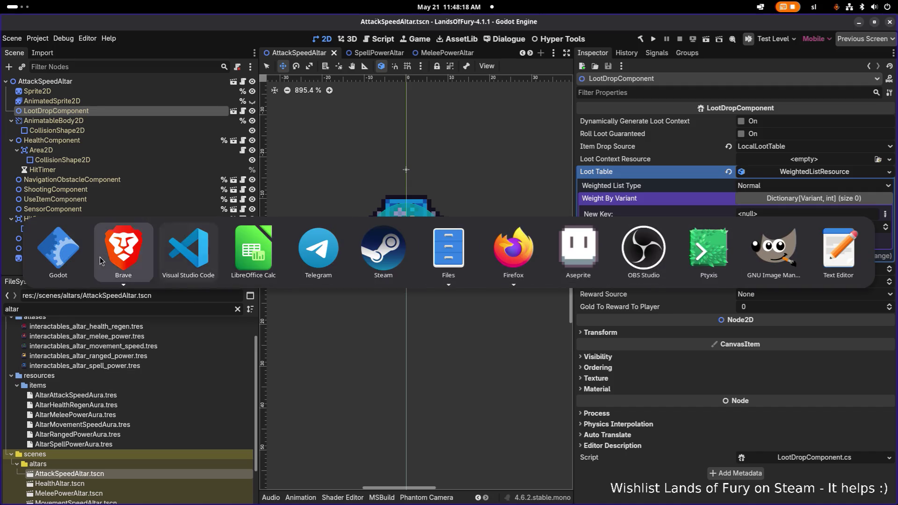
click(192, 253)
key(alt+Tab)
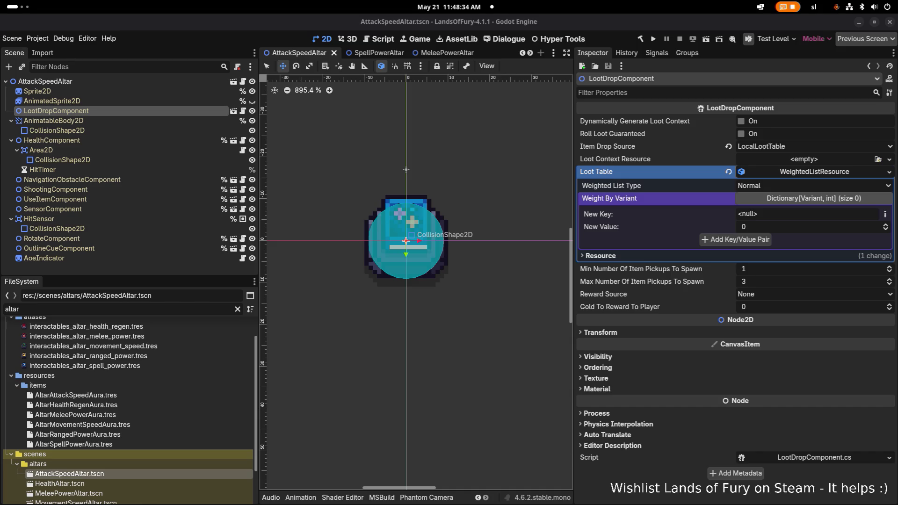
click(88, 396)
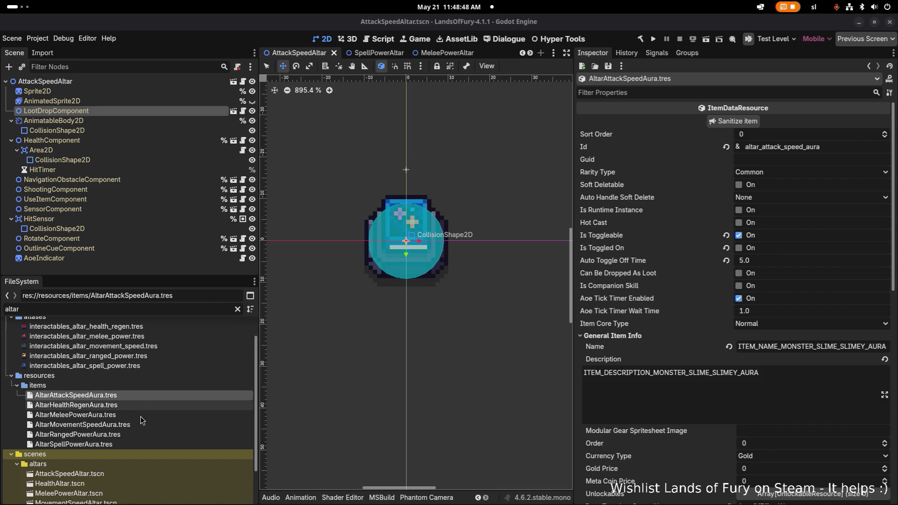
scroll(97, 464, down, 1)
click(108, 450)
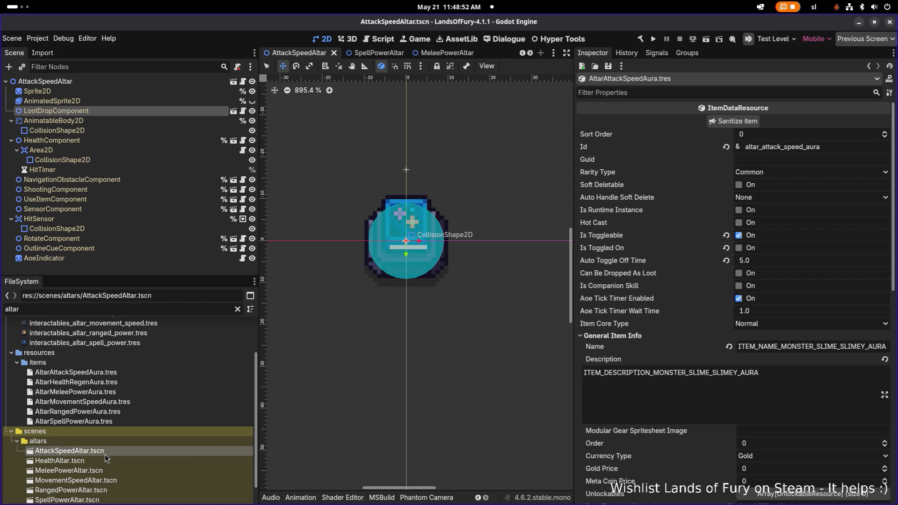
Review the empty WeightedListResource loot table, then bring up Sprite2D's Texture options.
click(178, 112)
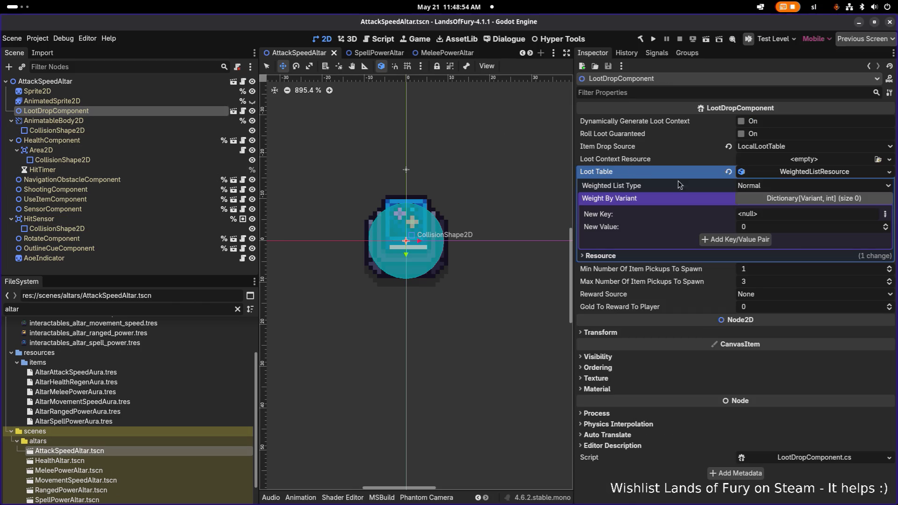
right_click(832, 170)
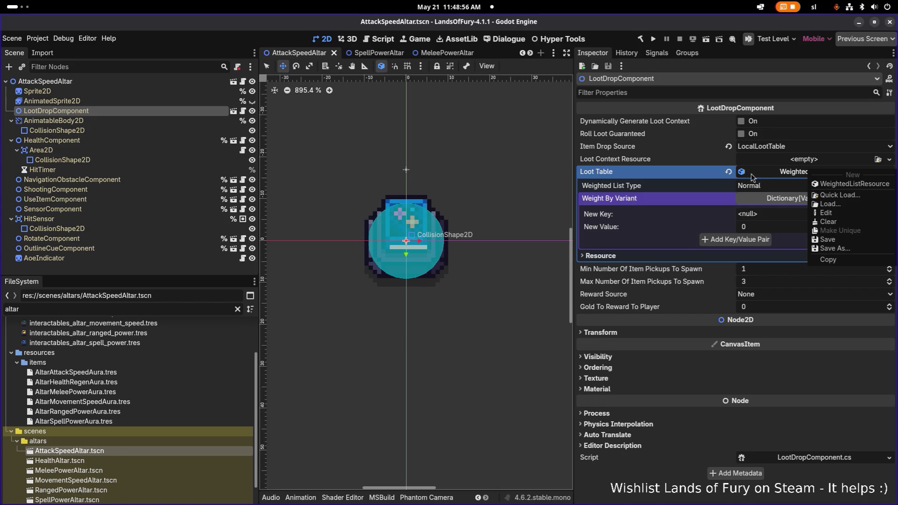
click(771, 176)
click(783, 177)
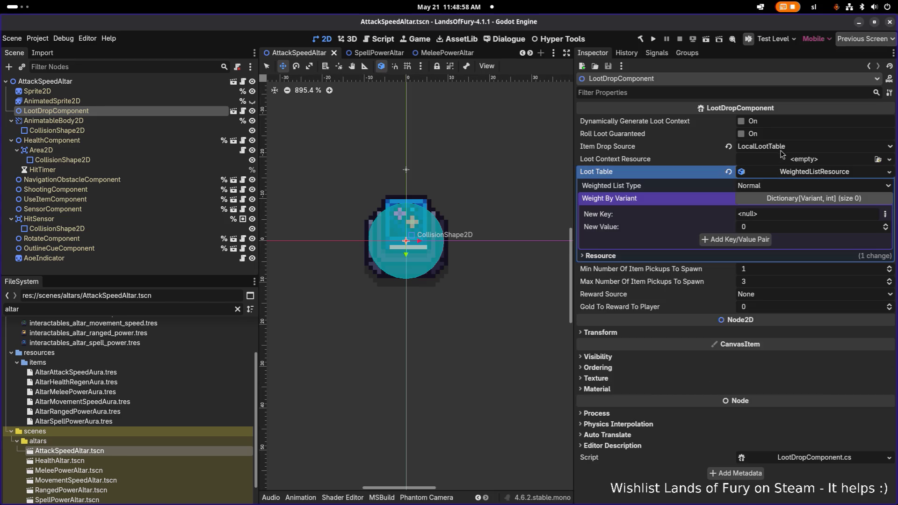
click(884, 214)
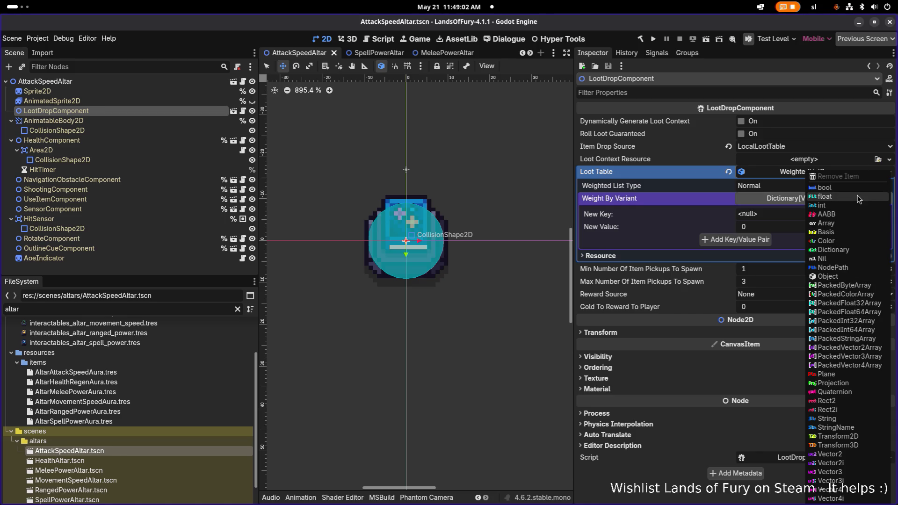
click(690, 194)
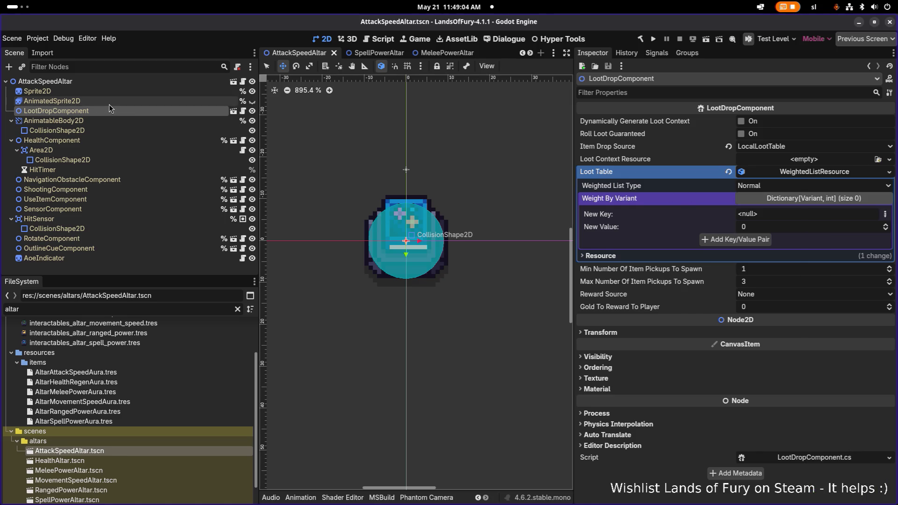
click(116, 92)
click(888, 130)
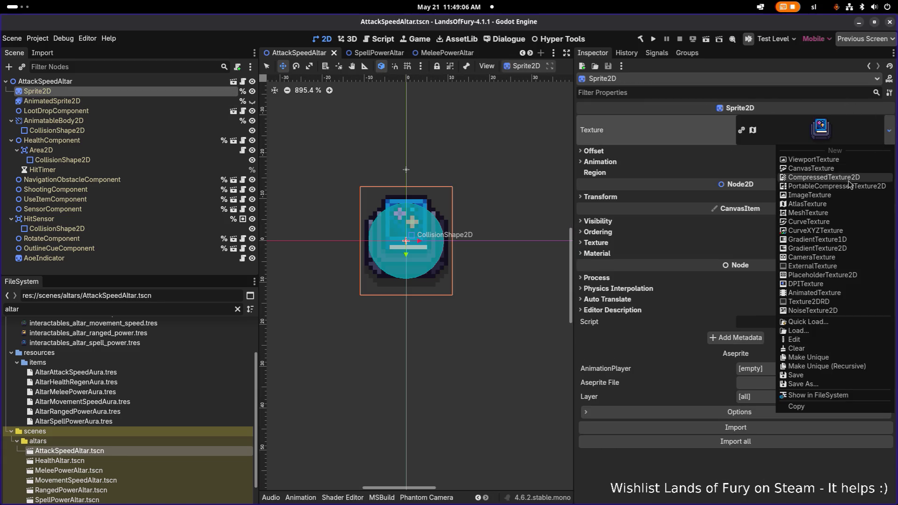
Quick-load the 'attackspeed' altar texture ui_small_attack_speed.tres onto Sprite2D and save.
click(818, 326)
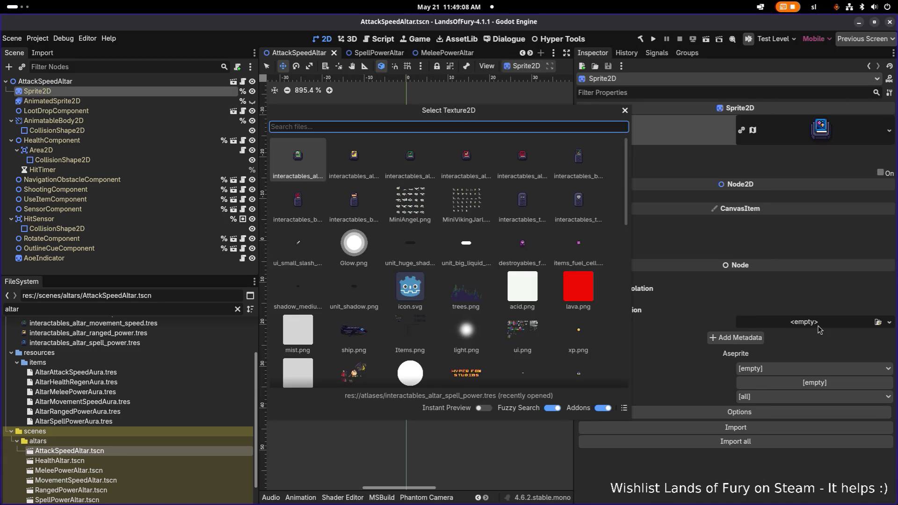
text(attackspeed)
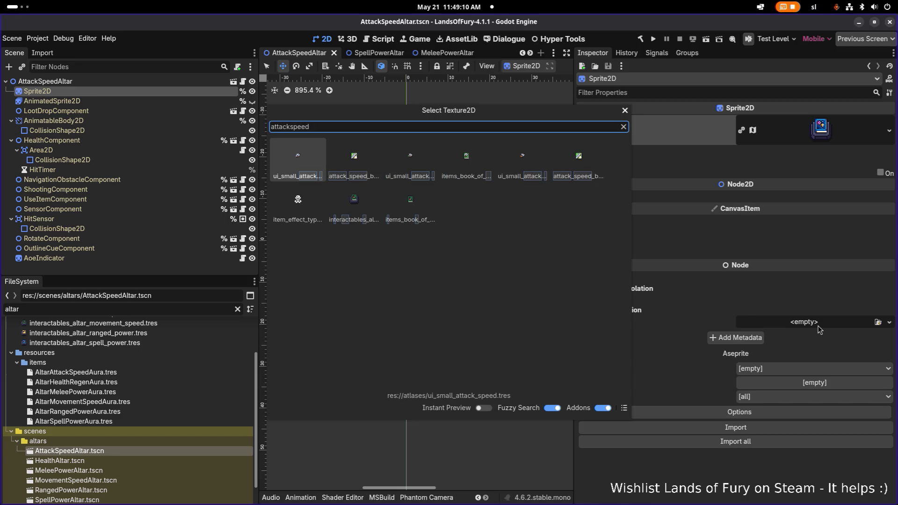
key(Right)
key(Right)
key(Down)
key(Left)
key(Right)
key(Left)
key(Return)
key(ctrl+s)
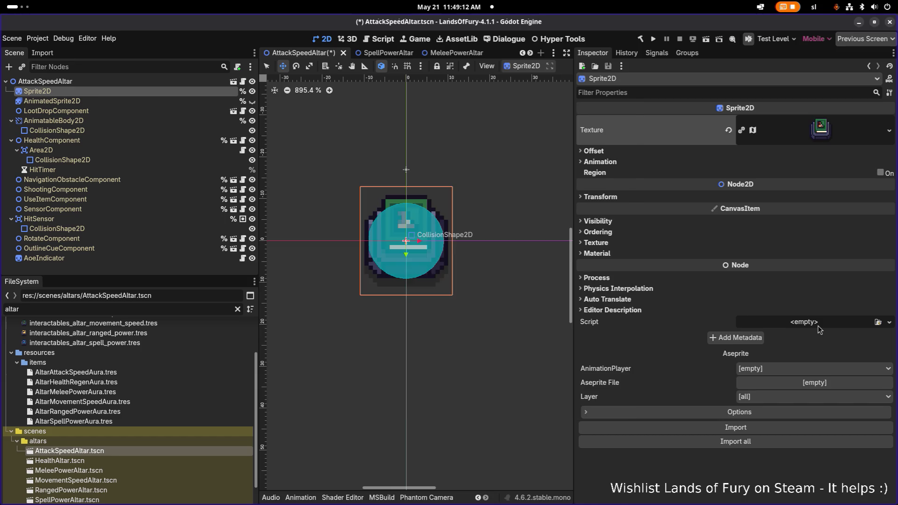
Reopen AttackSpeedAltar and inspect its nodes, ending on the LootDropComponent loot table.
scroll(140, 458, down, 2)
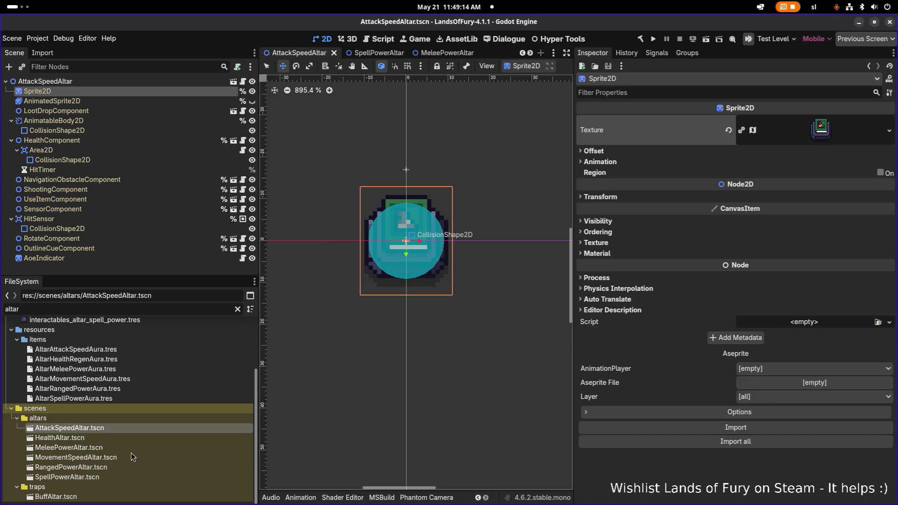
double_click(83, 475)
scroll(365, 262, up, 6)
click(82, 428)
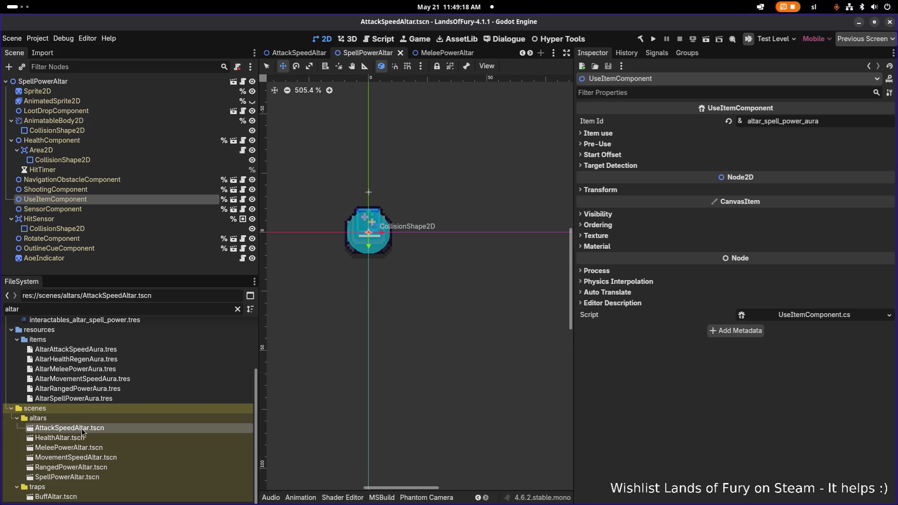
double_click(83, 428)
click(102, 120)
click(94, 159)
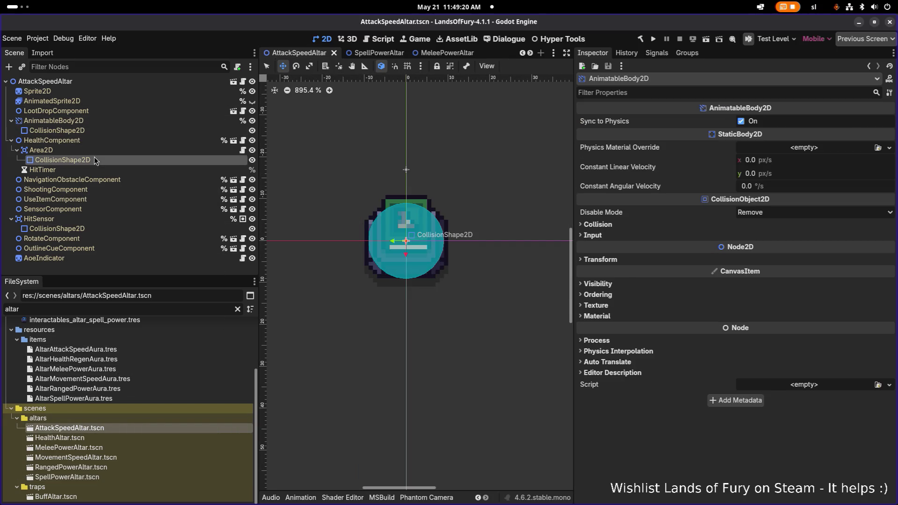
click(93, 190)
click(89, 197)
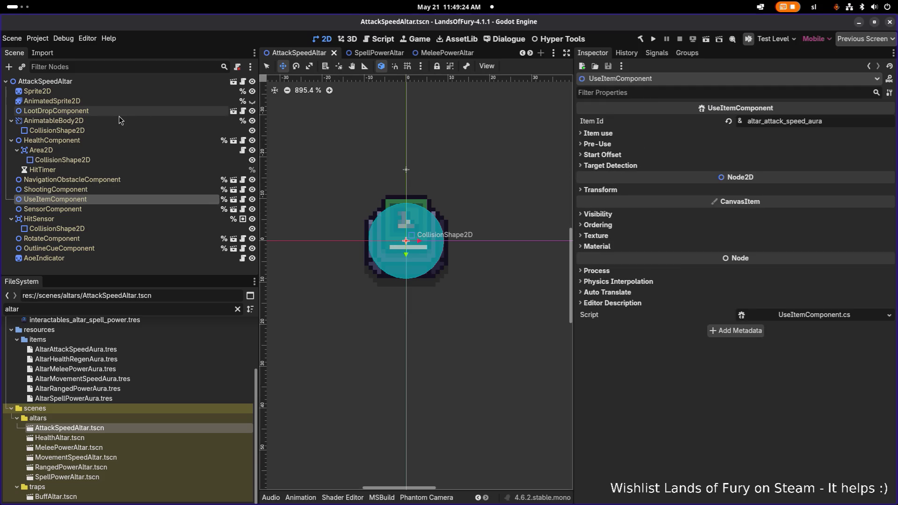
click(119, 114)
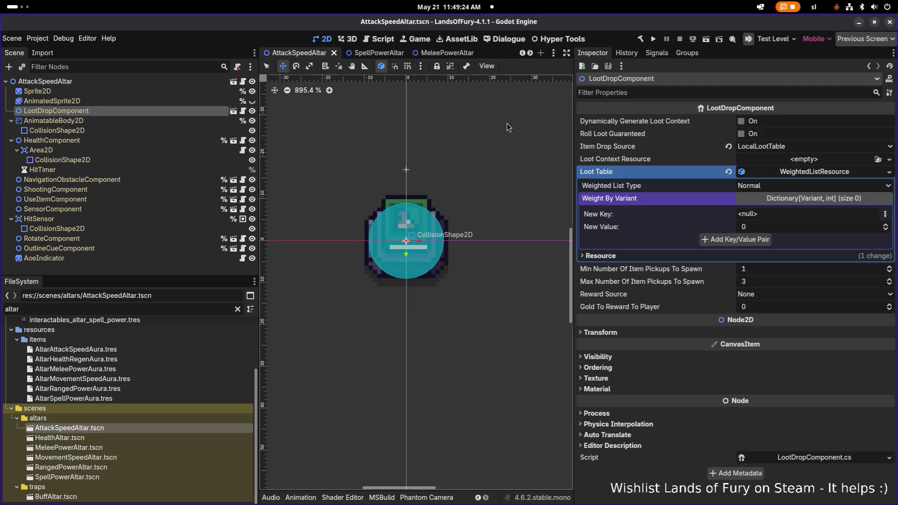
Add StringName key book_of_attack_speed to the AttackSpeedAltar loot table and save.
click(883, 214)
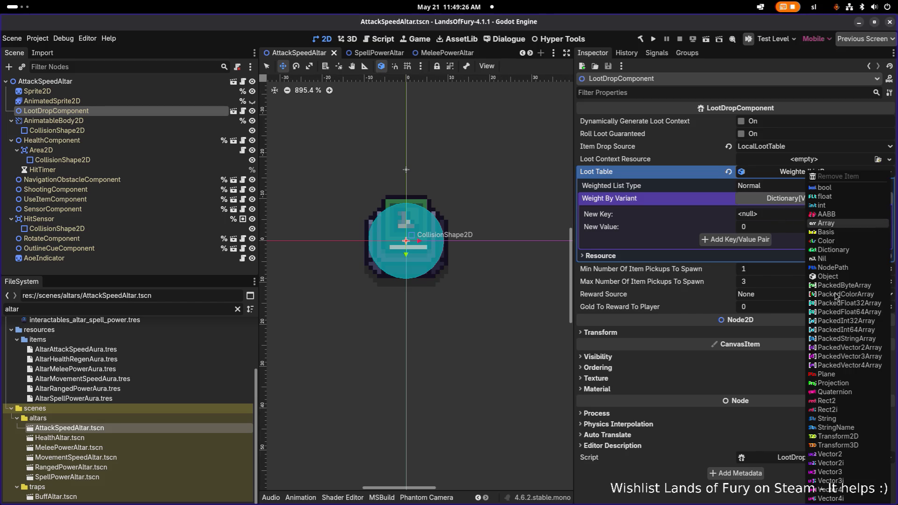
click(853, 426)
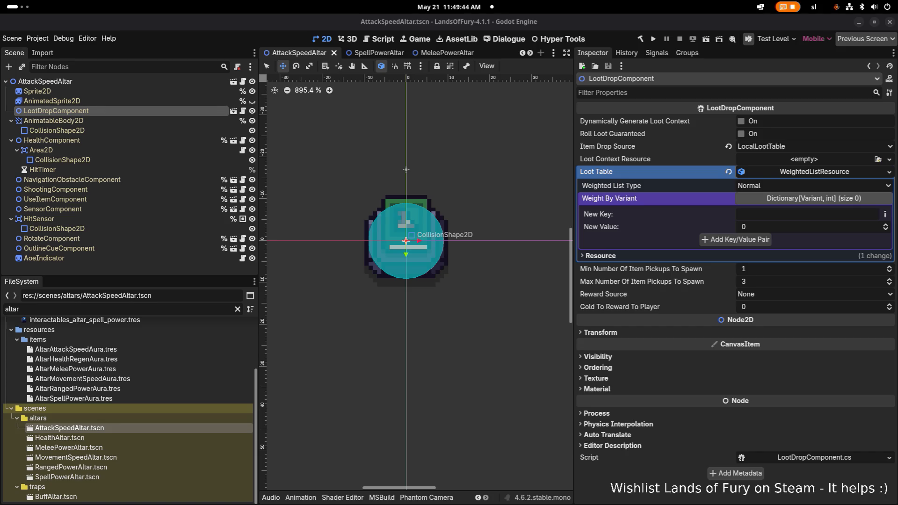
click(760, 214)
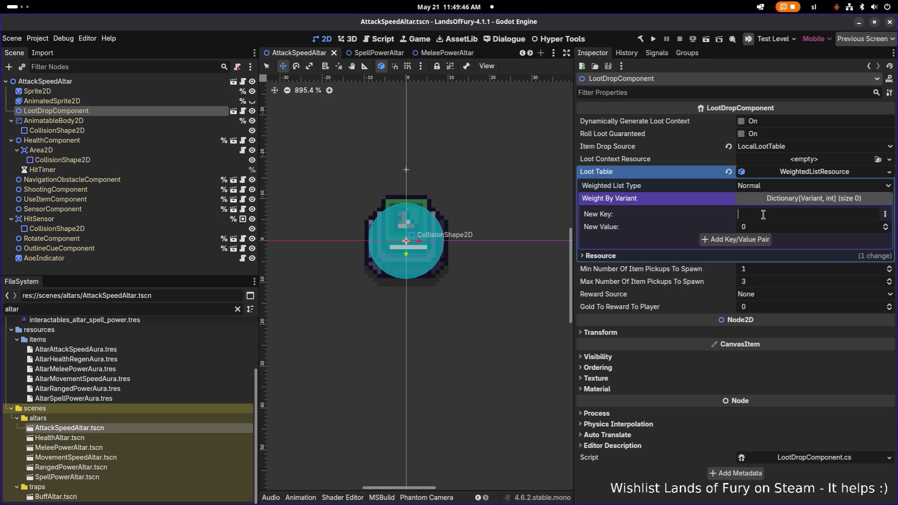
text(book_of_attack_speed)
key(ctrl+s)
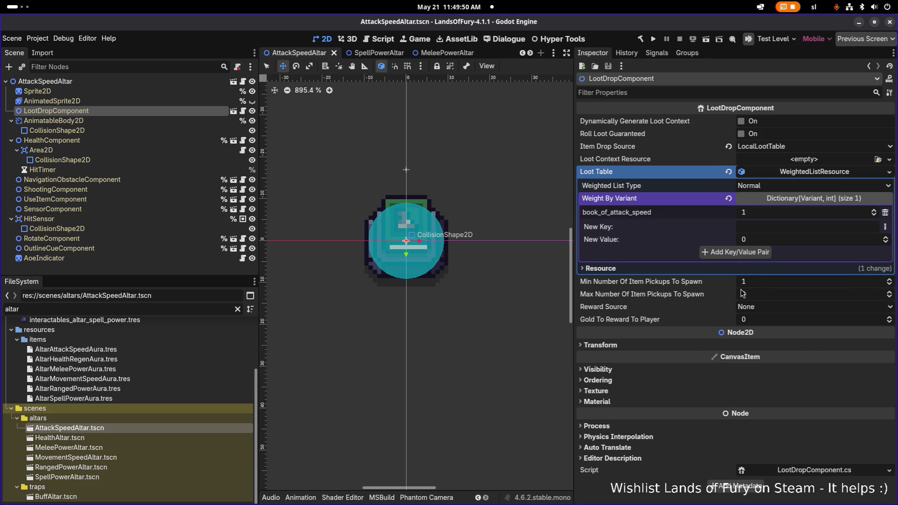
Limit item pickups to spawn to 1, save, and open HealthAltar.
click(774, 298)
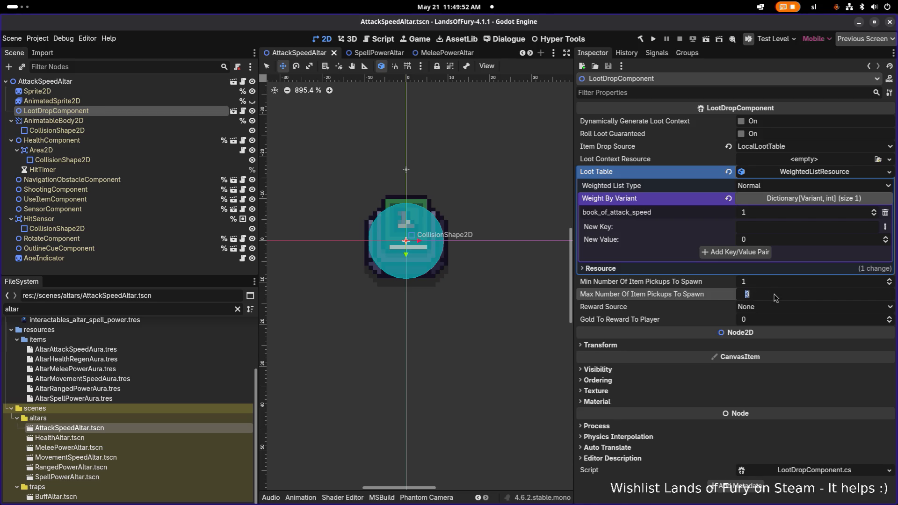
text(1)
key(Return)
key(ctrl+s)
key(ctrl+s)
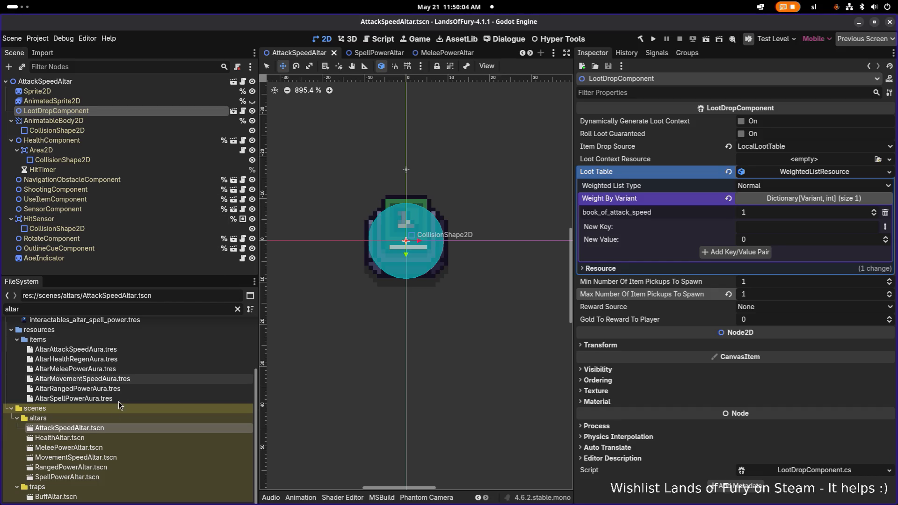
double_click(103, 438)
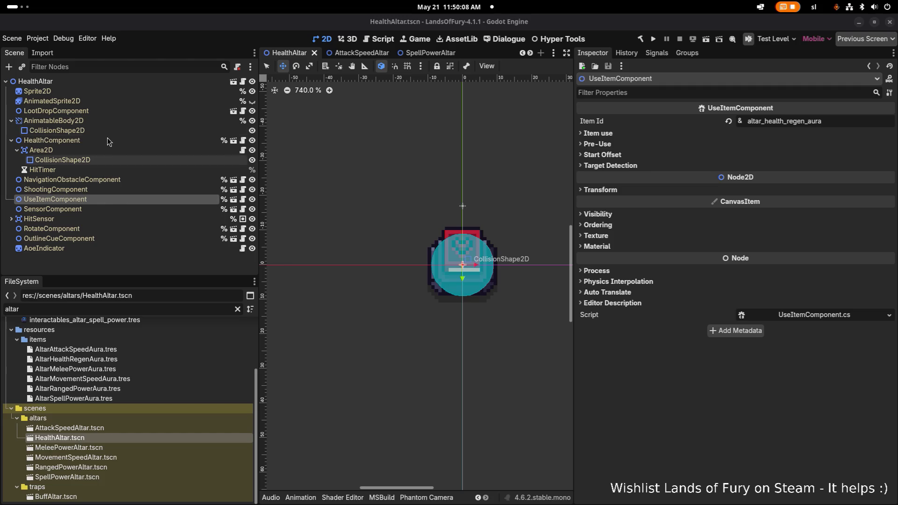
Set HealthAltar's max pickups to 1 with a LocalLootTable using a new WeightedListResource.
click(119, 111)
drag(779, 198, 766, 198)
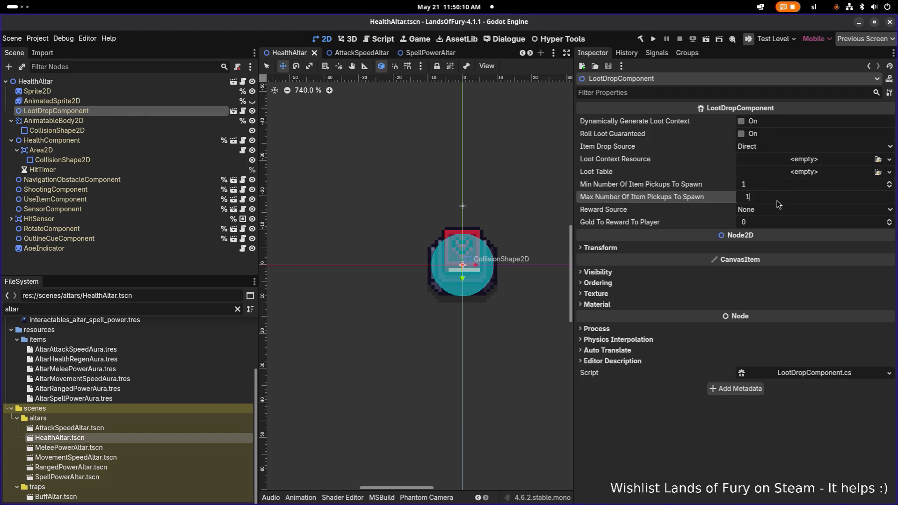
click(810, 148)
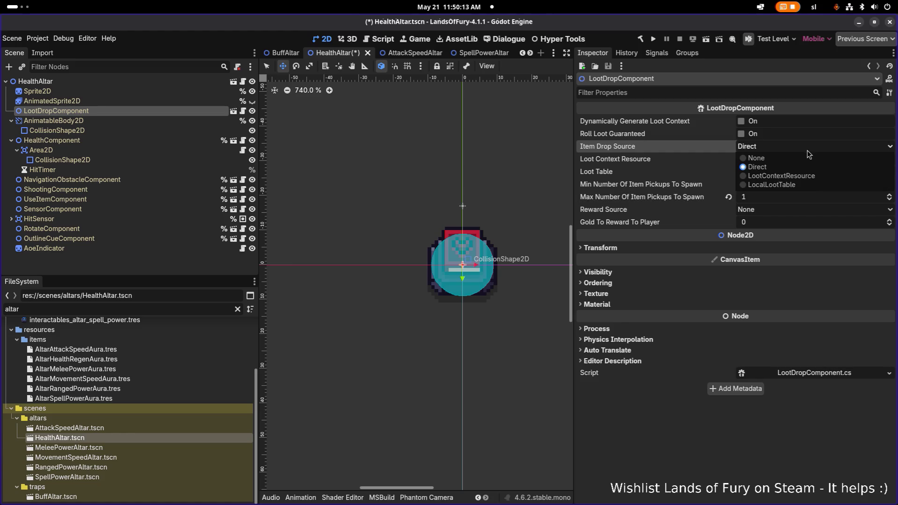
click(795, 184)
click(798, 172)
click(835, 192)
Add String key book_of_health with weight 1 to the loot table.
click(807, 173)
click(844, 199)
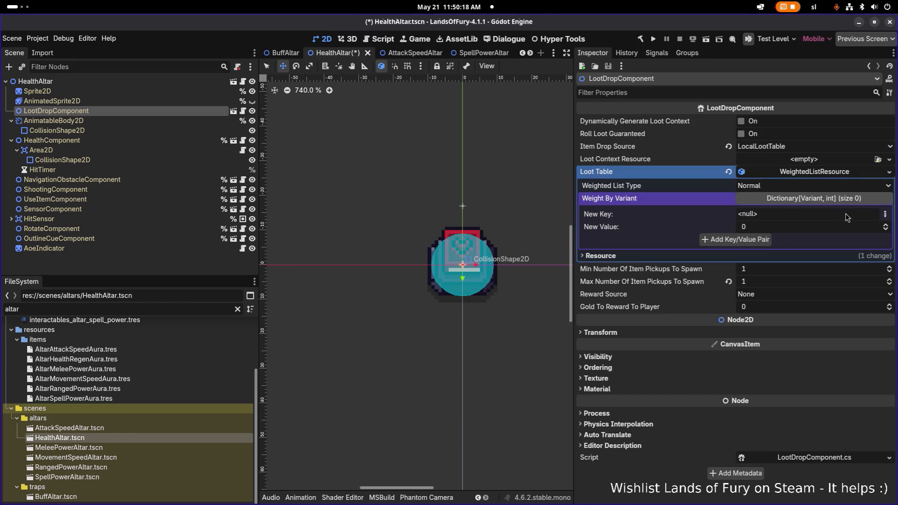
click(885, 214)
click(844, 419)
click(810, 213)
text(book_of_health)
click(788, 228)
text(1)
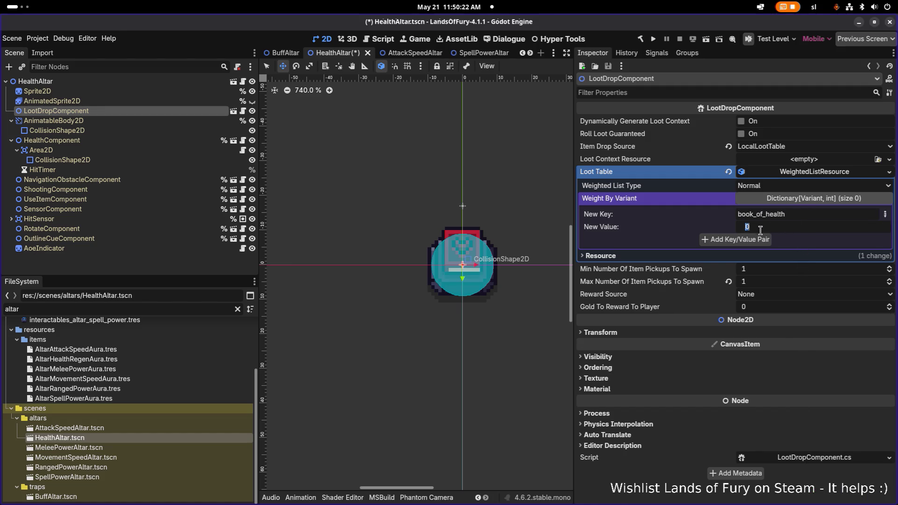
click(735, 239)
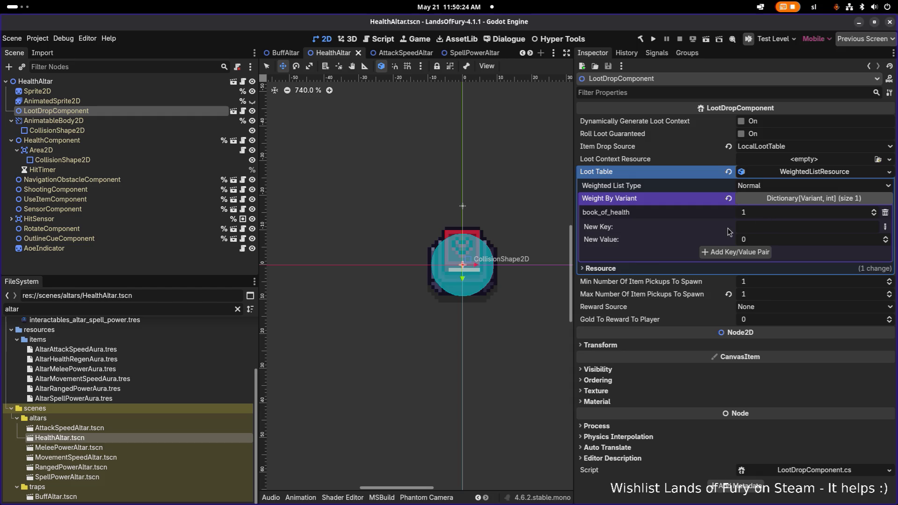
double_click(120, 449)
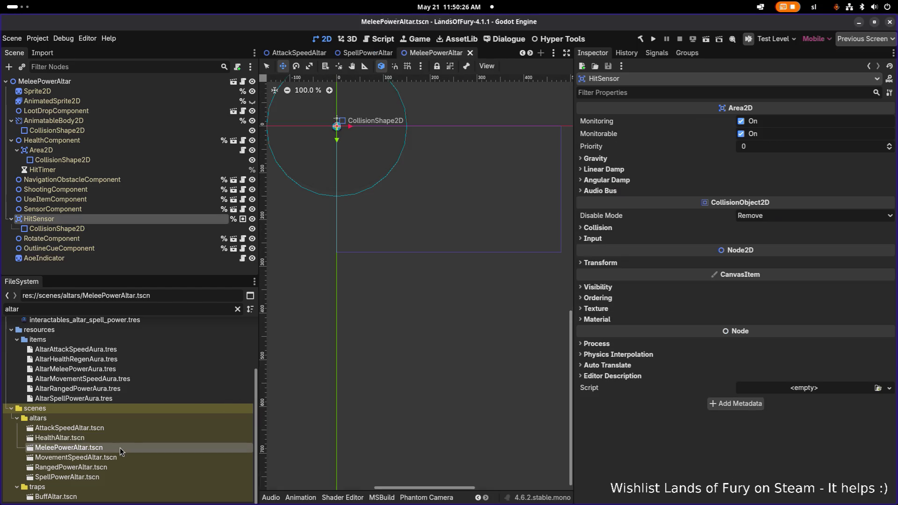
Give LootDropComponent a new WeightedListResource loot table and set Item Drop Source to LocalLootTable.
click(156, 110)
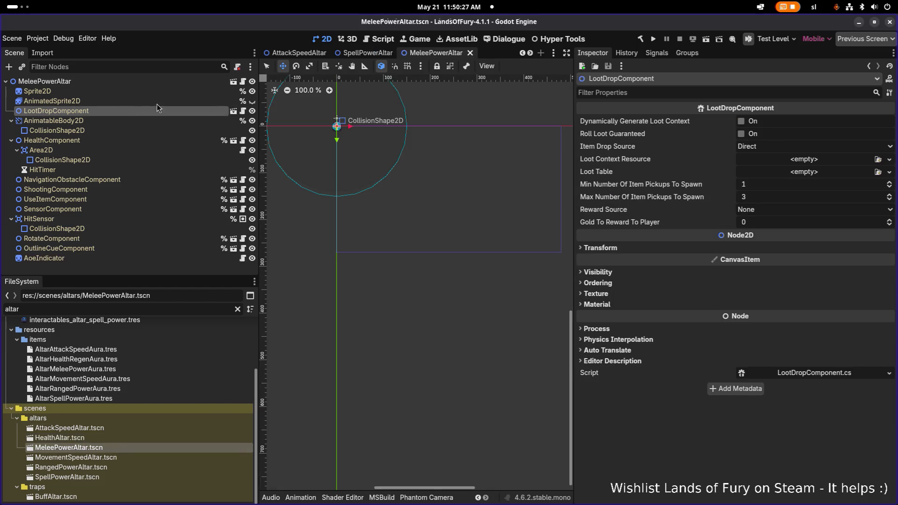
click(820, 176)
click(841, 195)
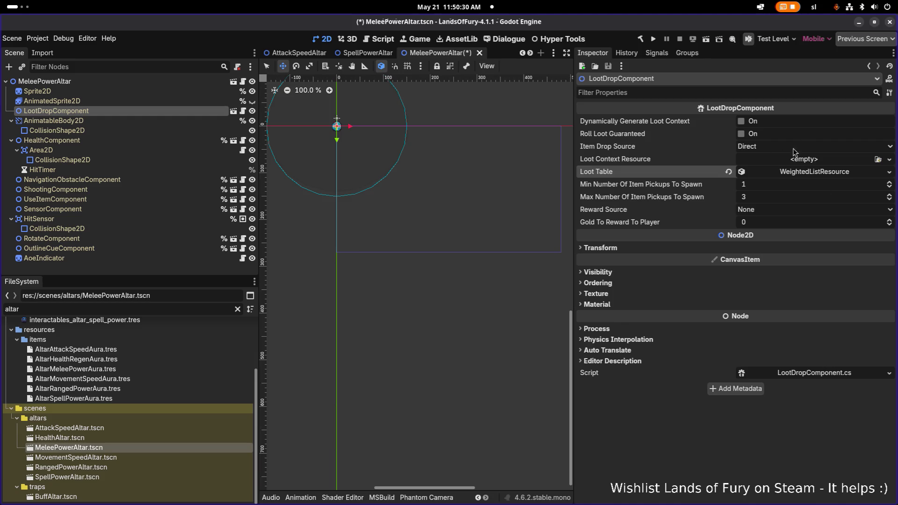
click(759, 148)
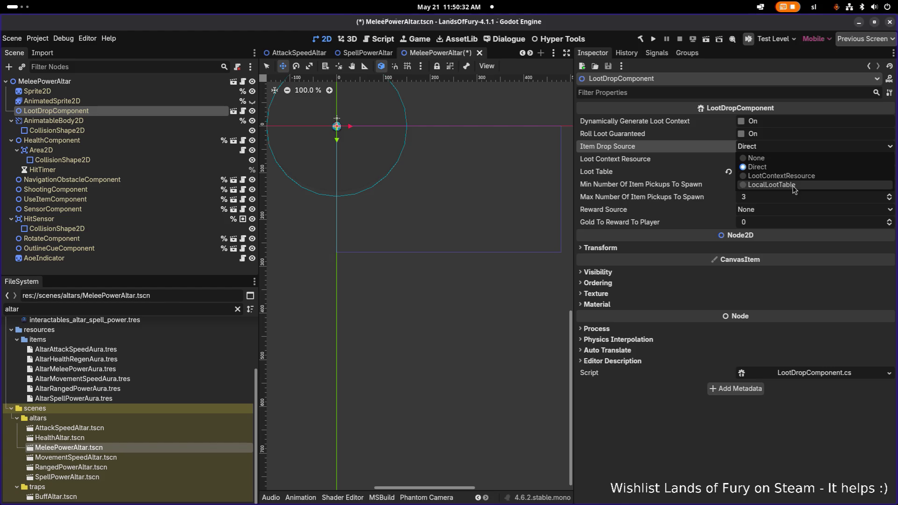
click(794, 188)
scroll(776, 197, down, 2)
Add String key book_of_melee_power with weight 1, save, and open MovementSpeedAltar.
click(800, 172)
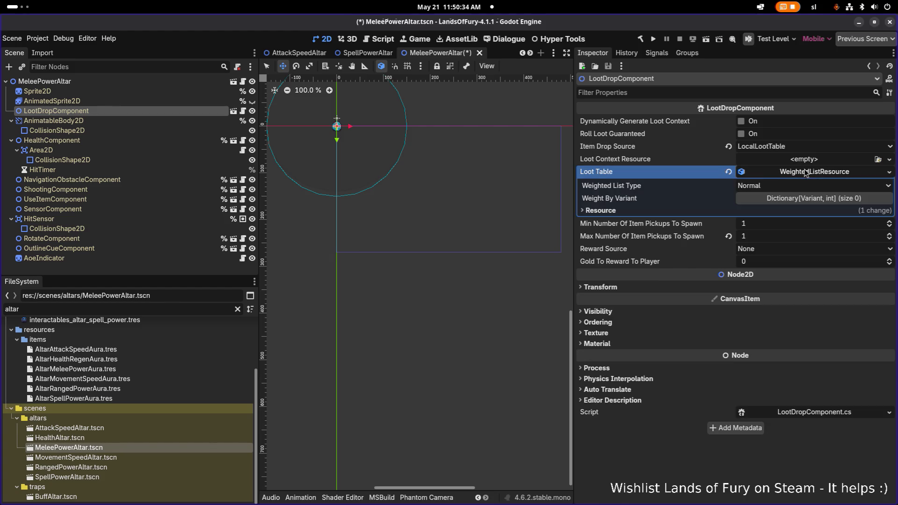
click(850, 198)
click(884, 214)
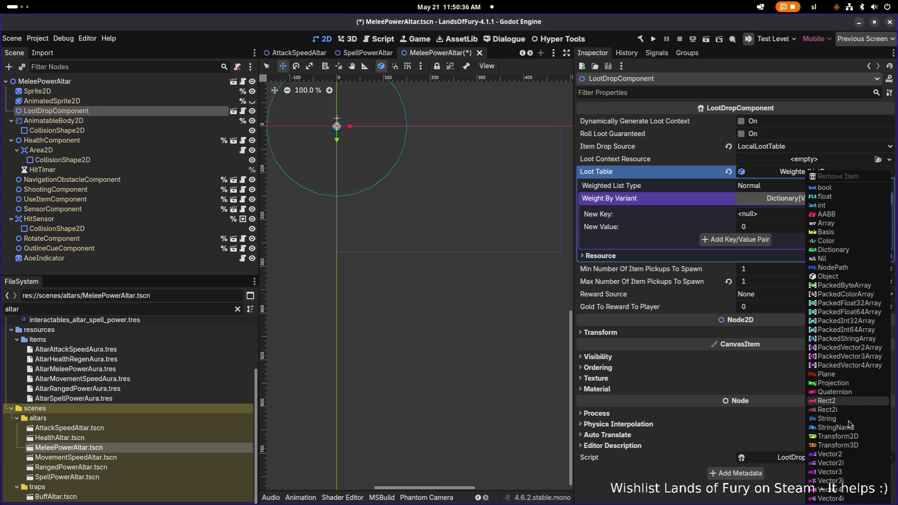
click(846, 363)
text(book_of_health)
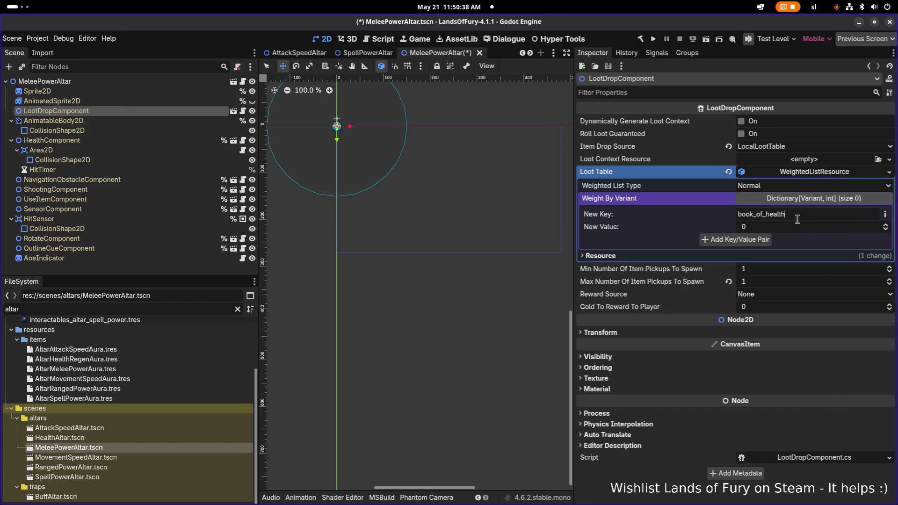
drag(770, 214, 834, 211)
key(BackSpace)
key(BackSpace)
text(melee_power)
click(760, 240)
key(ctrl+s)
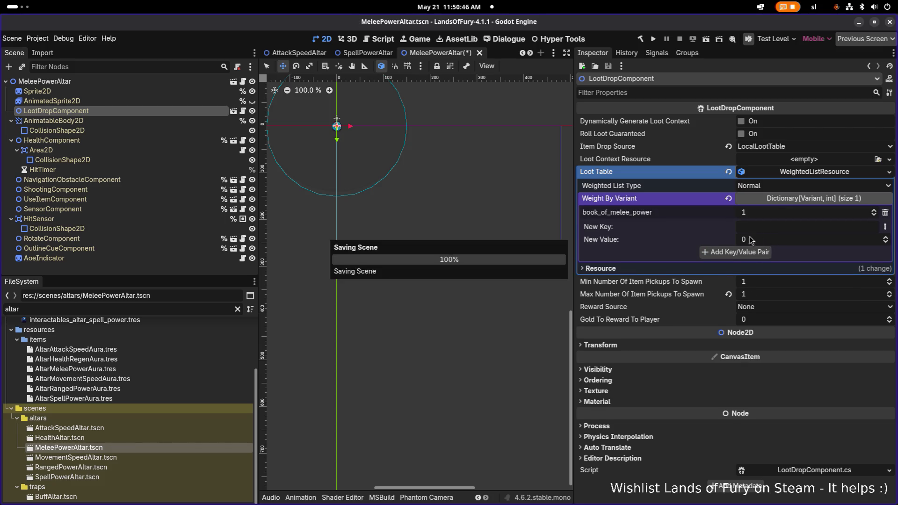
double_click(72, 457)
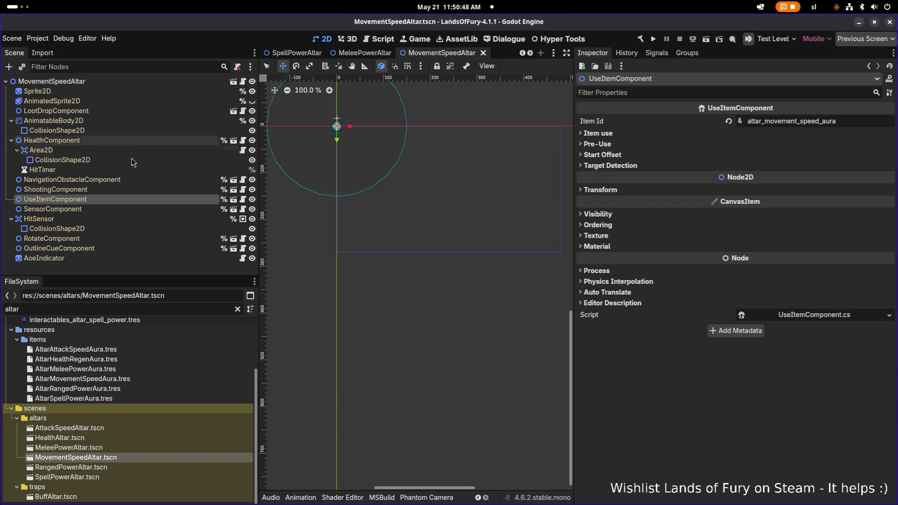
On LootDropComponent, set Item Drop Source to LocalLootTable and create a WeightedListResource loot table.
click(125, 101)
click(125, 111)
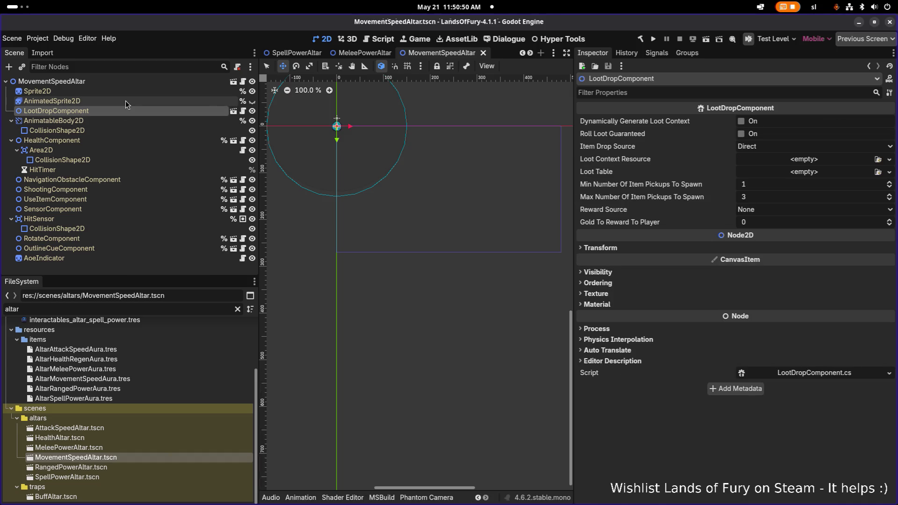
click(120, 101)
click(117, 110)
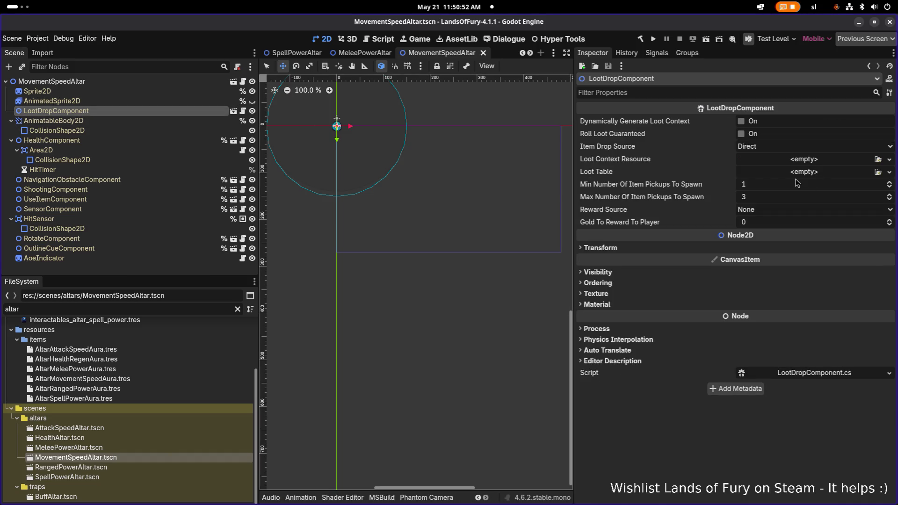
click(770, 147)
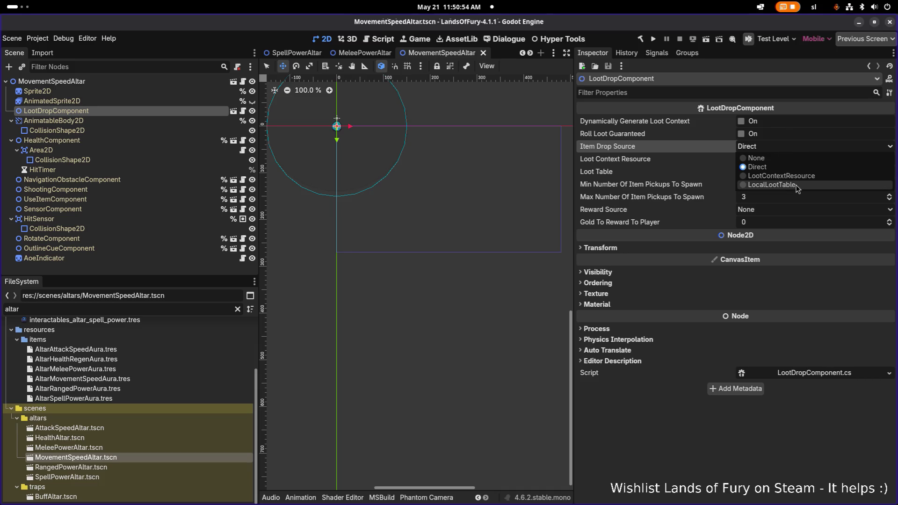
click(797, 187)
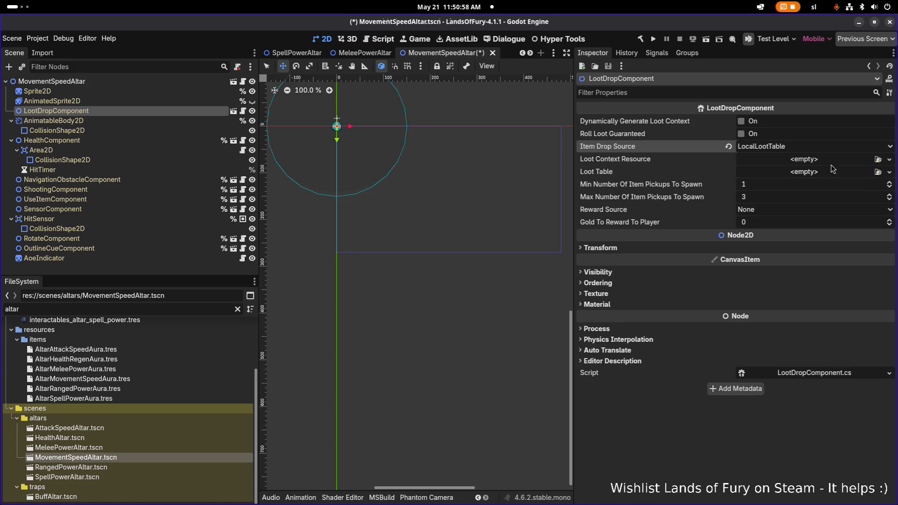
click(832, 171)
click(841, 193)
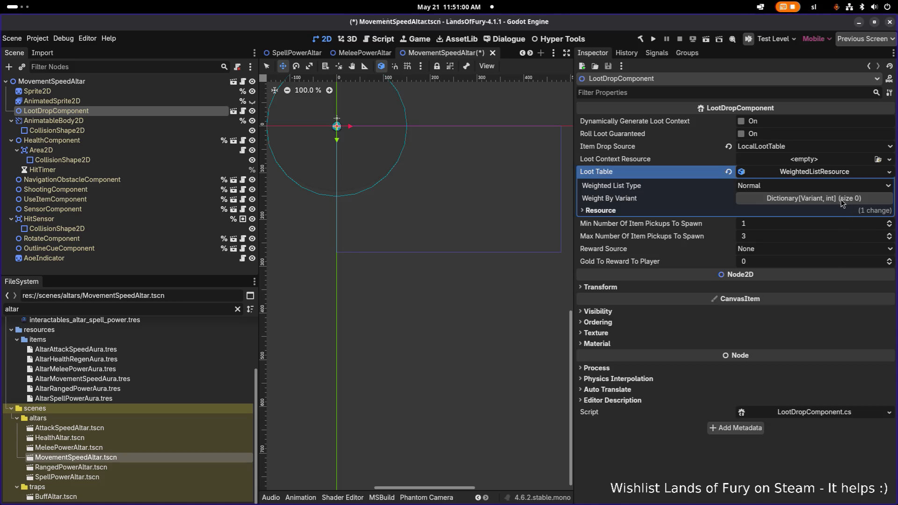
Add String key book_of_movement_speed with weight 1, save, and open RangedPowerAltar.
click(844, 198)
click(885, 214)
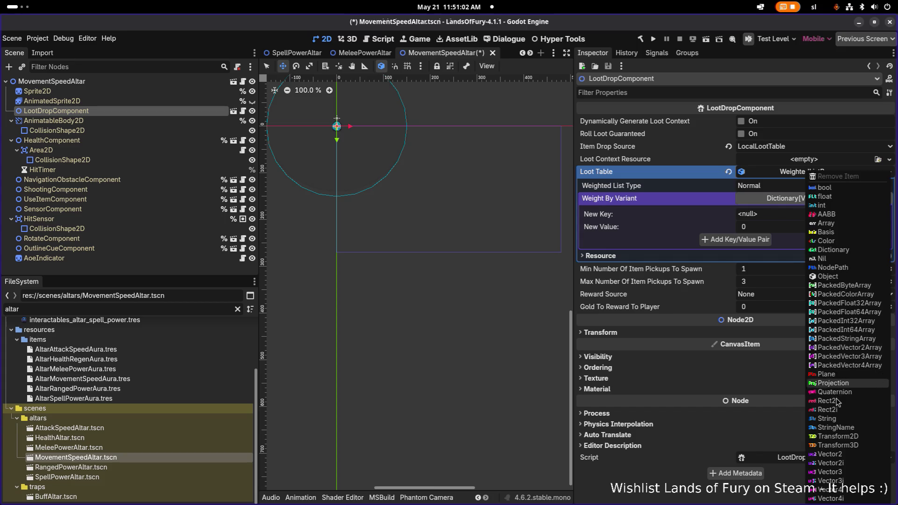
click(826, 419)
click(819, 216)
text(book_of_health)
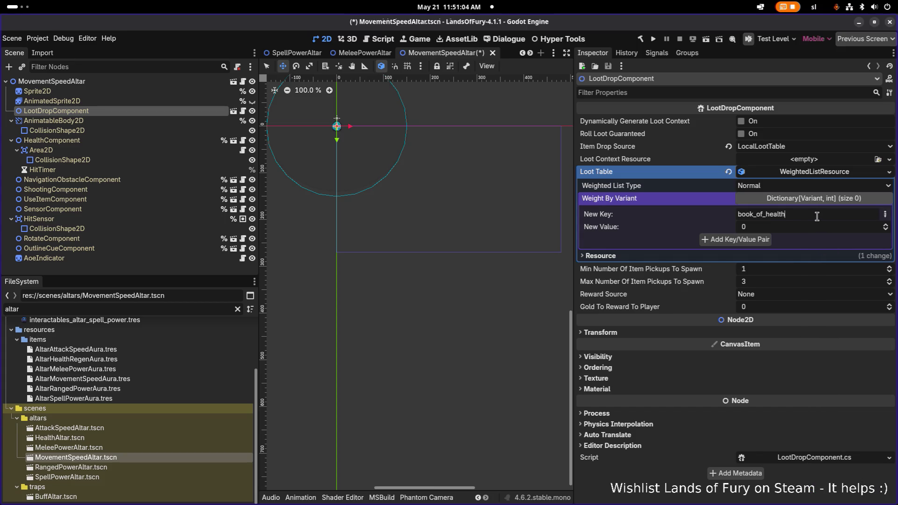
double_click(788, 216)
text(mov)
click(776, 227)
text(1)
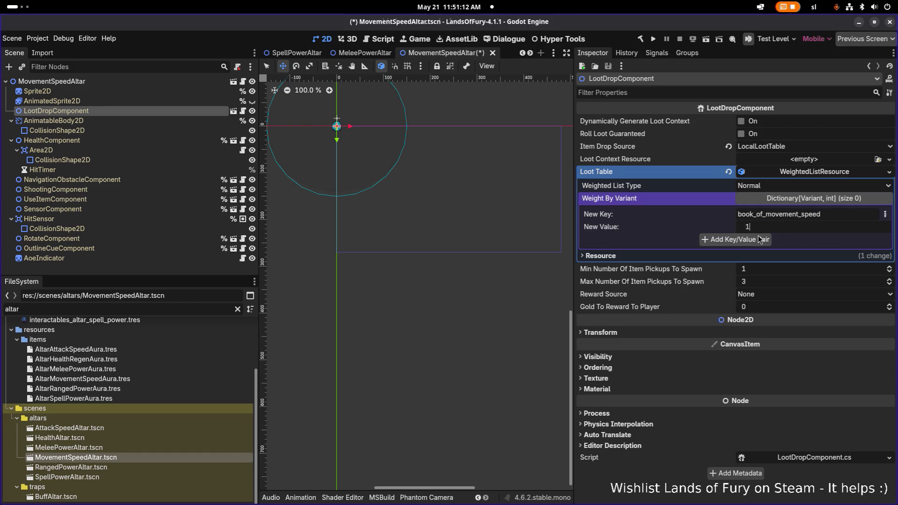
click(757, 239)
key(ctrl+s)
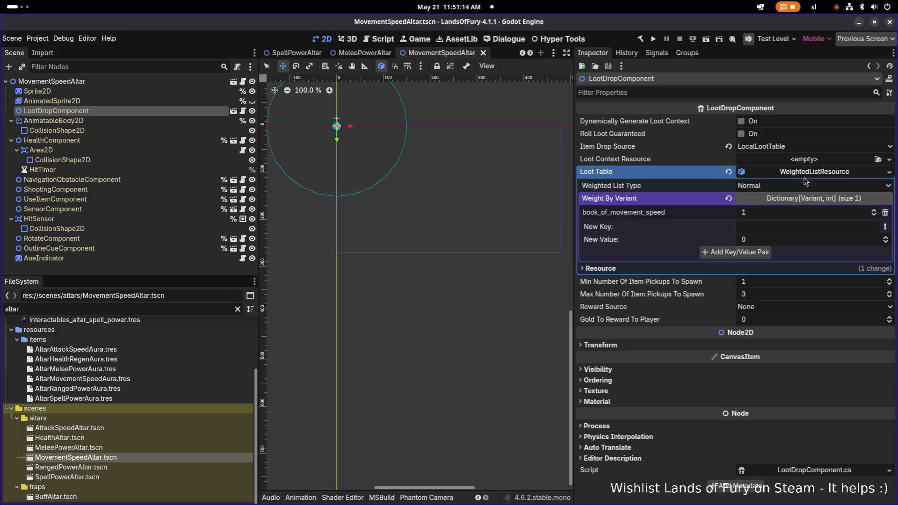
double_click(142, 467)
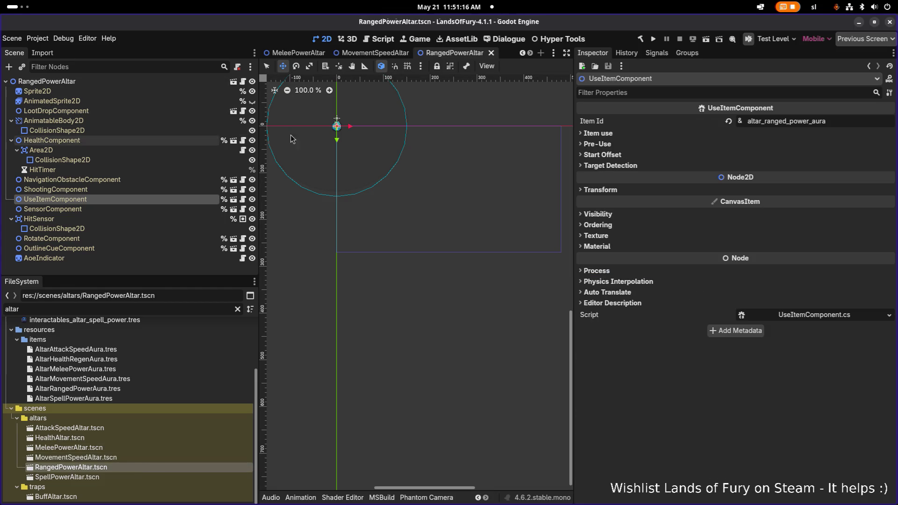
Lower max pickups to 1, use LocalLootTable as drop source, and create a WeightedListResource loot table.
click(113, 111)
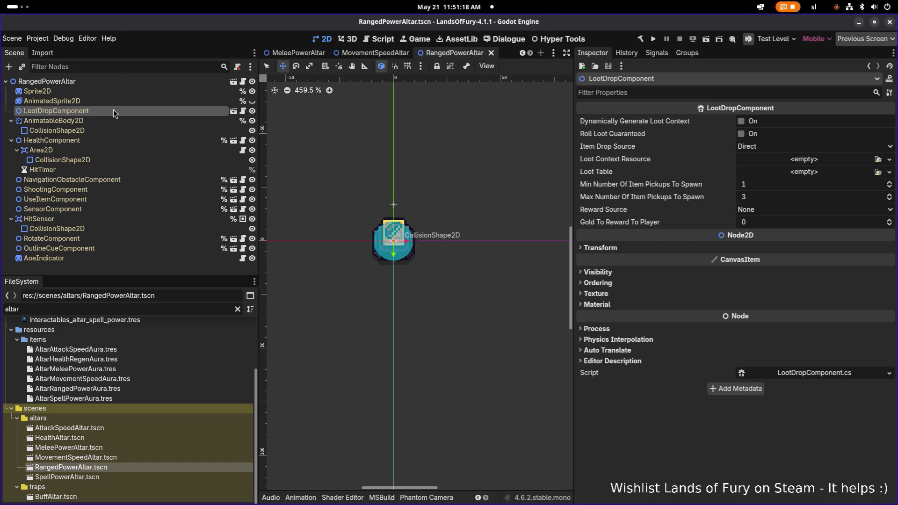
drag(803, 196, 794, 199)
click(817, 160)
click(811, 146)
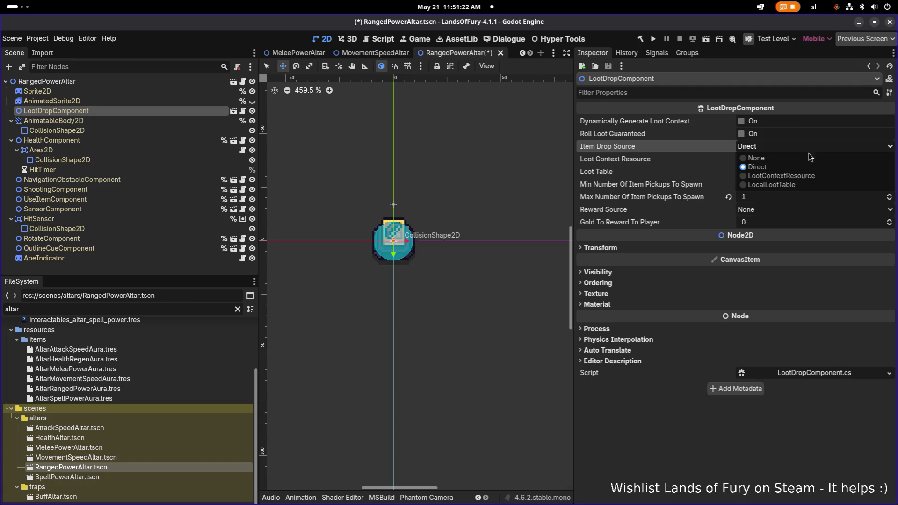
click(803, 182)
click(822, 174)
click(842, 192)
Add String key book_of_ranged_power with weight 1, save, and open SpellPowerAltar.
click(815, 172)
click(861, 200)
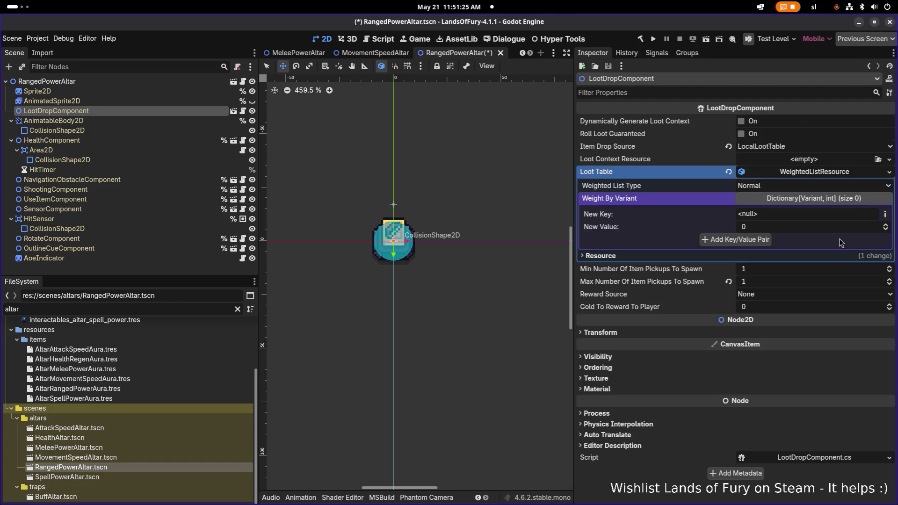
click(884, 214)
click(846, 422)
text(book_of_health)
drag(764, 214, 857, 212)
text(ra)
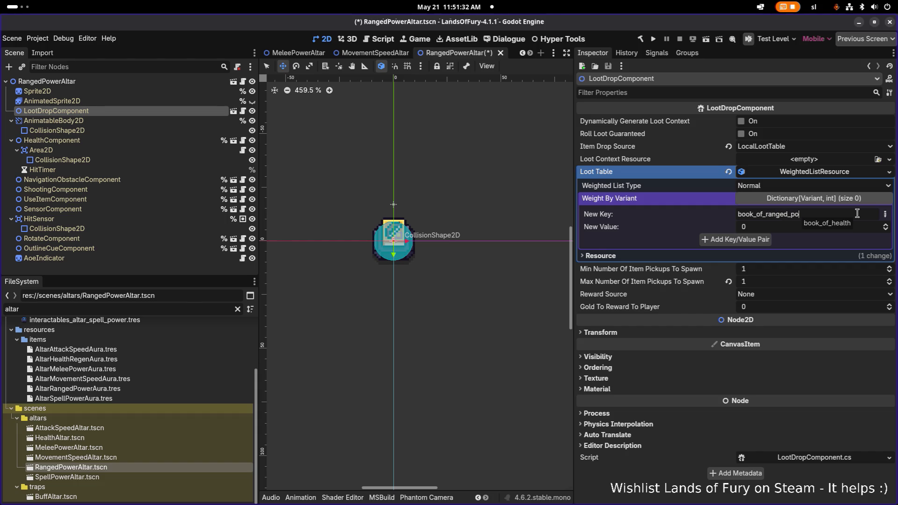
click(766, 238)
key(ctrl+s)
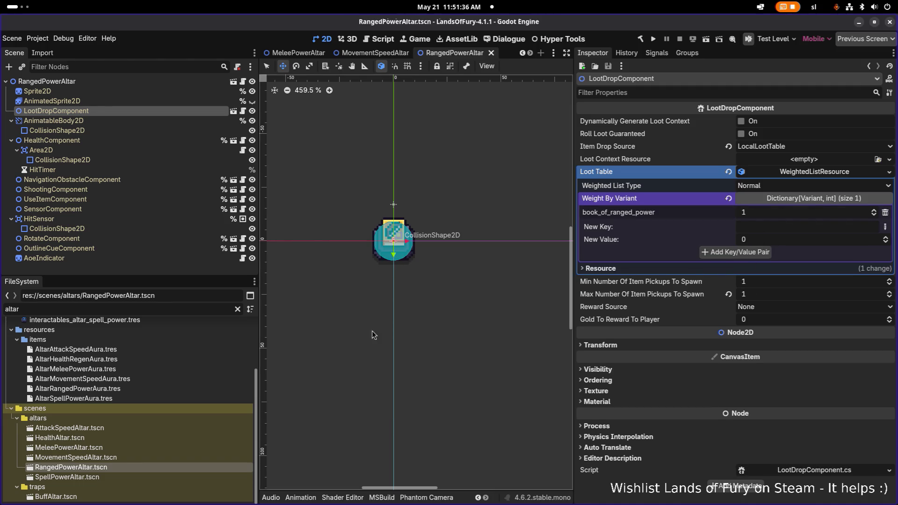
click(85, 476)
double_click(85, 475)
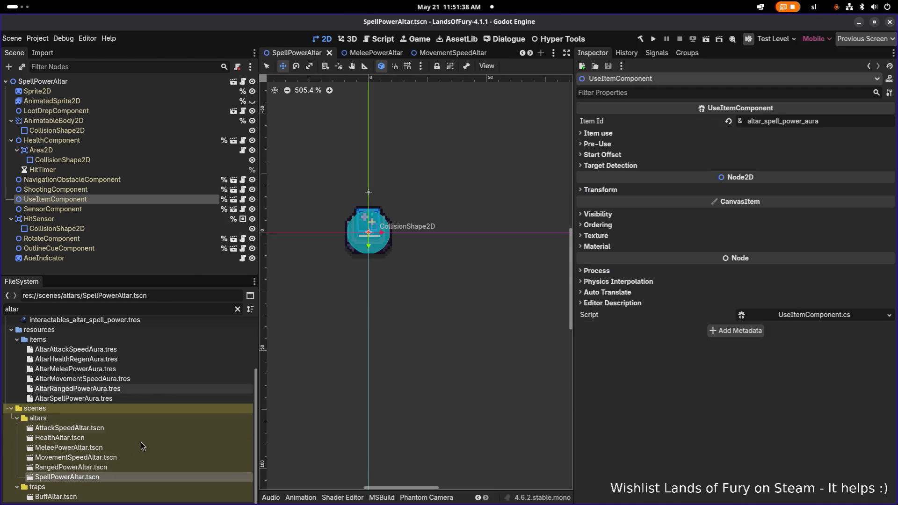
Set LootDropComponent's drop source to LocalLootTable with a new WeightedListResource loot table.
click(151, 111)
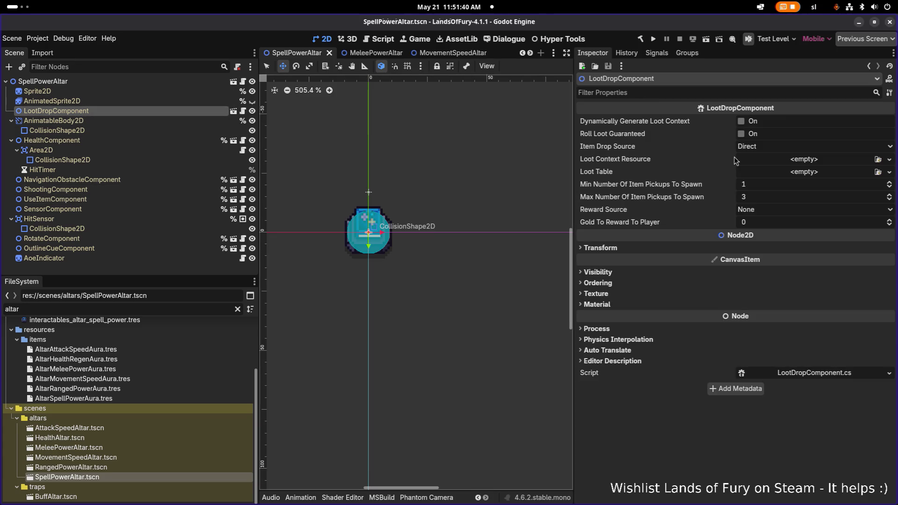
scroll(365, 201, down, 1)
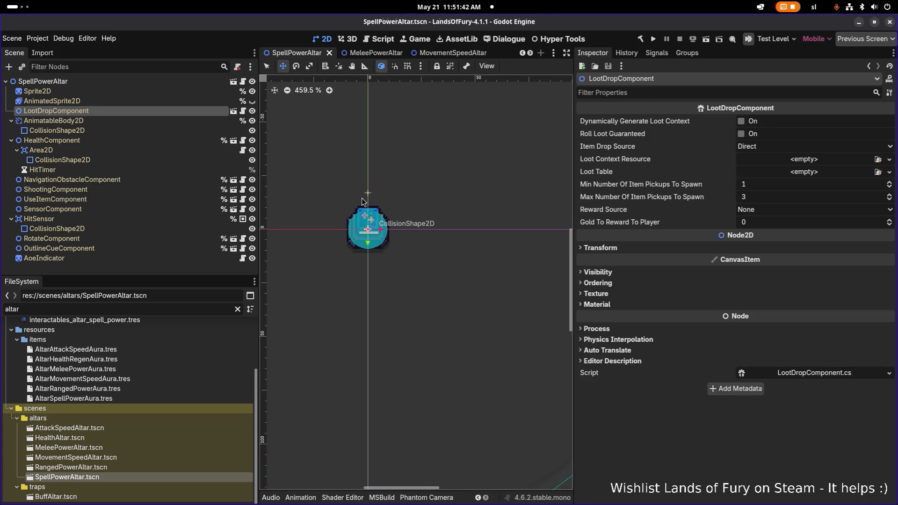
scroll(465, 194, up, 1)
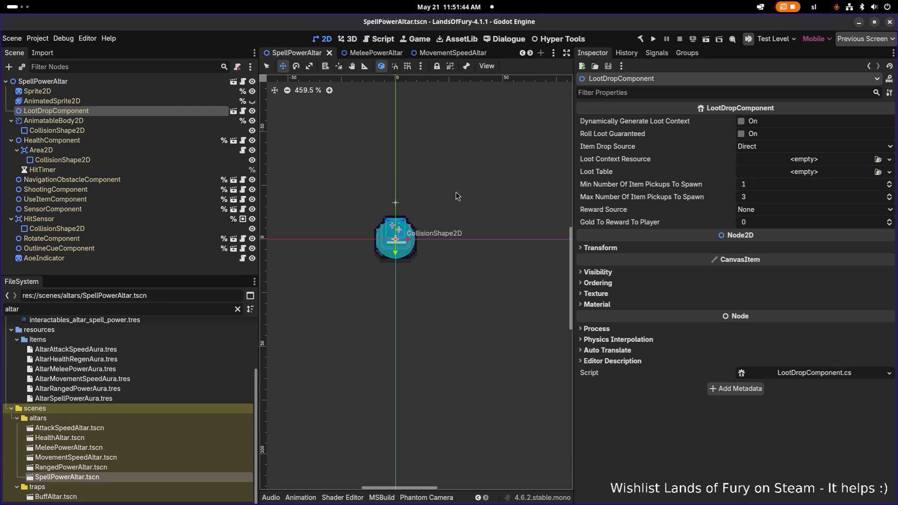
key(Up)
key(Down)
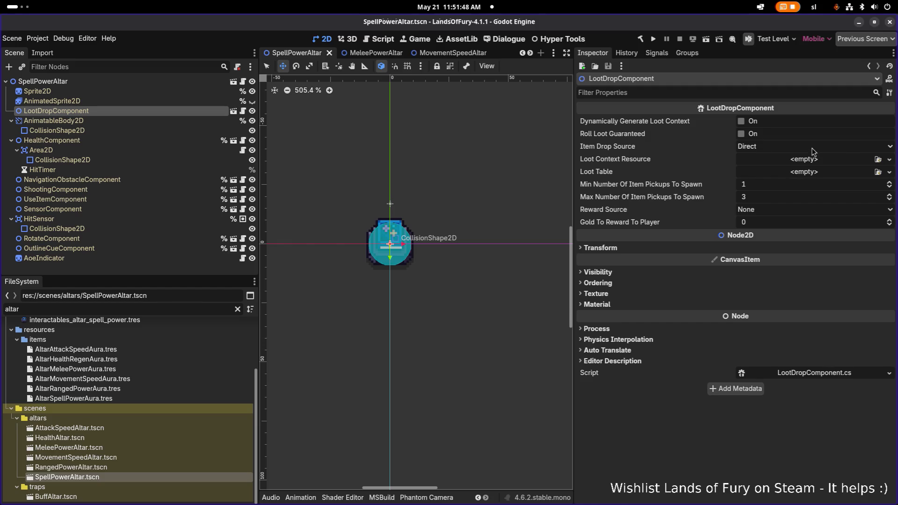
click(812, 147)
click(809, 186)
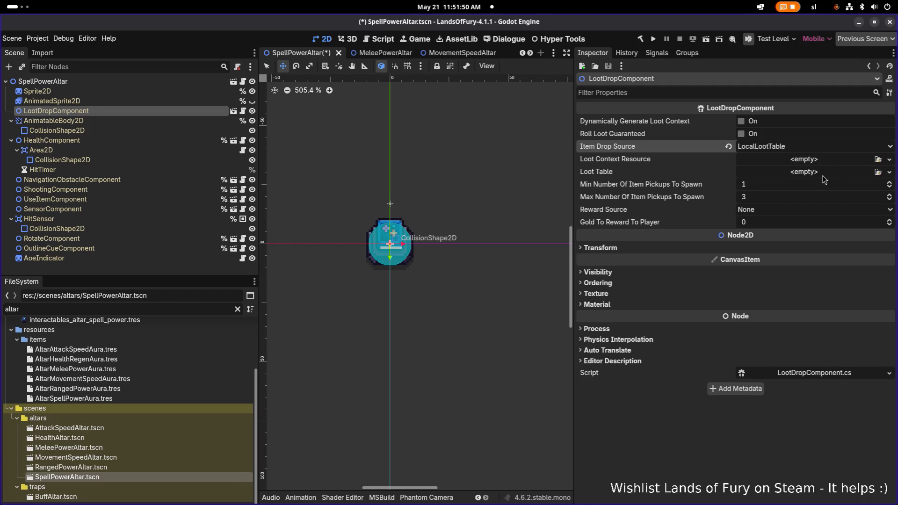
click(888, 172)
click(851, 192)
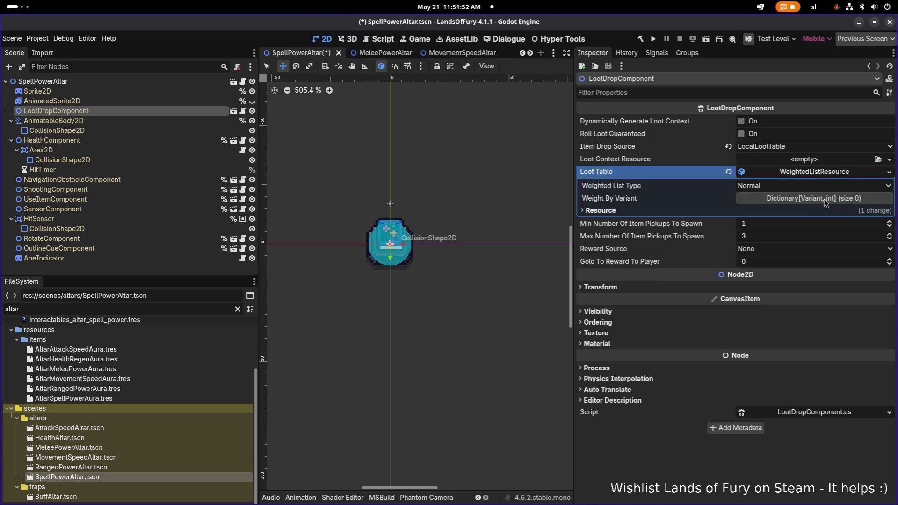
Add String key book_of_spell_power with weight 1, confirm max 1 pickup, and save.
click(823, 199)
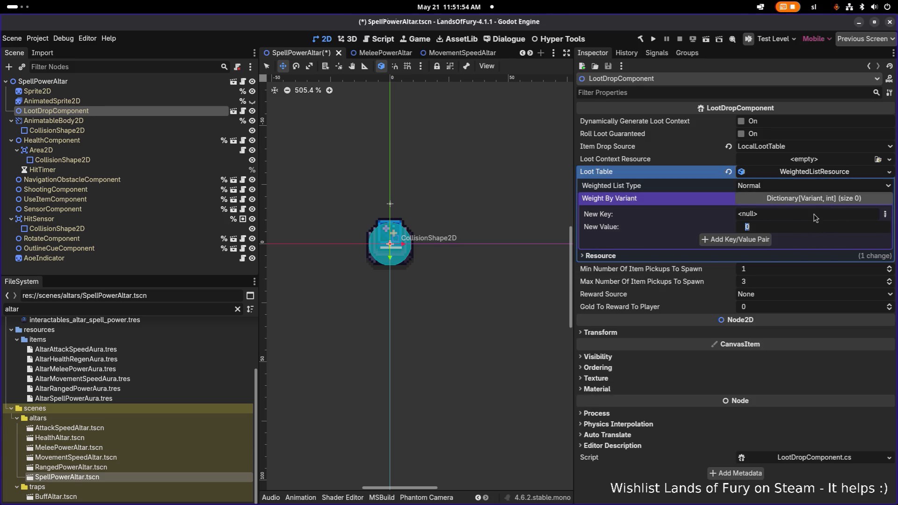
click(885, 214)
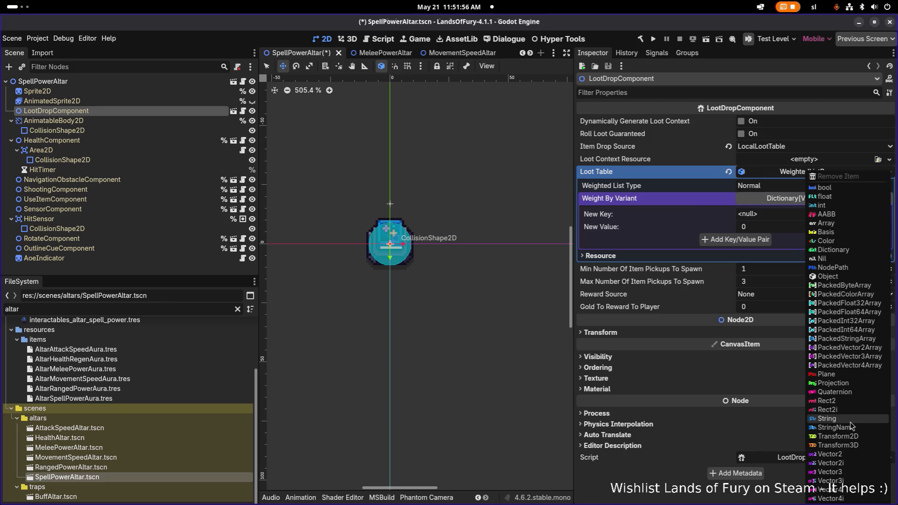
click(826, 418)
text(book_of_h)
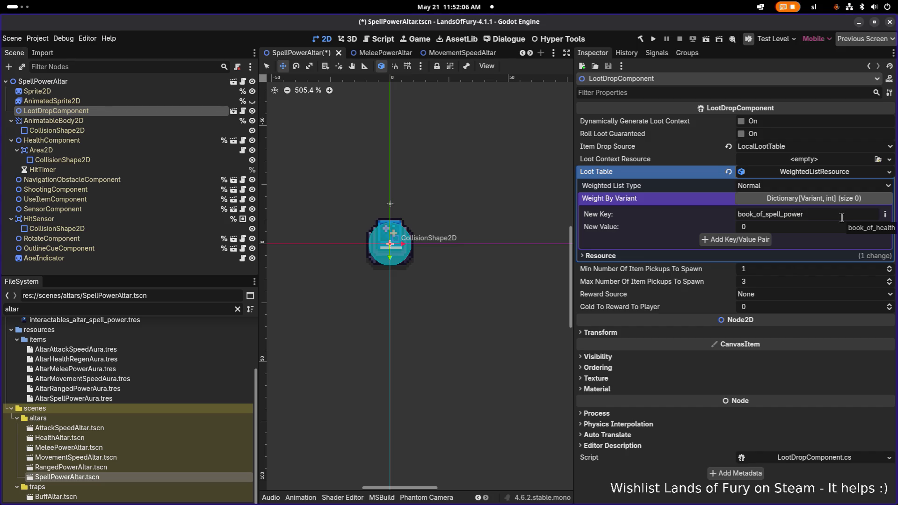
click(821, 228)
text(1)
click(756, 240)
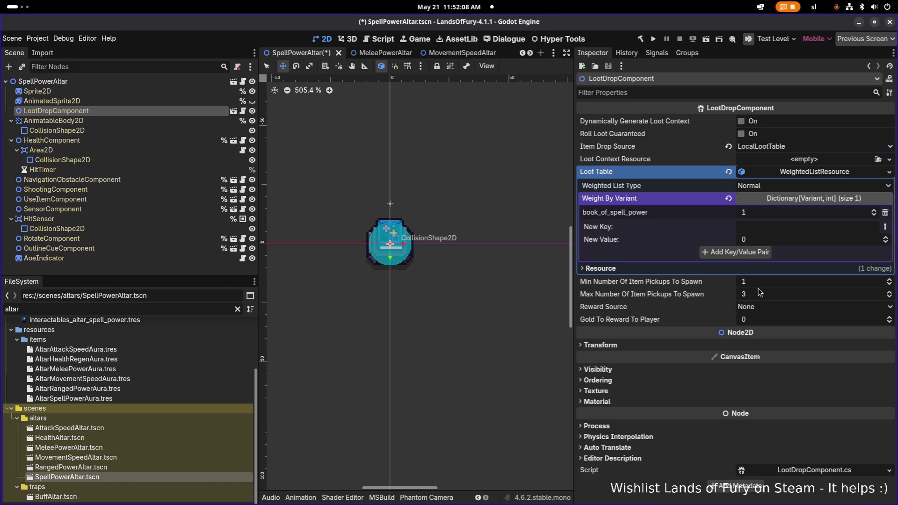
text(1)
key(Return)
key(ctrl+s)
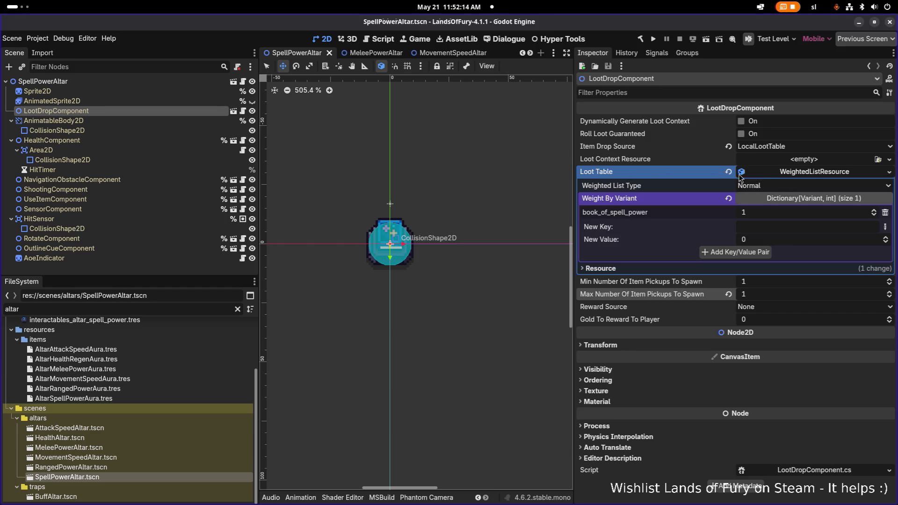
Set MovementSpeedAltar's Max Number Of Item Pickups To Spawn to 1 and frame the altar.
double_click(124, 467)
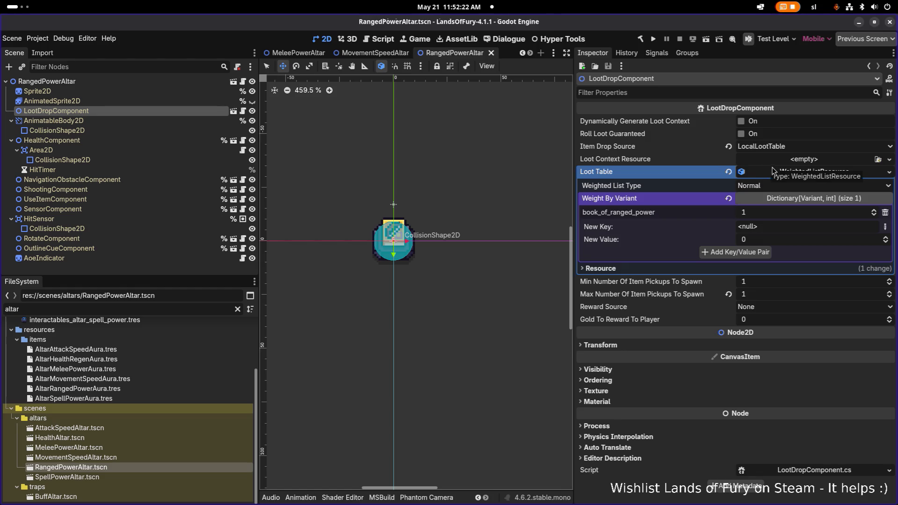
double_click(97, 458)
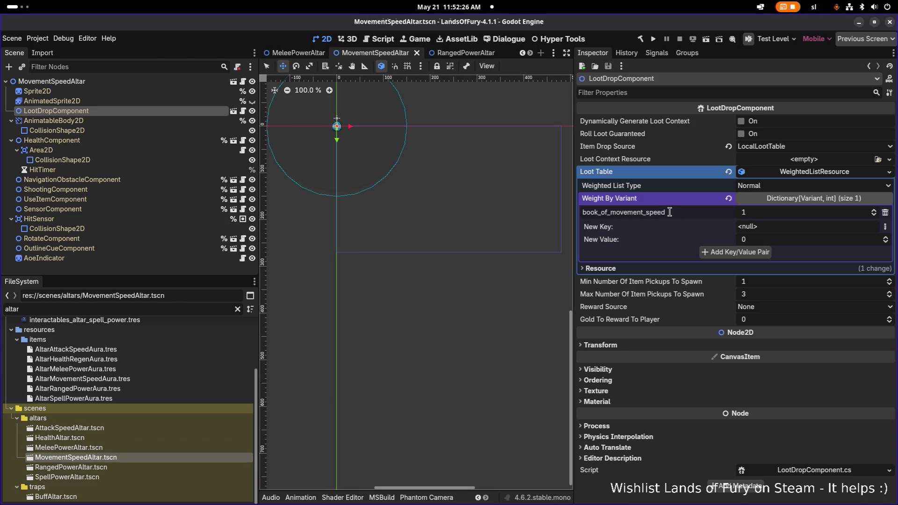
click(761, 295)
text(1)
key(Return)
scroll(343, 133, up, 10)
key(f)
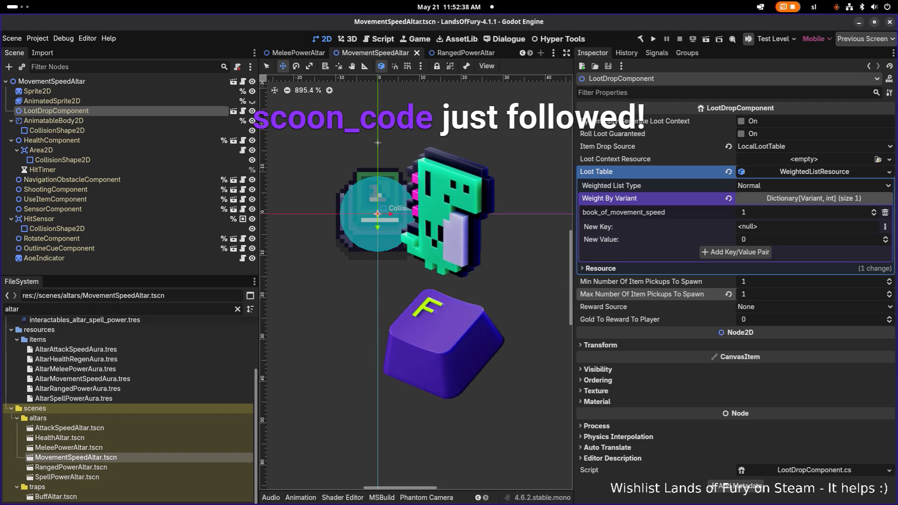
Check the browser, then review MeleePowerAltar, HealthAltar and AttackSpeedAltar, selecting its Sprite2D.
key(alt+Tab)
click(187, 244)
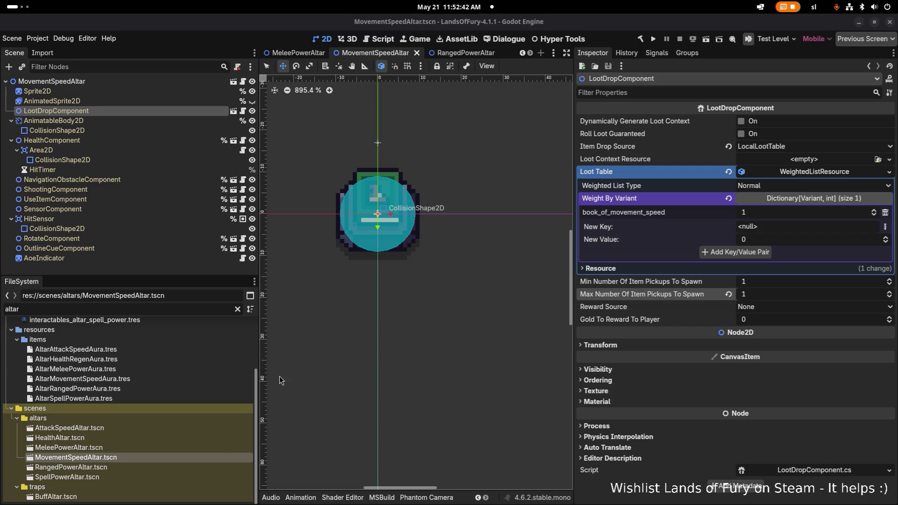
double_click(145, 447)
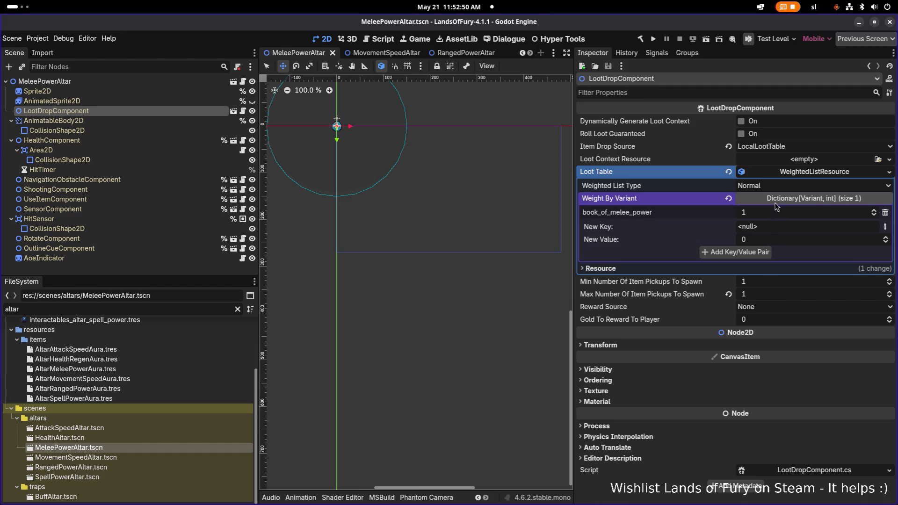
scroll(339, 127, up, 8)
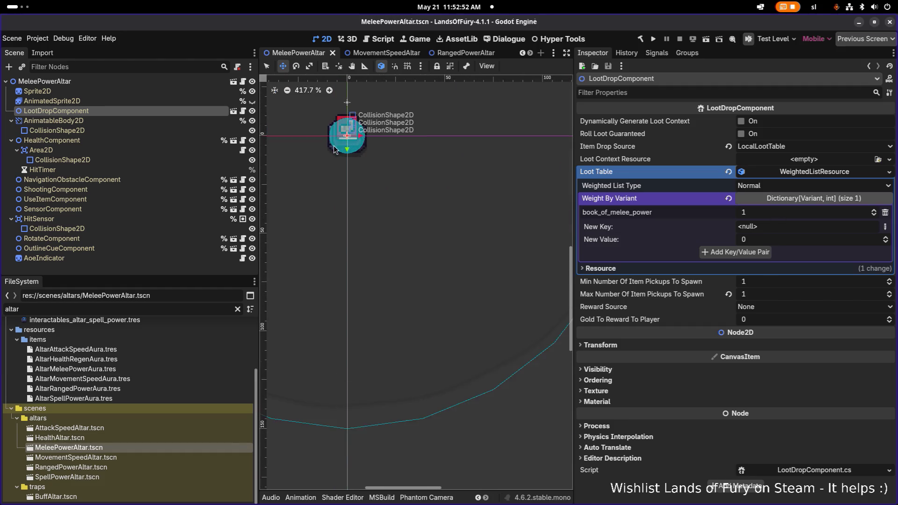
double_click(108, 436)
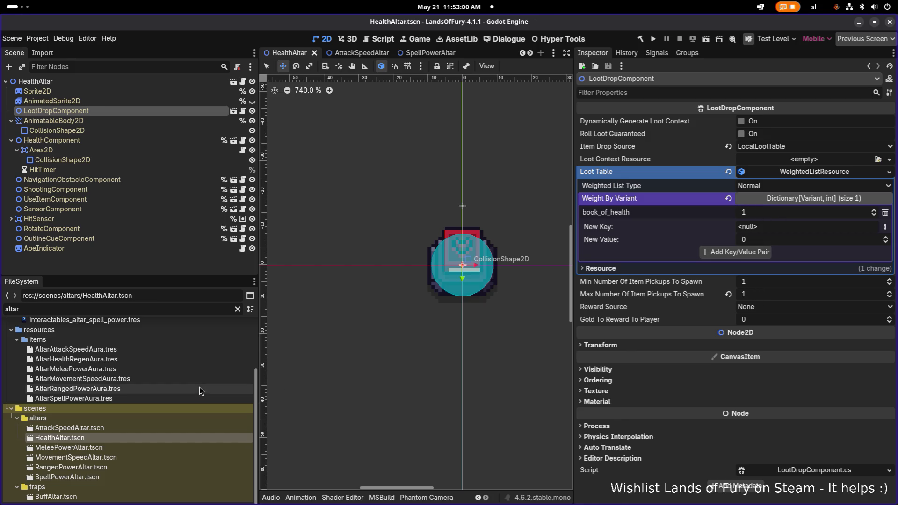
double_click(136, 427)
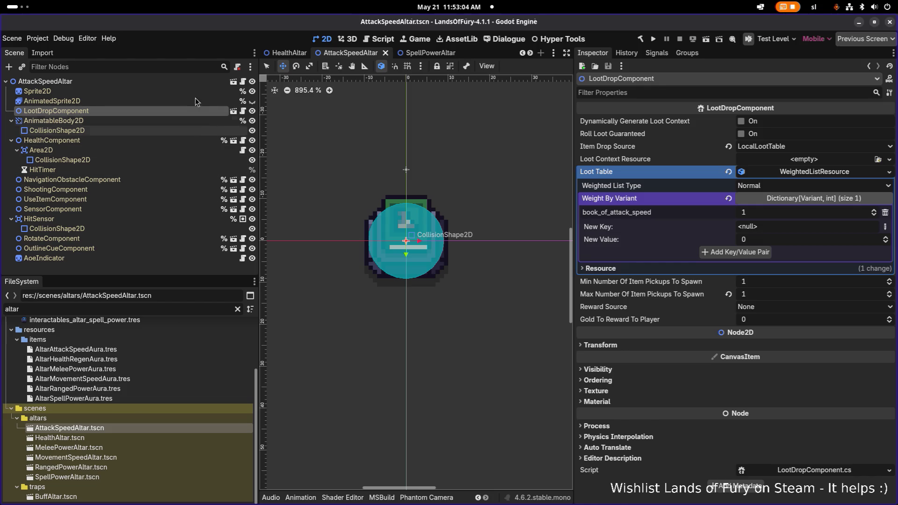
click(179, 91)
Quick-load the attack speed altar texture onto the Sprite2D by searching 'attackspeed'.
click(889, 130)
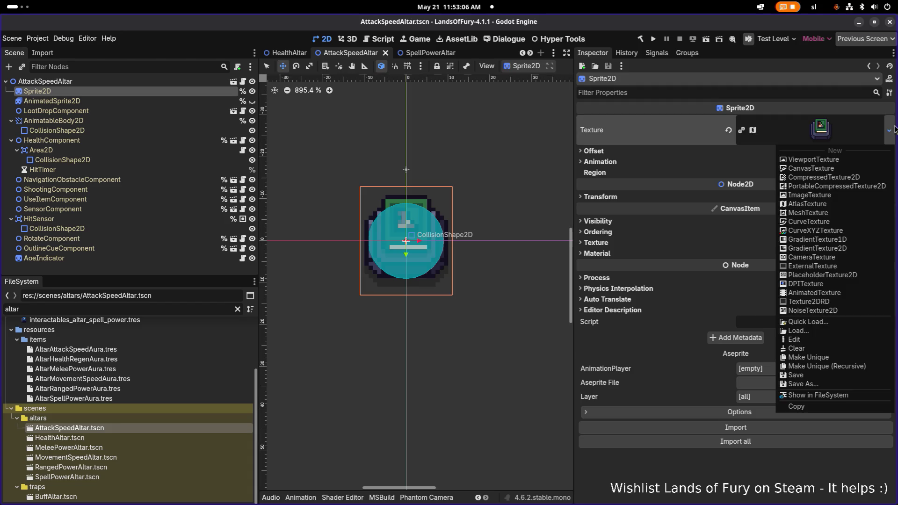
click(827, 322)
text(attackspeed)
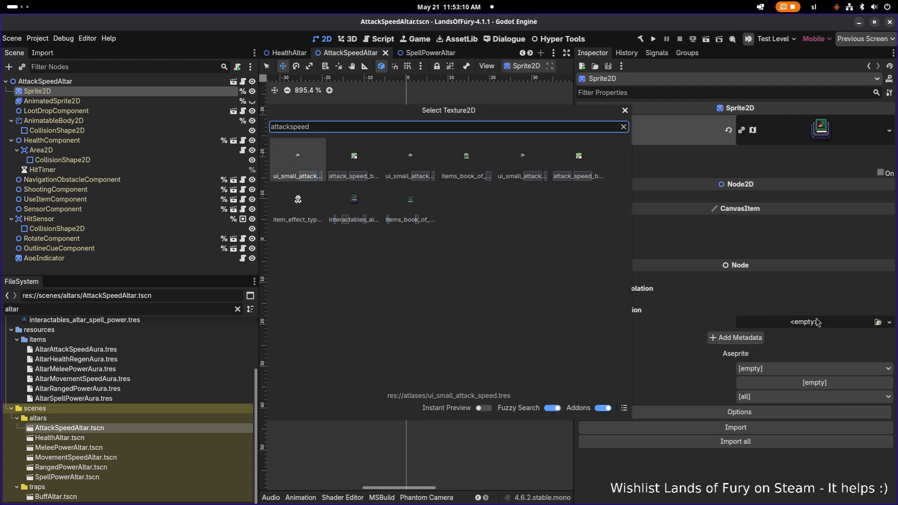
double_click(350, 208)
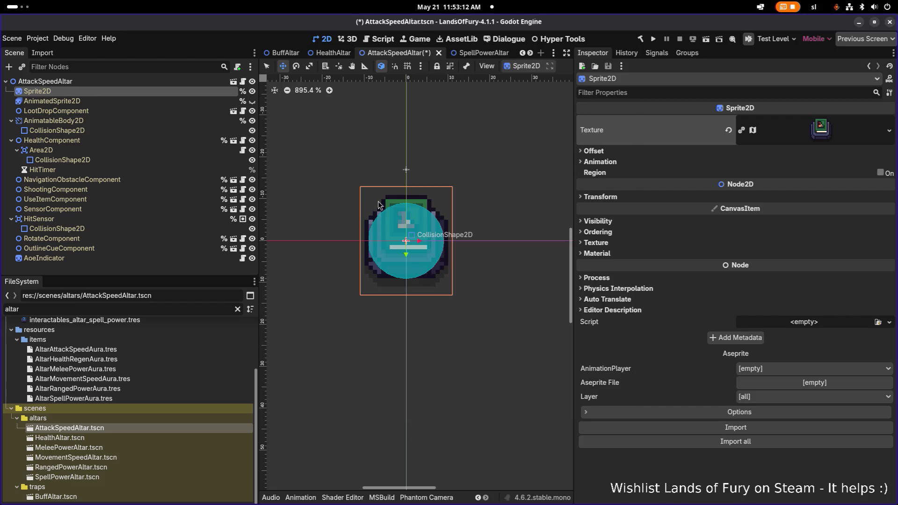
Move the atlas region onto the right sword-book altar, trim it to 22×26 at x 485, and save.
click(822, 126)
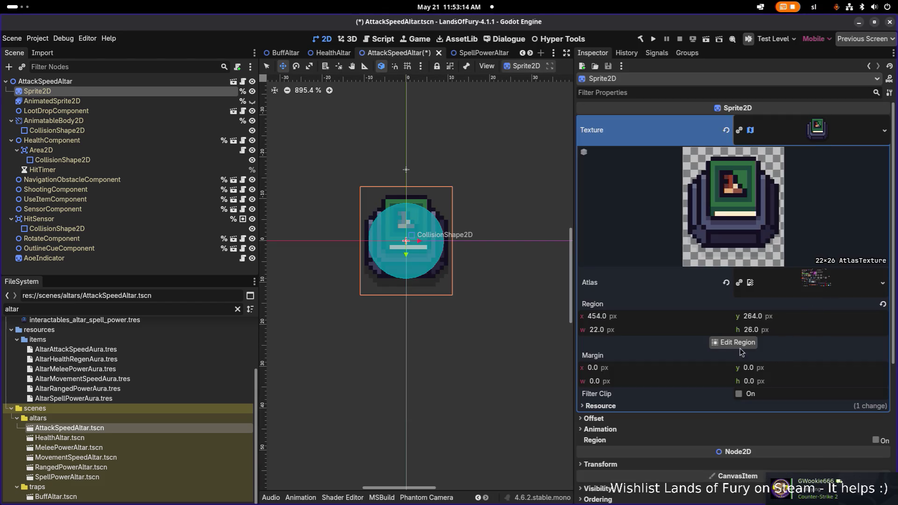
click(734, 342)
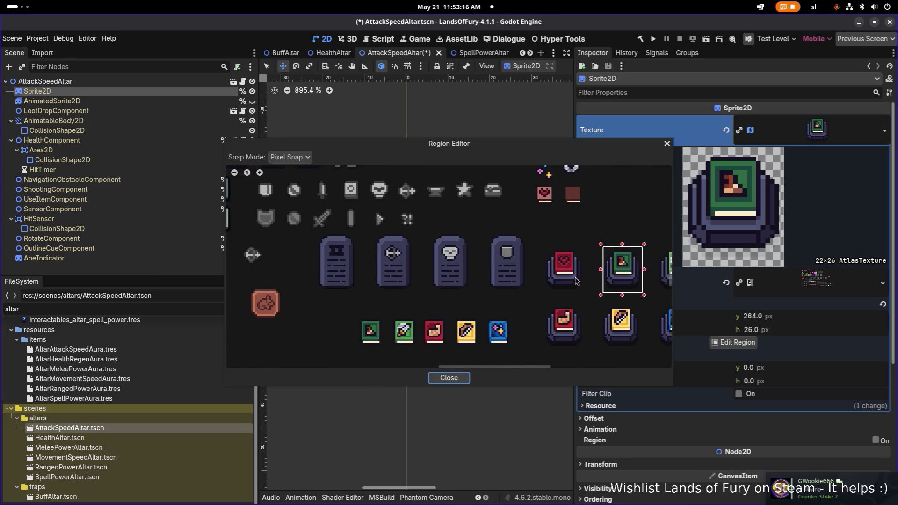
scroll(452, 231, up, 3)
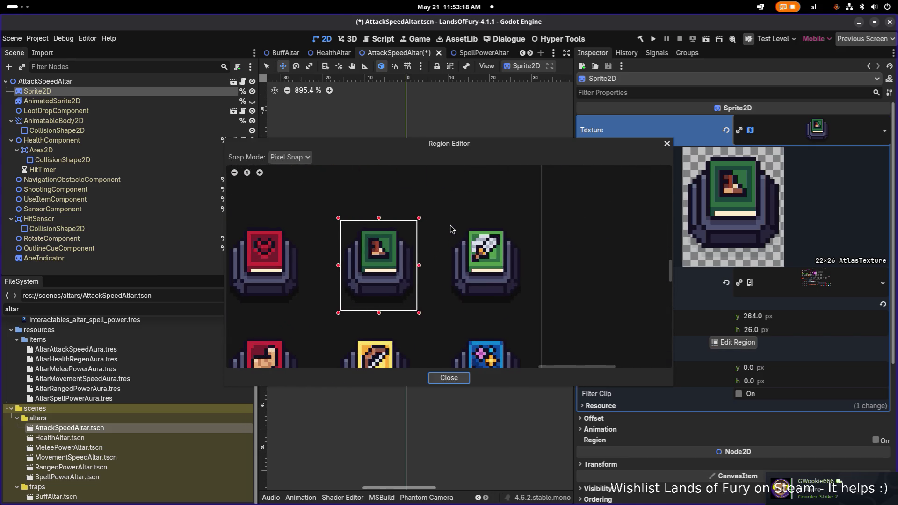
mouse_move(443, 219)
mouse_down()
mouse_move(501, 270)
mouse_move(529, 312)
mouse_move(518, 303)
mouse_up()
drag(438, 263, 441, 263)
mouse_move(540, 146)
mouse_down()
mouse_move(345, 124)
mouse_move(466, 134)
mouse_up()
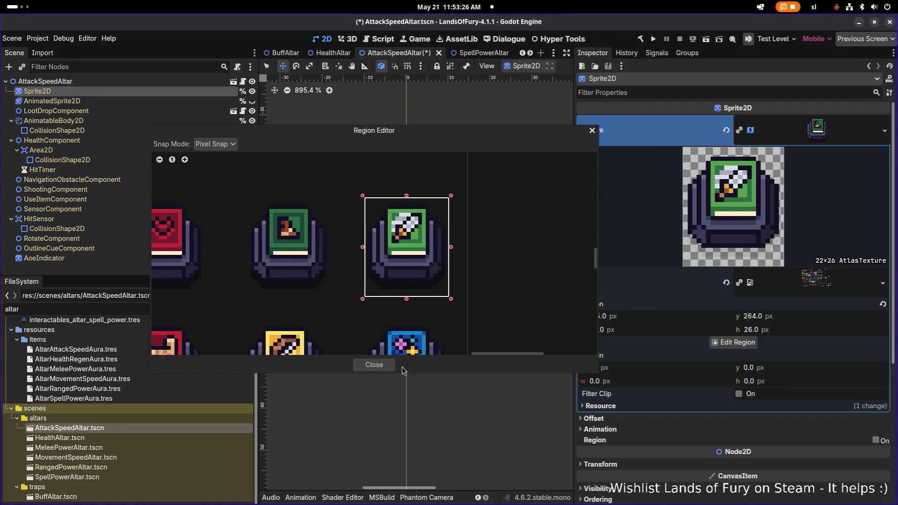
click(374, 364)
key(ctrl+s)
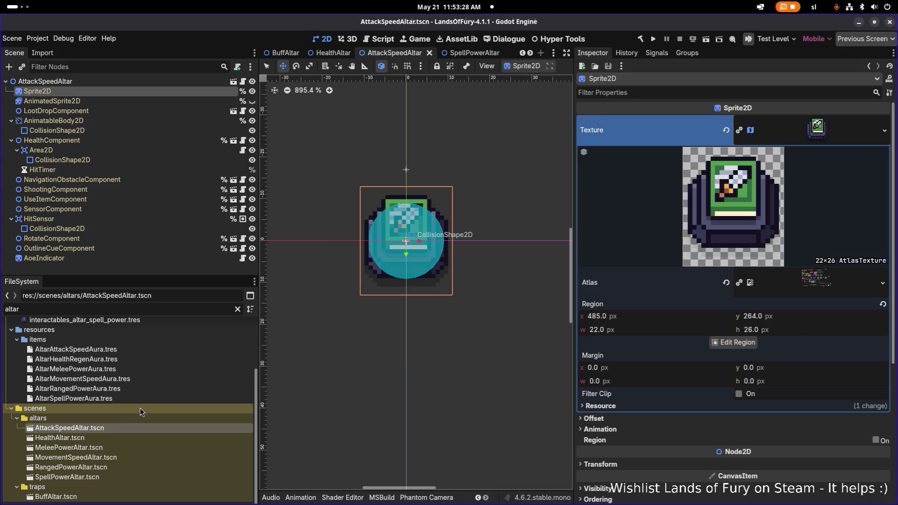
Review the texture's resource options and scene nodes, then open HealthAltar.
right_click(810, 132)
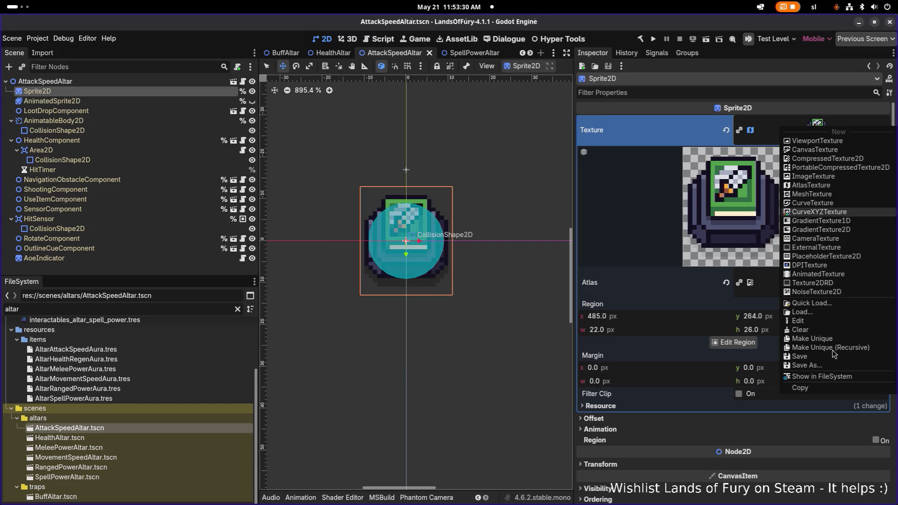
click(776, 335)
scroll(451, 240, down, 1)
click(130, 119)
click(136, 91)
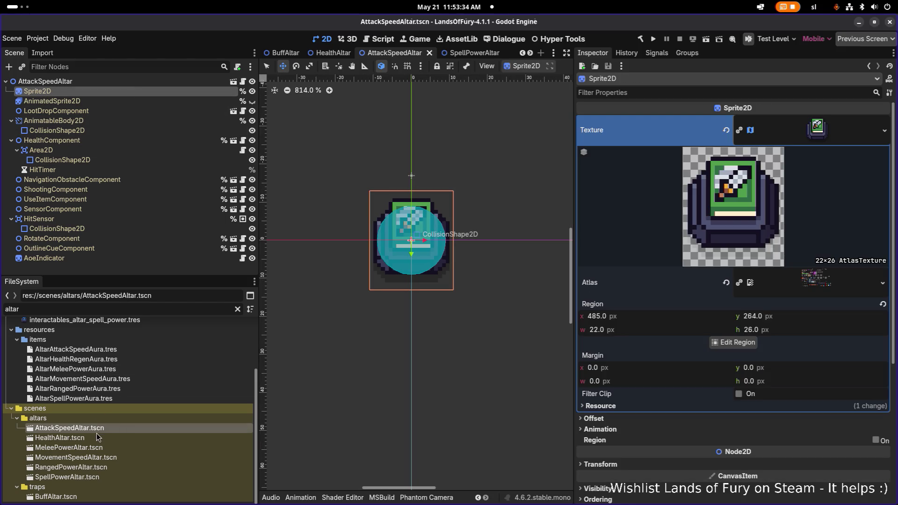
double_click(95, 440)
Compare altar scenes, then return to MovementSpeedAltar and inspect its Sprite2D texture.
double_click(89, 448)
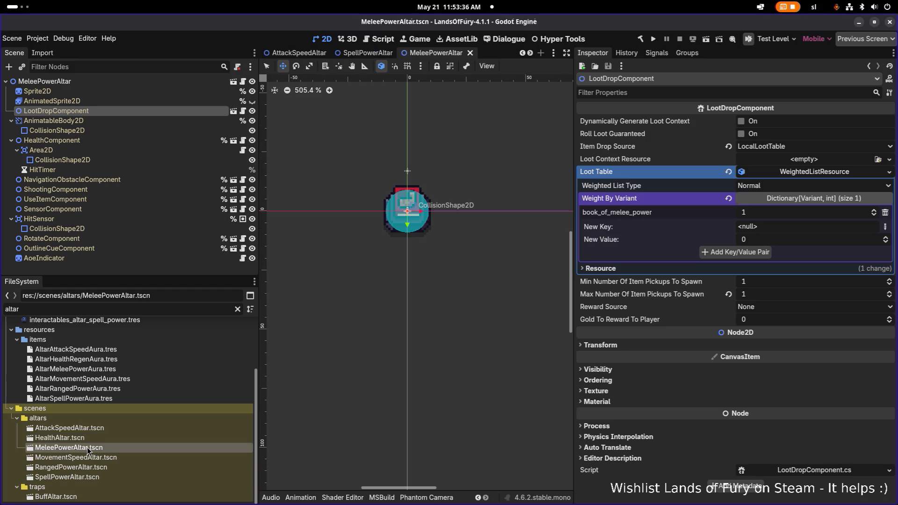
double_click(86, 456)
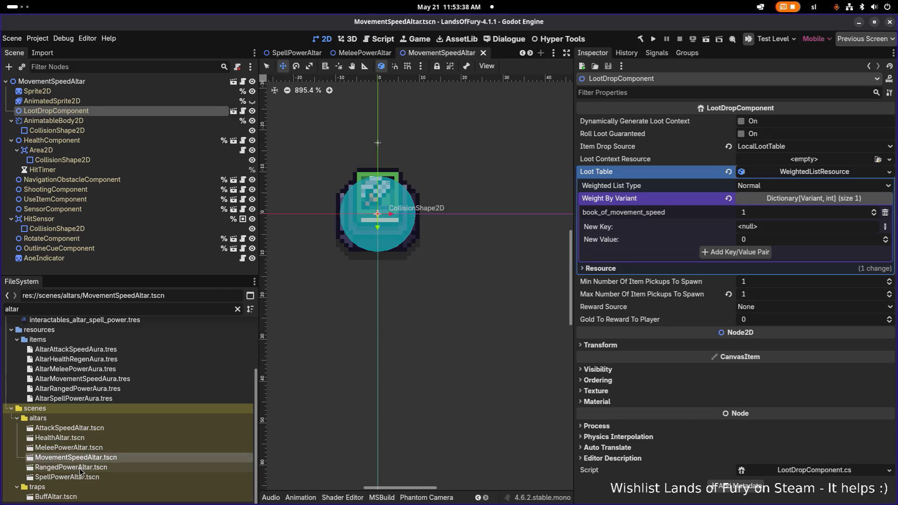
double_click(92, 429)
double_click(96, 458)
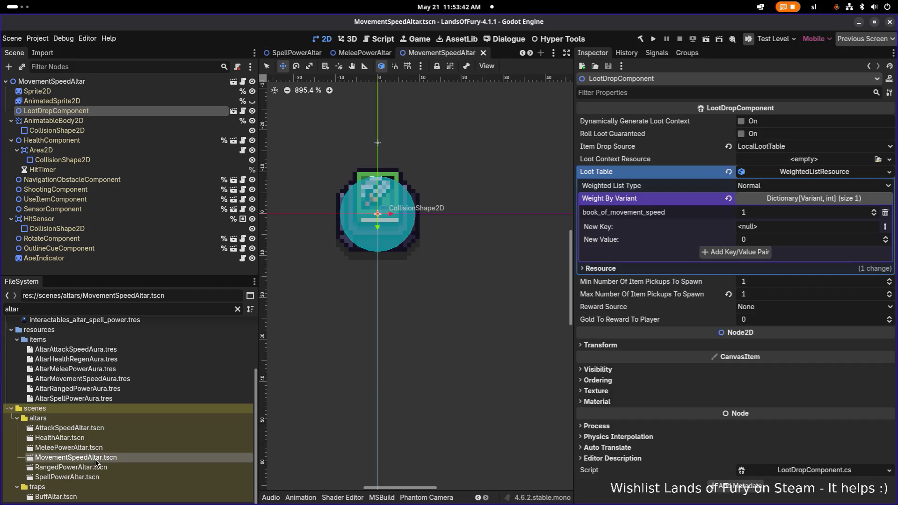
click(46, 91)
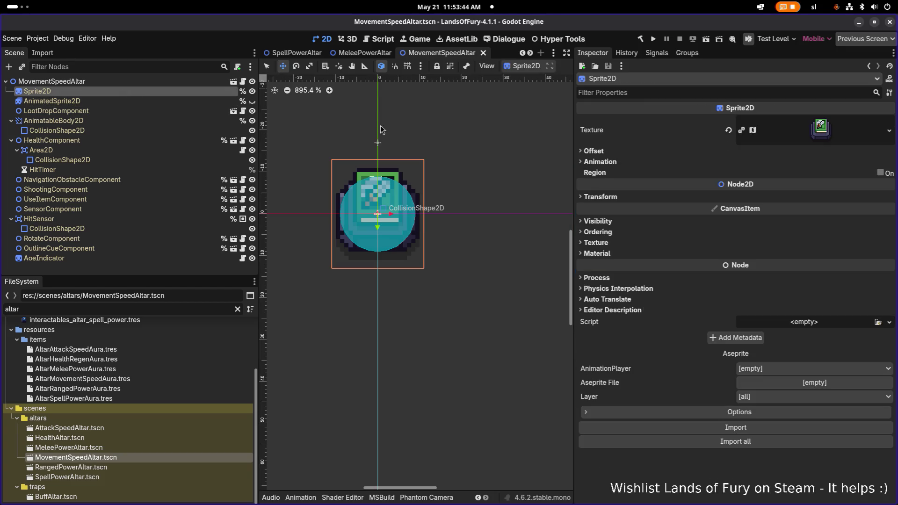
click(819, 127)
Quick-load the movement speed altar atlas texture by searching 'movementspe', then save.
right_click(831, 128)
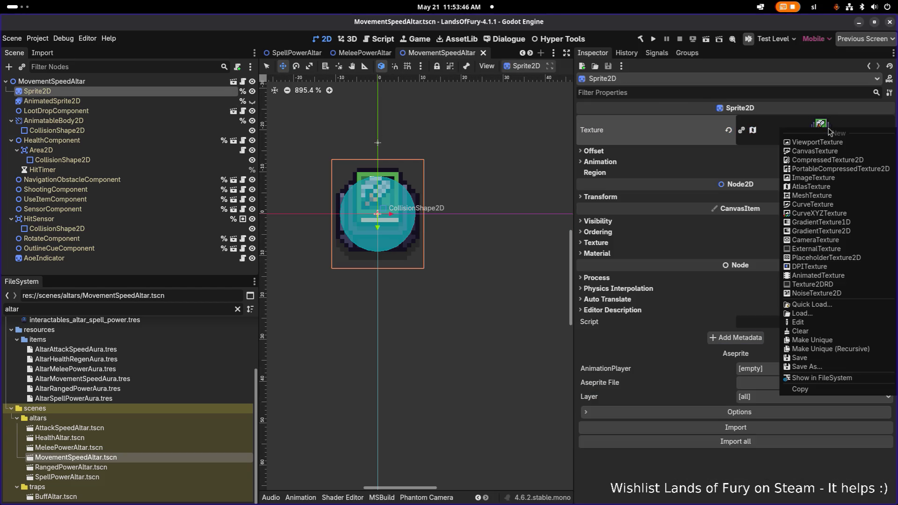
click(869, 121)
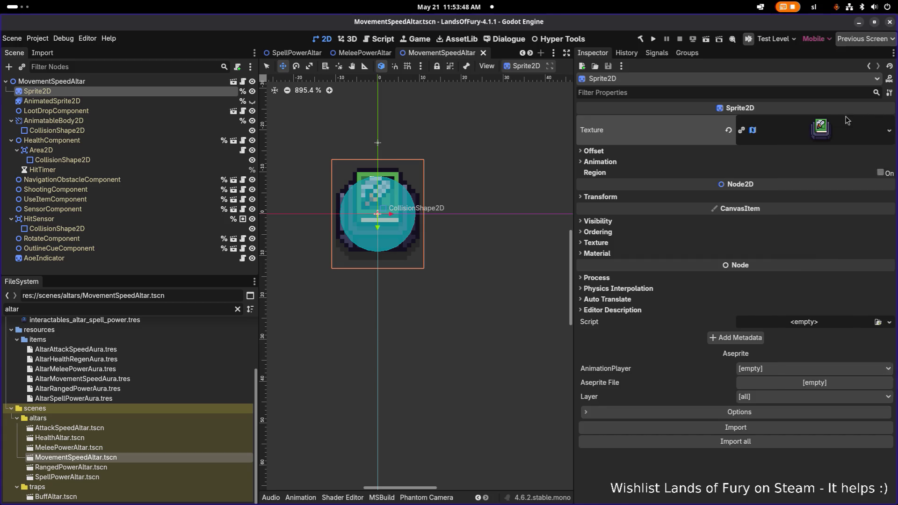
click(869, 124)
click(884, 130)
click(800, 325)
text(movementspe)
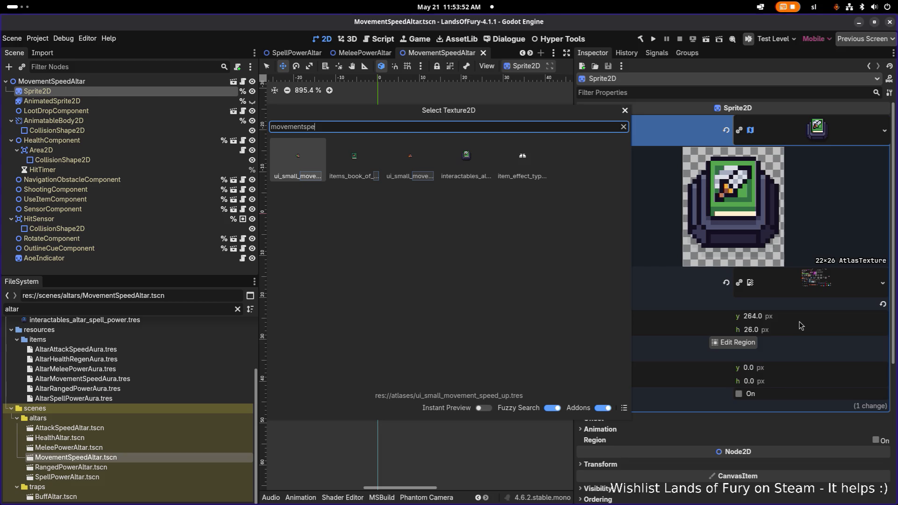
double_click(470, 162)
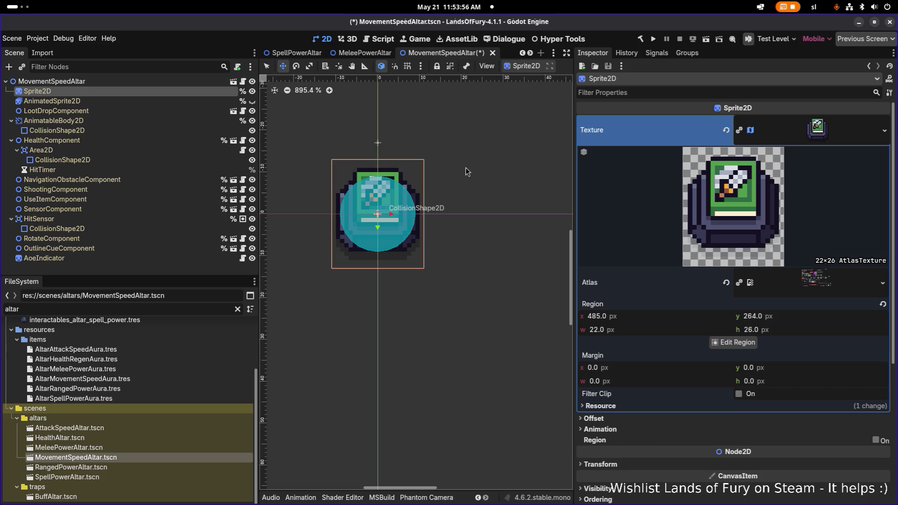
key(ctrl+s)
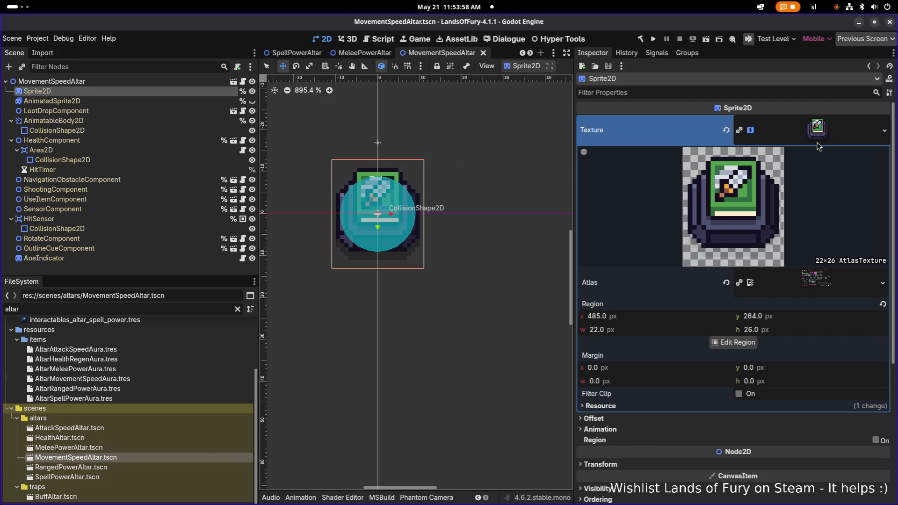
Locate the texture in FileSystem and select interactables_altar_movement_speed.tres.
right_click(819, 128)
click(832, 378)
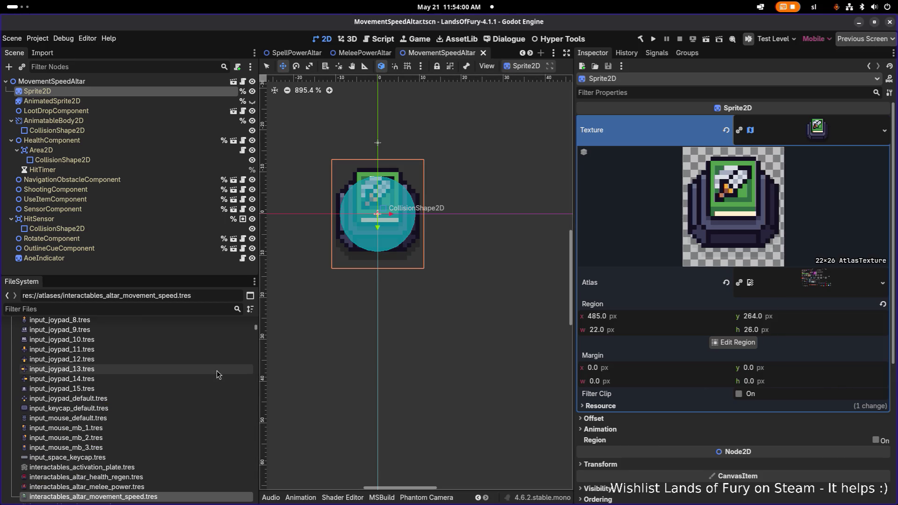
scroll(167, 425, down, 2)
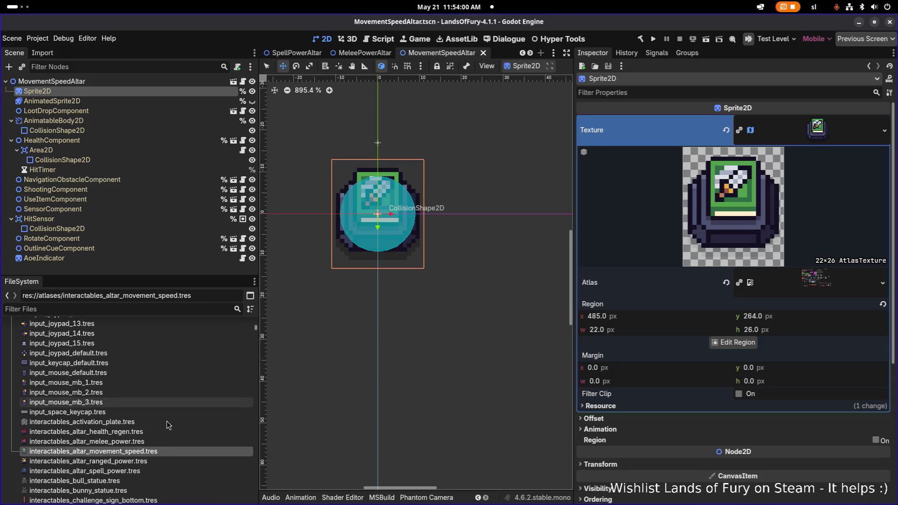
click(134, 471)
scroll(134, 470, down, 2)
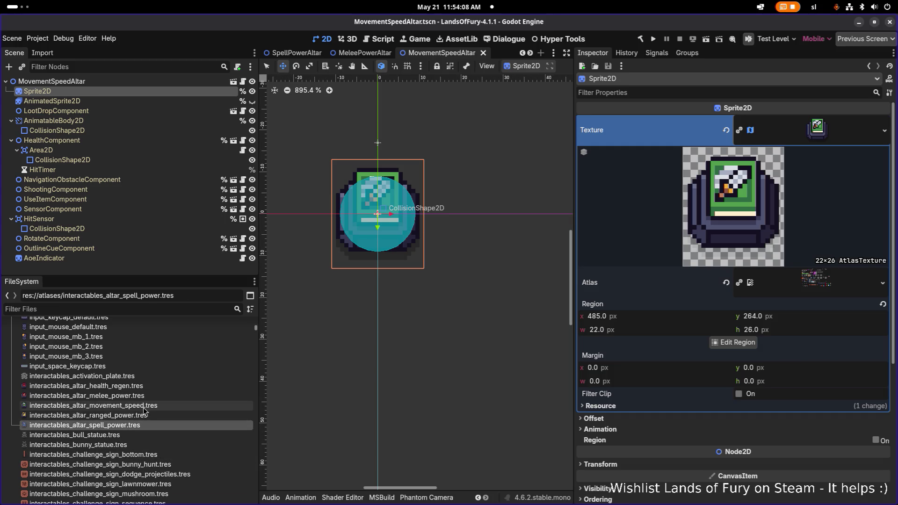
click(164, 406)
Duplicate it as interactables_altar_attack_speed.tres and select the new copy.
key(ctrl+d)
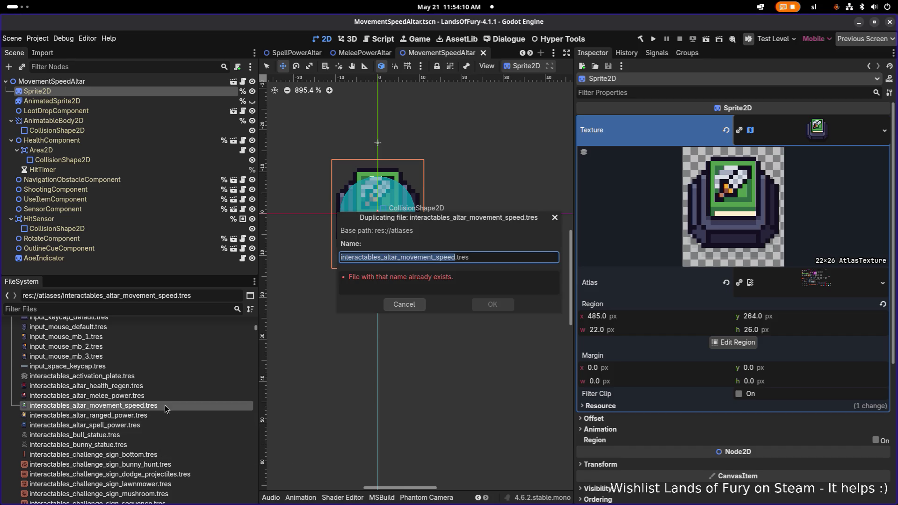
key(Left)
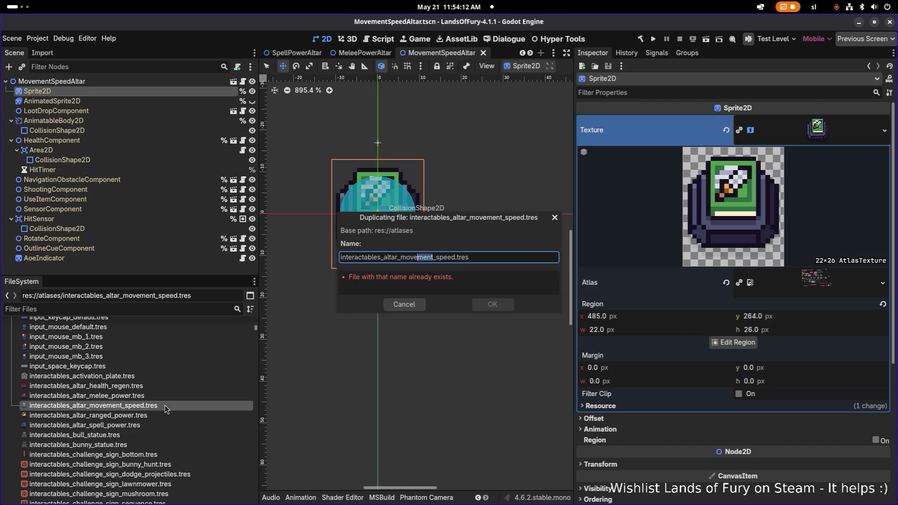
text(attack)
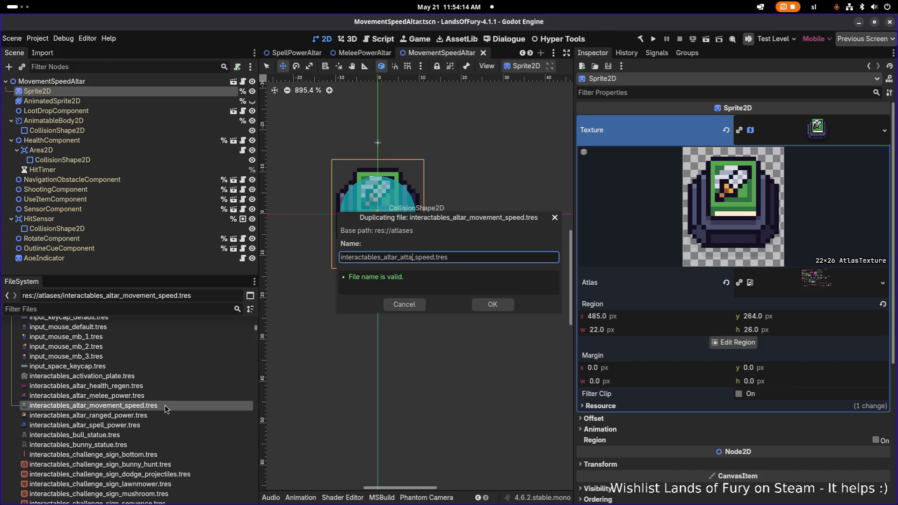
key(Return)
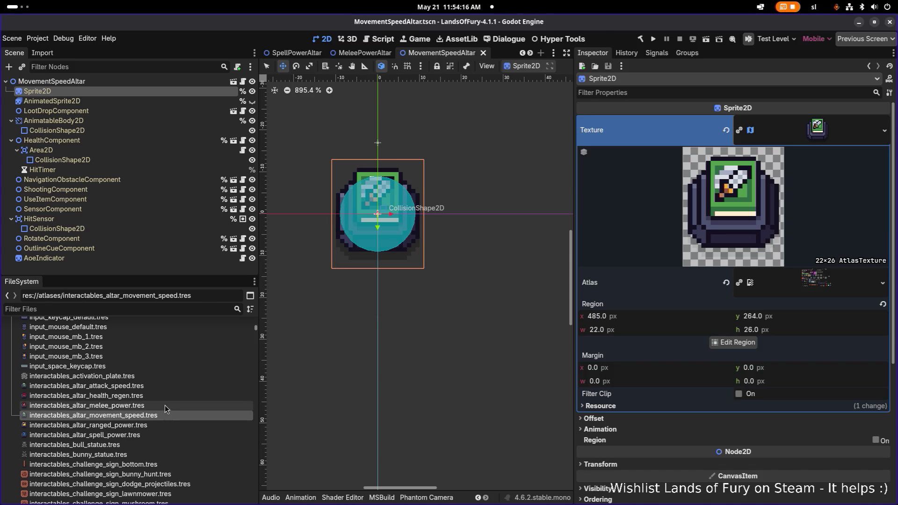
click(160, 386)
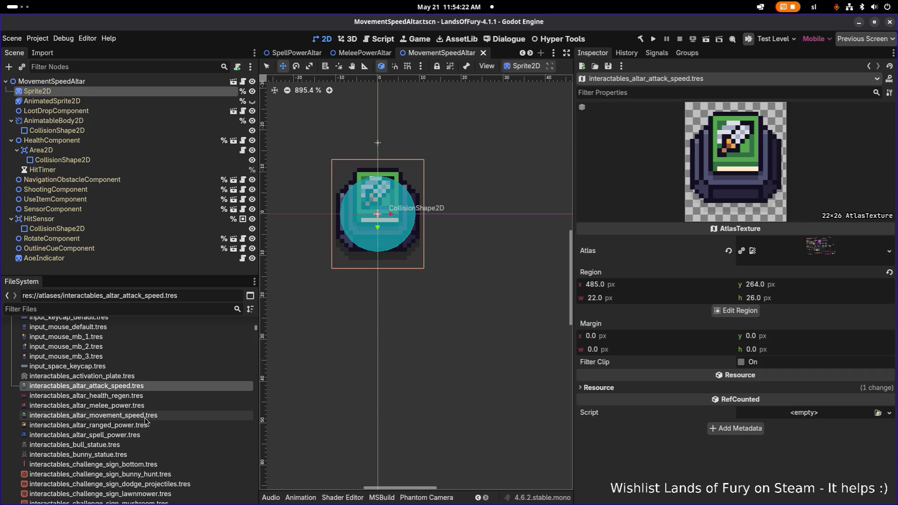
Move interactables_altar_movement_speed.tres's region onto the middle green boot altar.
click(174, 416)
click(736, 310)
scroll(555, 292, down, 5)
scroll(462, 254, up, 8)
scroll(430, 247, down, 2)
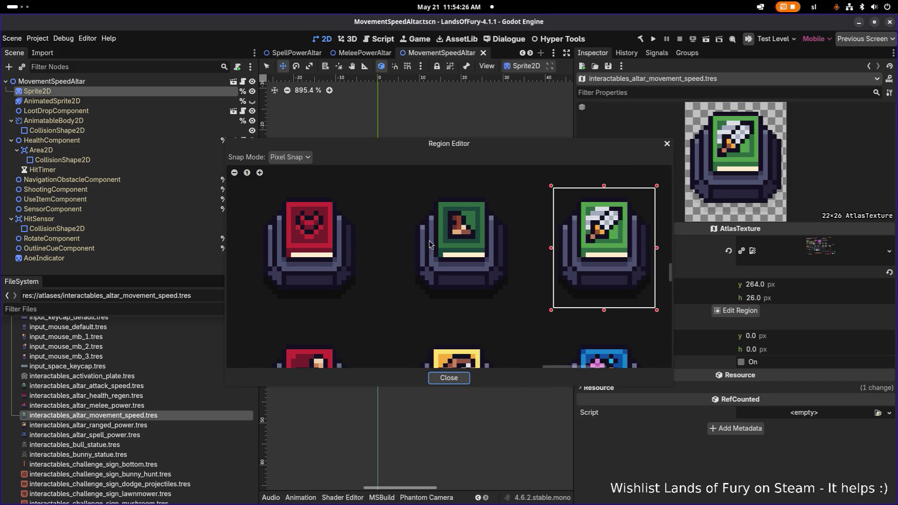
mouse_move(403, 177)
mouse_down()
mouse_move(500, 270)
mouse_move(519, 310)
mouse_up()
Trim the region to 22×26 at x 454, y 264 and save.
drag(501, 143, 474, 139)
drag(438, 181, 439, 187)
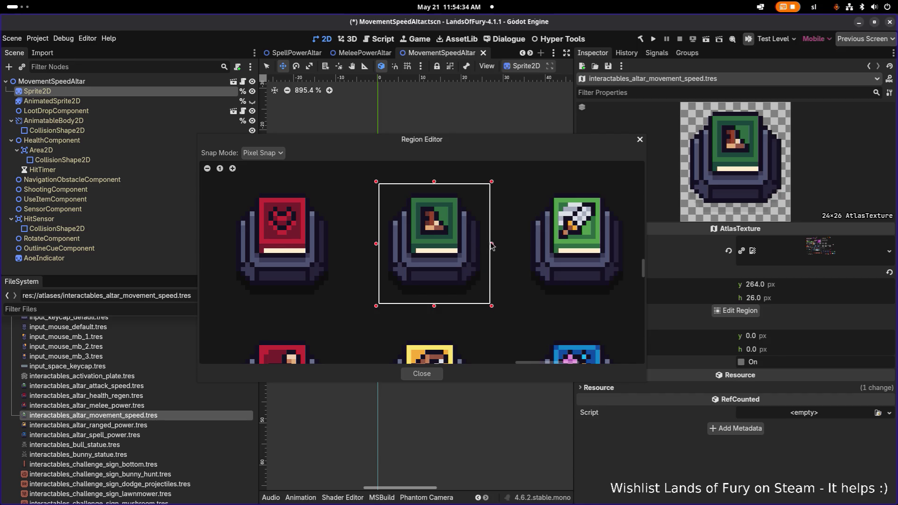
drag(491, 244, 487, 244)
drag(380, 244, 384, 244)
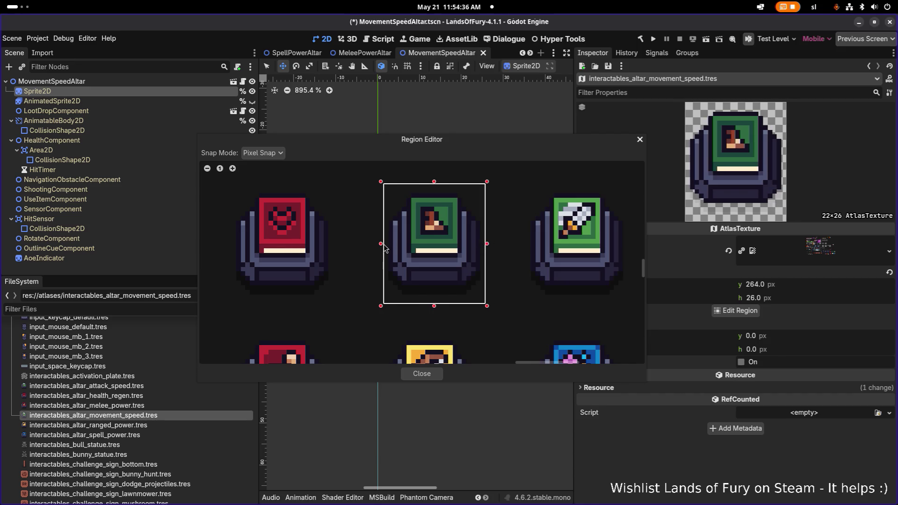
drag(494, 147, 387, 121)
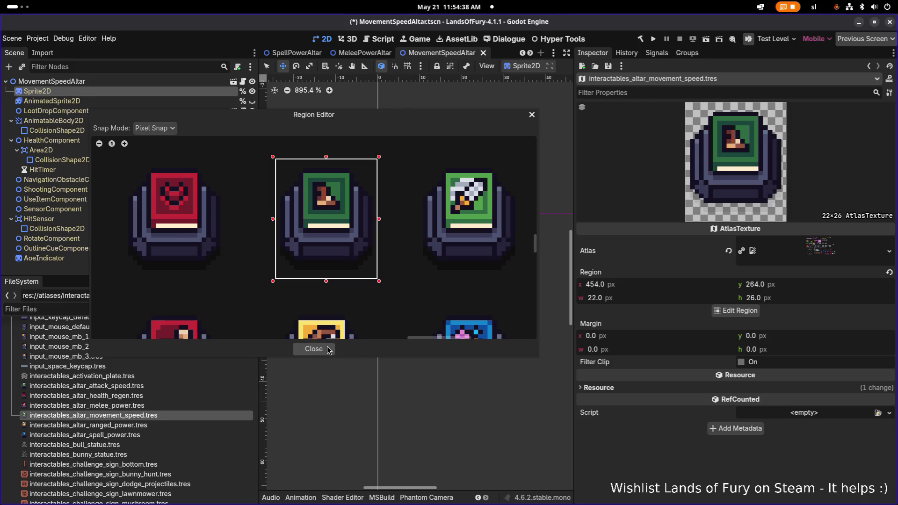
click(314, 348)
key(ctrl+s)
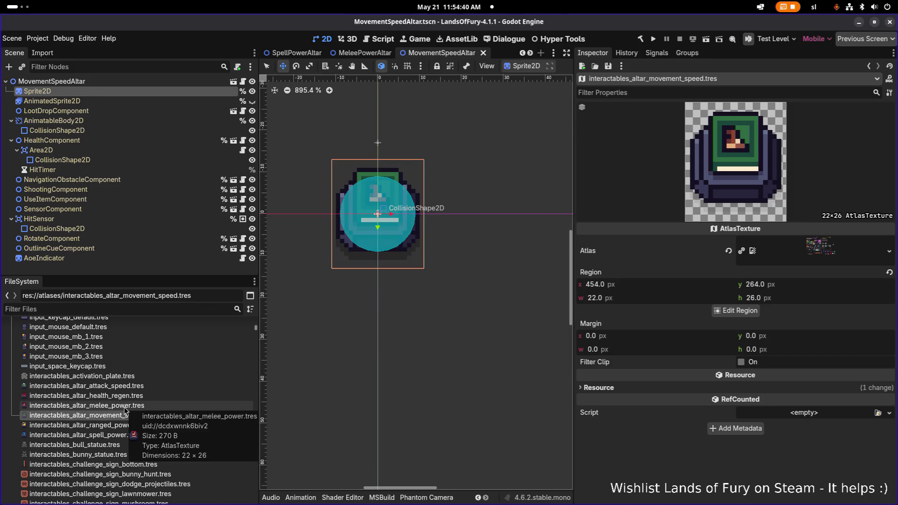
Compare the attack speed and health regen altar textures, then filter files by 'altar'.
click(126, 386)
click(132, 396)
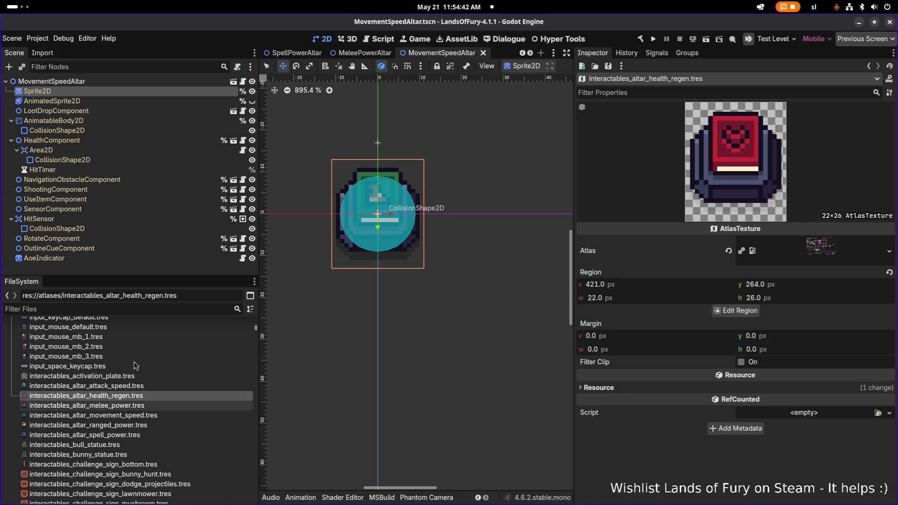
text(altar)
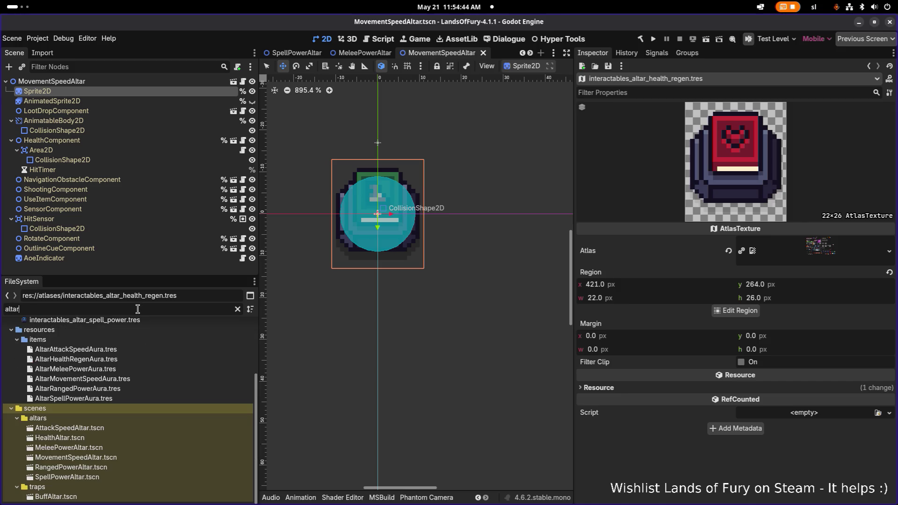
Open the AttackSpeedAltar, MeleePowerAltar, HealthAltar and MovementSpeedAltar scenes, ending on AttackSpeedAltar's Sprite2D.
double_click(112, 427)
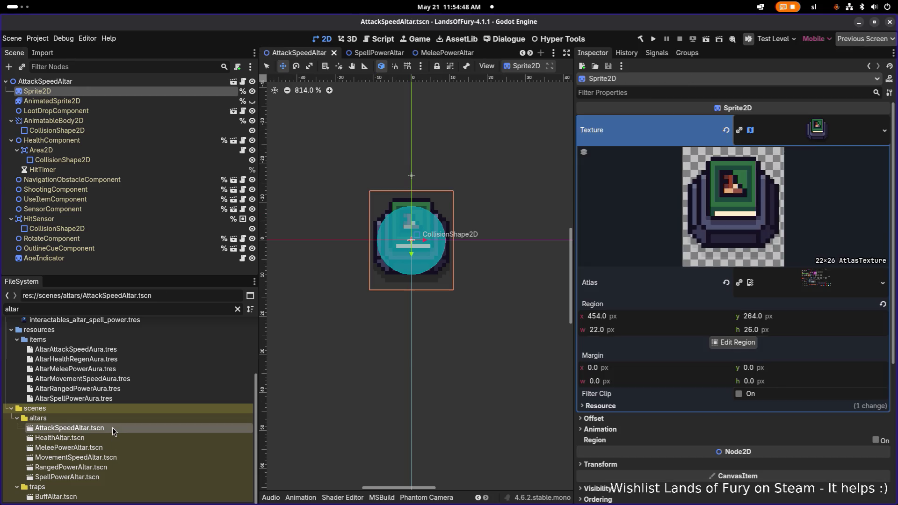
double_click(102, 445)
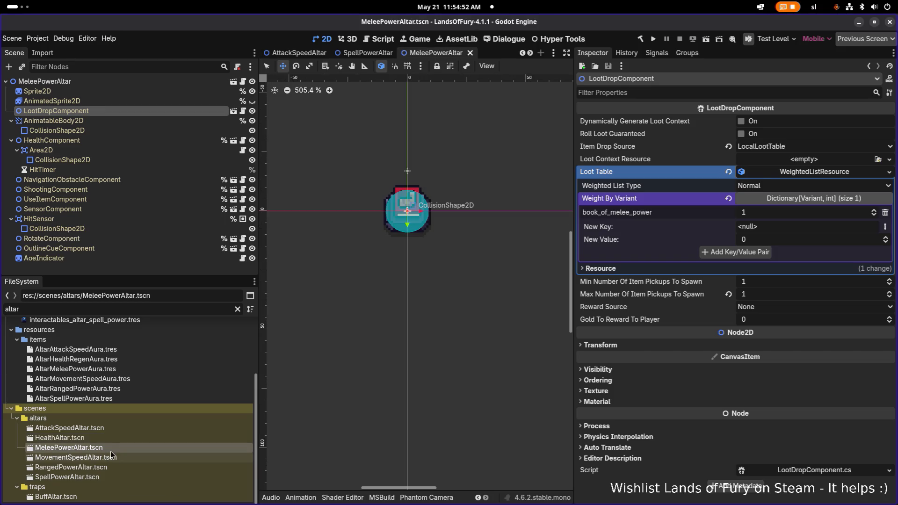
double_click(111, 438)
double_click(114, 428)
double_click(111, 438)
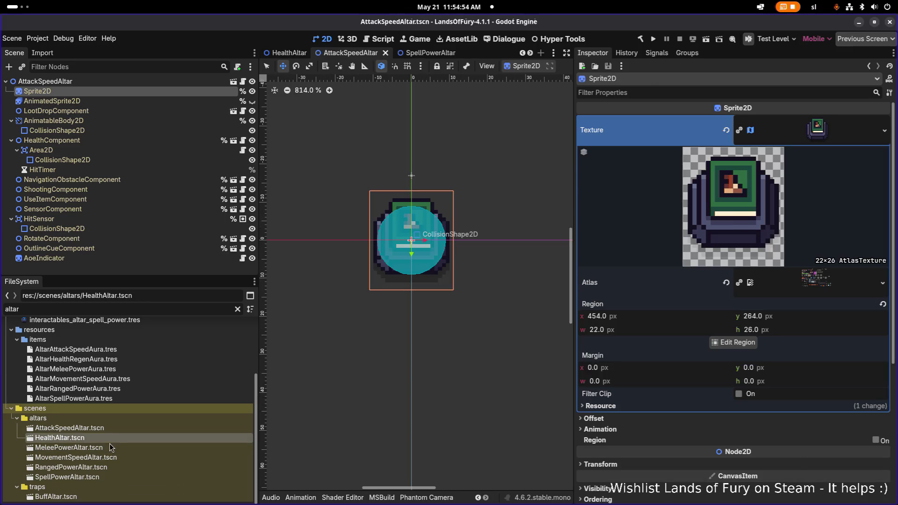
click(109, 449)
double_click(111, 425)
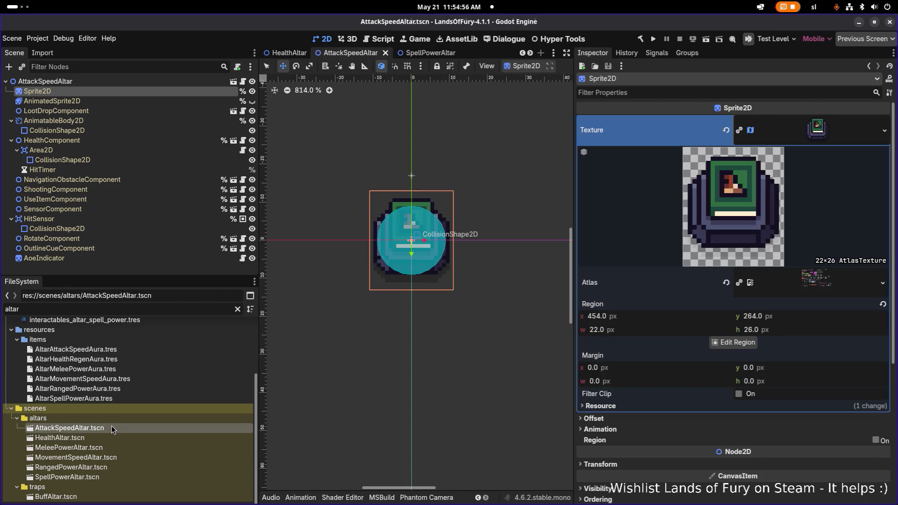
double_click(107, 457)
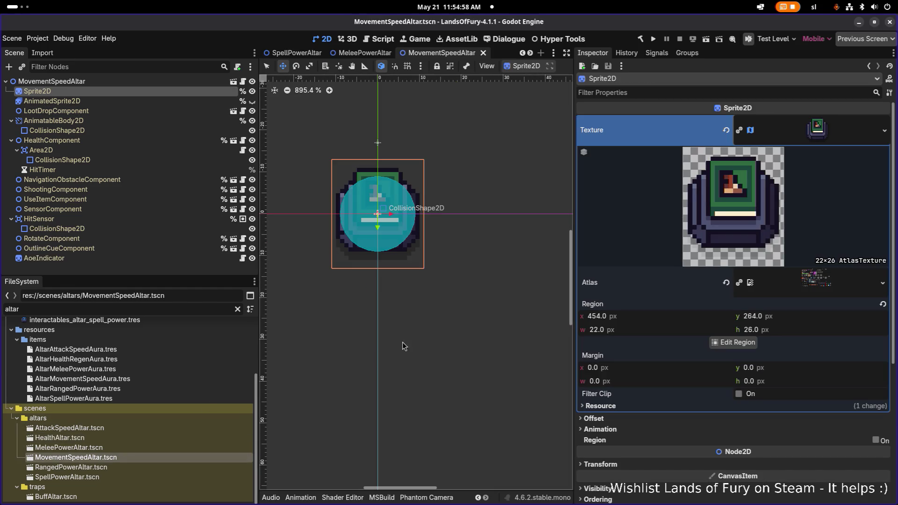
double_click(126, 428)
click(130, 101)
click(128, 91)
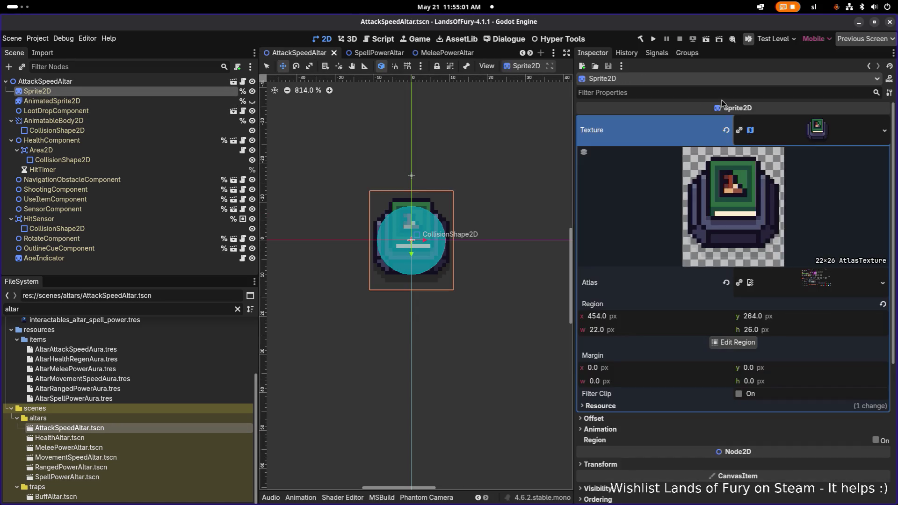
Quick-load the attack-speed altar texture onto AttackSpeedAltar's sprite via an 'attackspee' search.
click(884, 131)
click(802, 322)
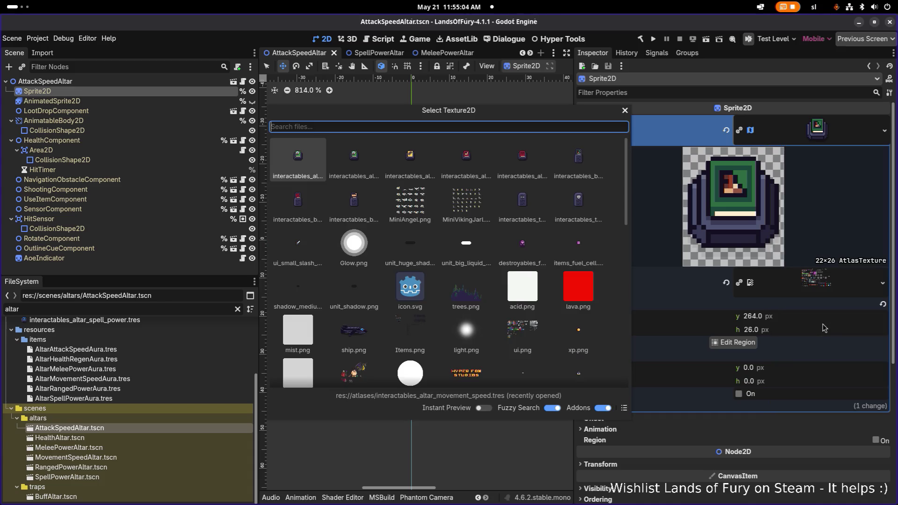
text(a)
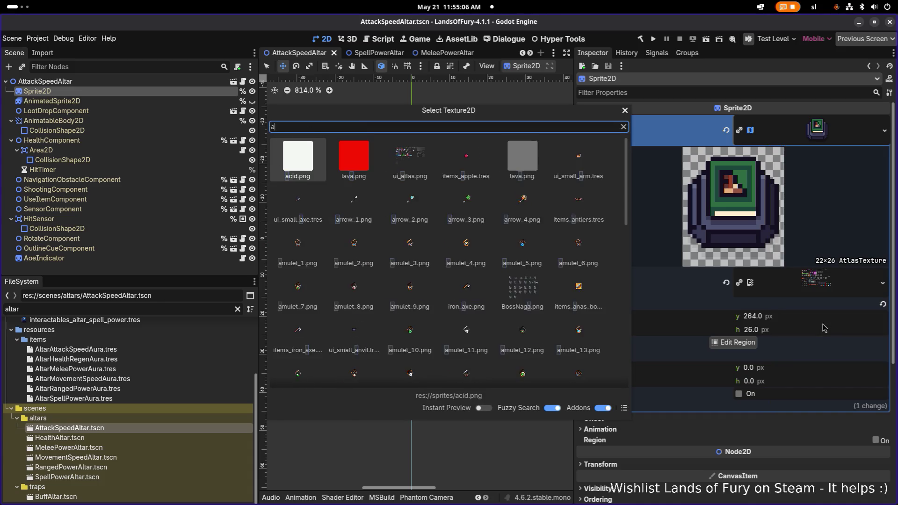
text(ttackspee)
key(Right)
key(Right)
key(Right)
key(Down)
key(Left)
key(Left)
key(Left)
key(Return)
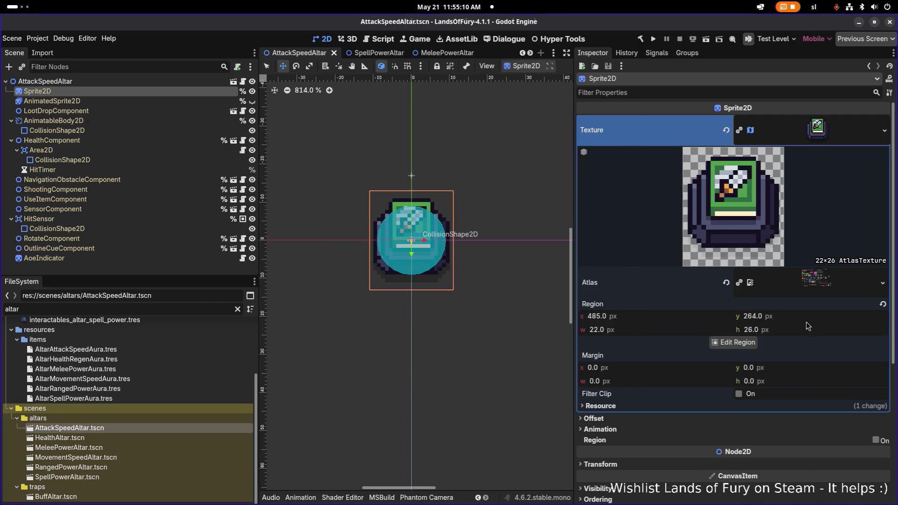
Compare AttackSpeedAltar's and MovementSpeedAltar's loot drop settings, ending on MovementSpeedAltar.
double_click(155, 457)
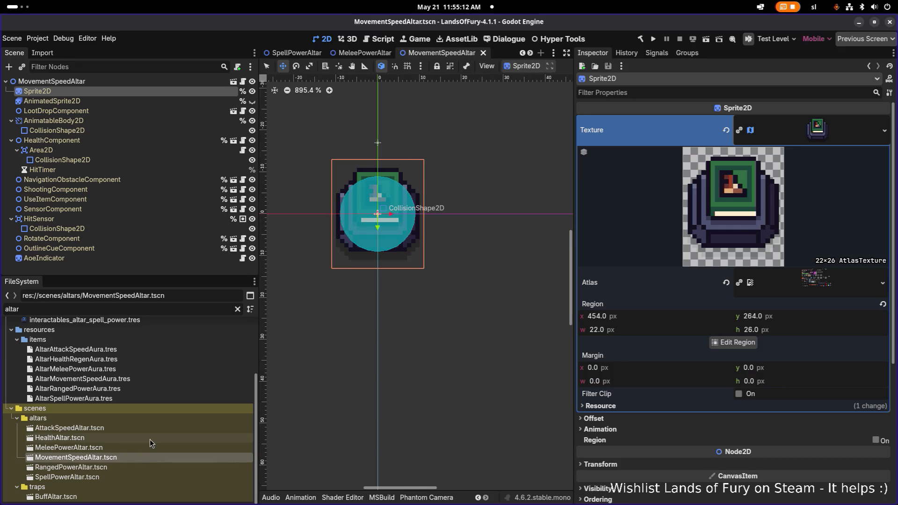
double_click(150, 439)
double_click(152, 429)
double_click(148, 441)
double_click(143, 447)
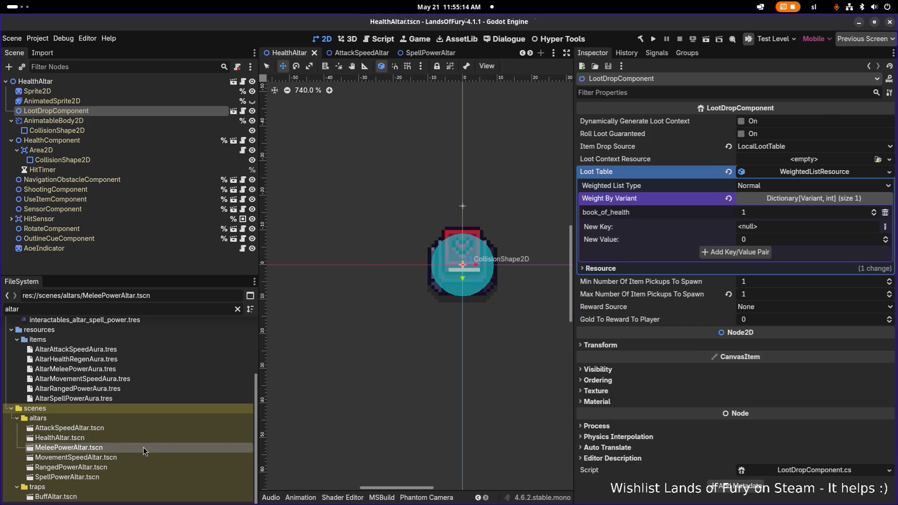
double_click(142, 457)
double_click(145, 429)
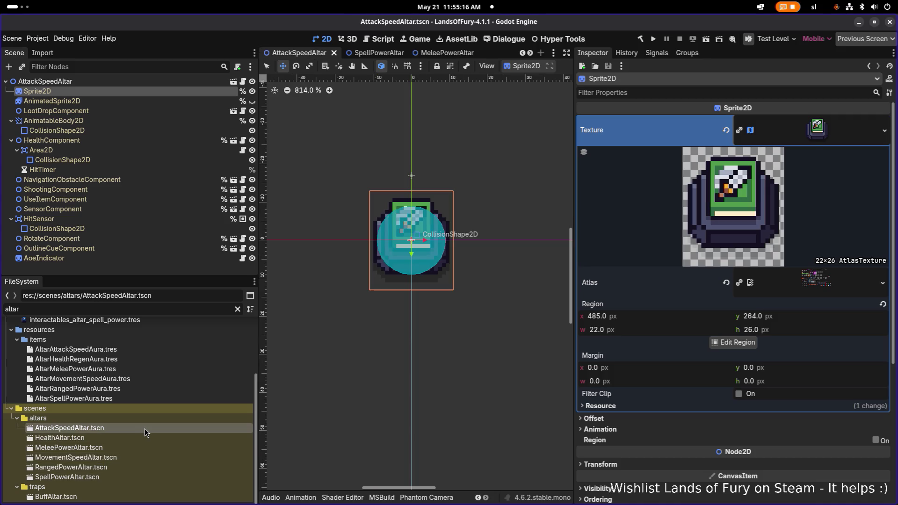
click(130, 111)
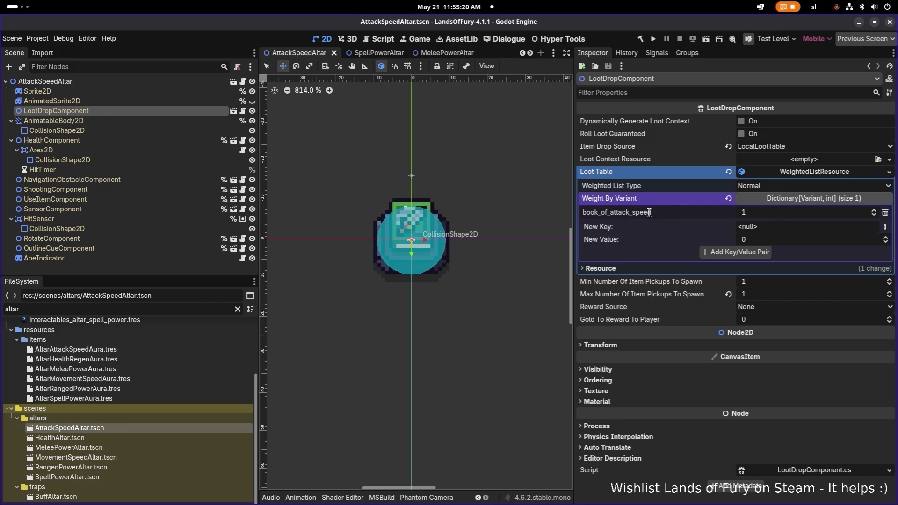
double_click(94, 457)
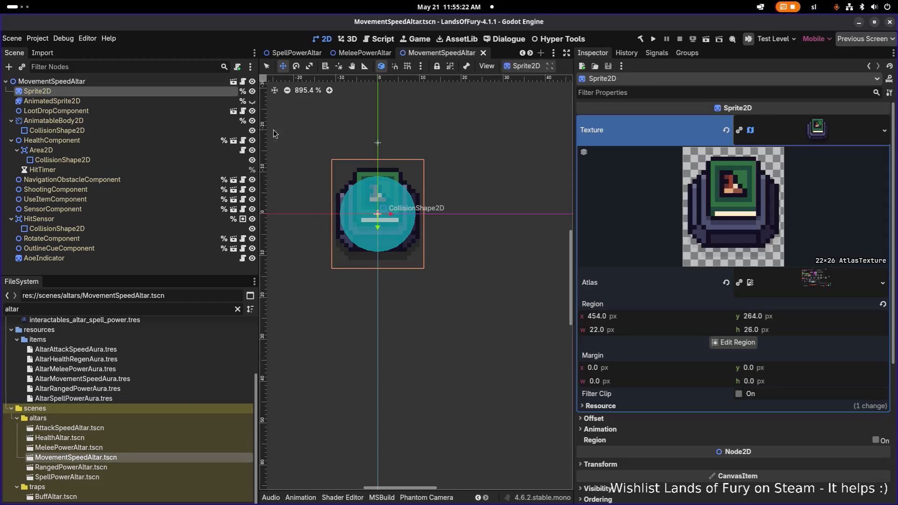
click(104, 110)
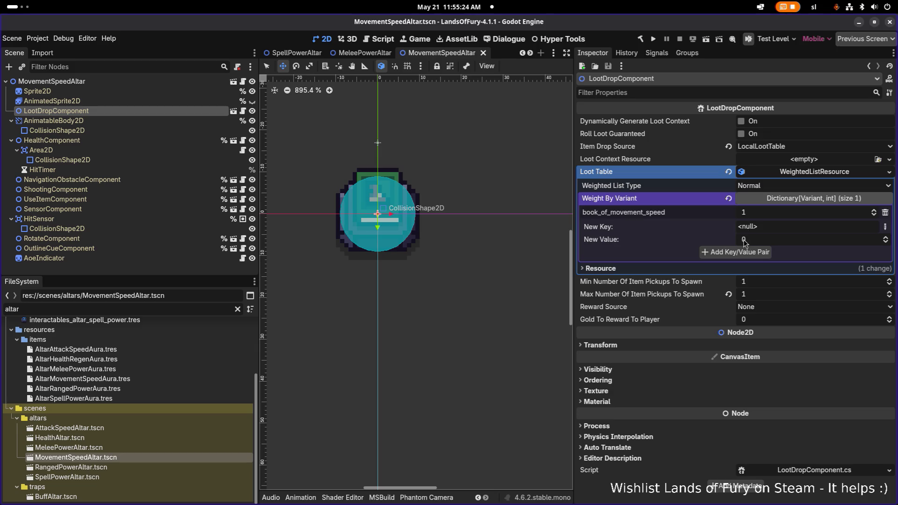
click(167, 190)
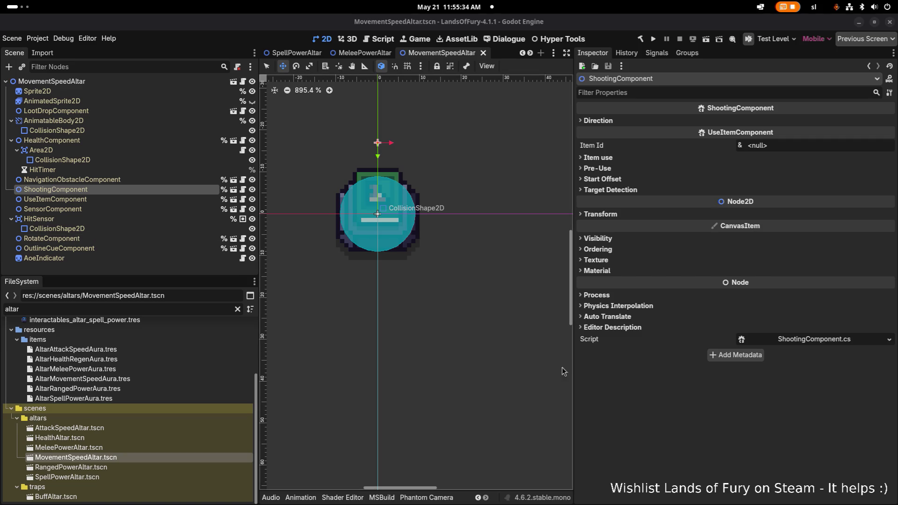
Replace the 'altar' file filter with 'grave' to list the graveyard files.
scroll(378, 255, down, 3)
scroll(370, 237, down, 7)
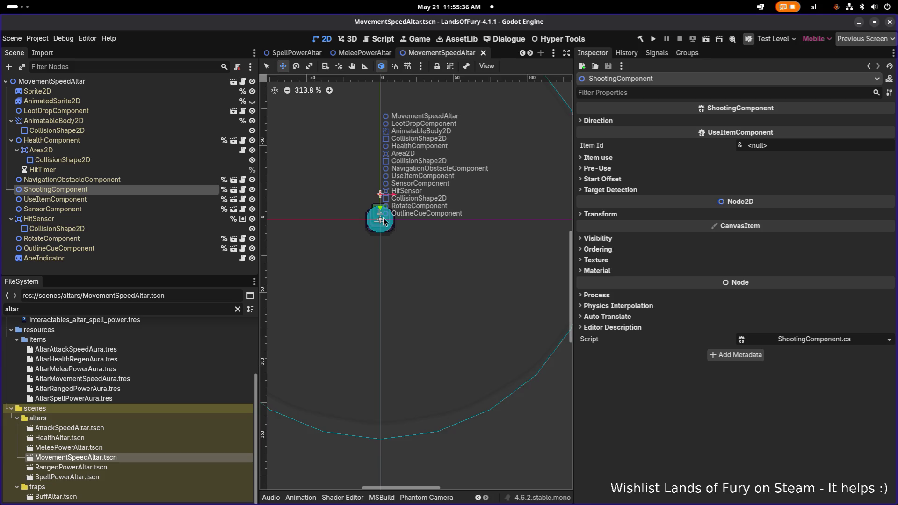
click(143, 309)
key(BackSpace)
key(BackSpace)
key(BackSpace)
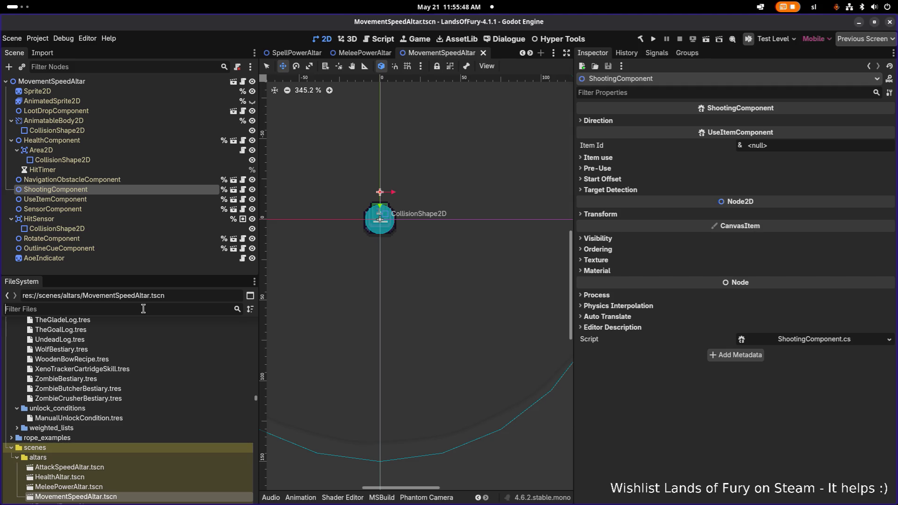
text(grave)
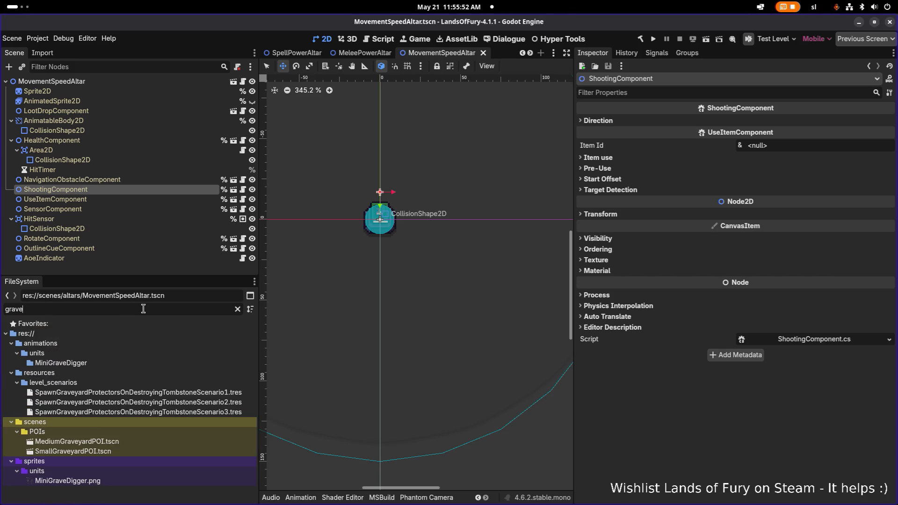
In MediumGraveyardPOI, remove one Spawn list entry and open the BuffTombstoneHealthRegen scene.
double_click(119, 440)
click(114, 101)
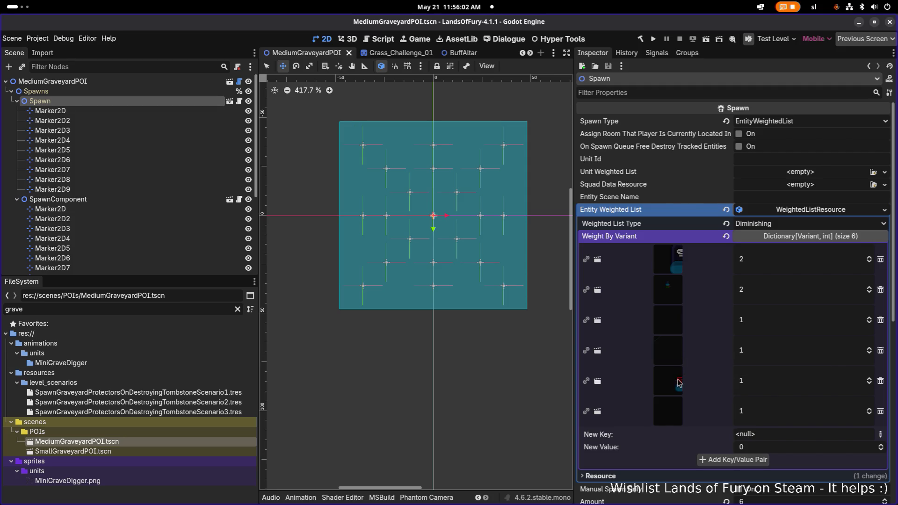
click(880, 350)
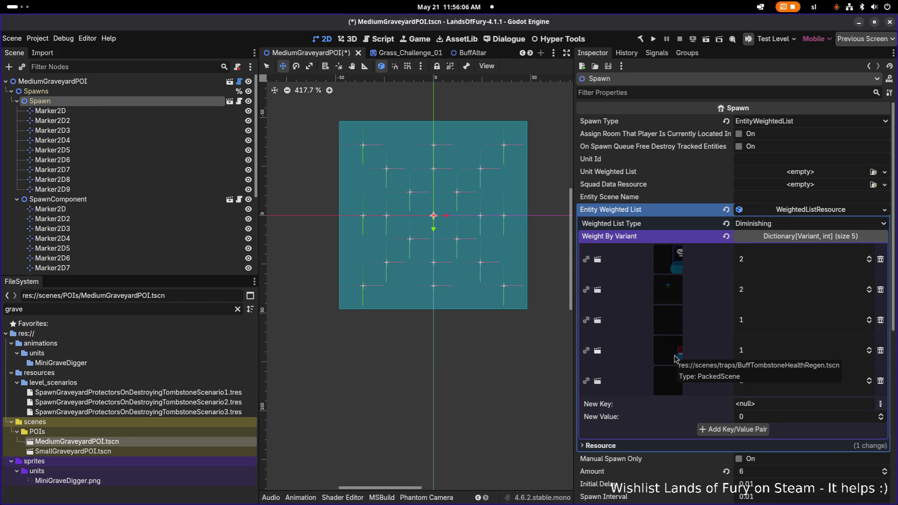
click(674, 358)
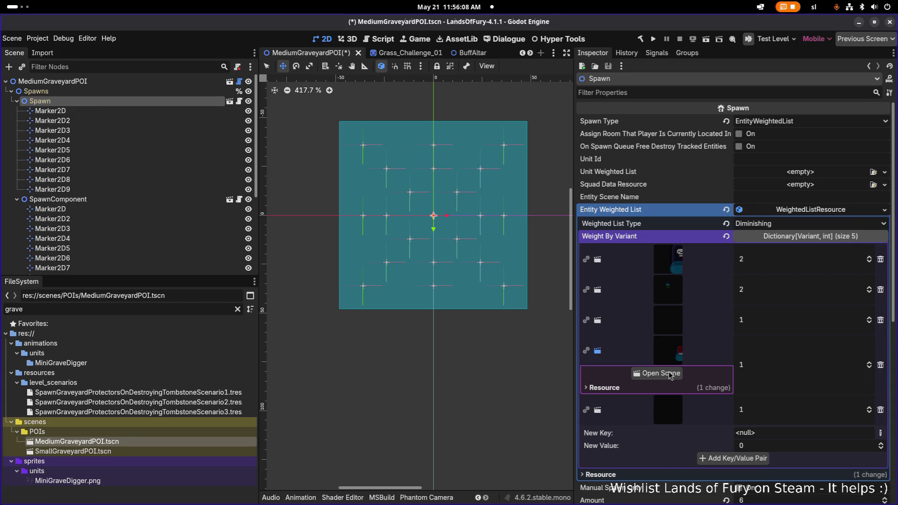
click(669, 374)
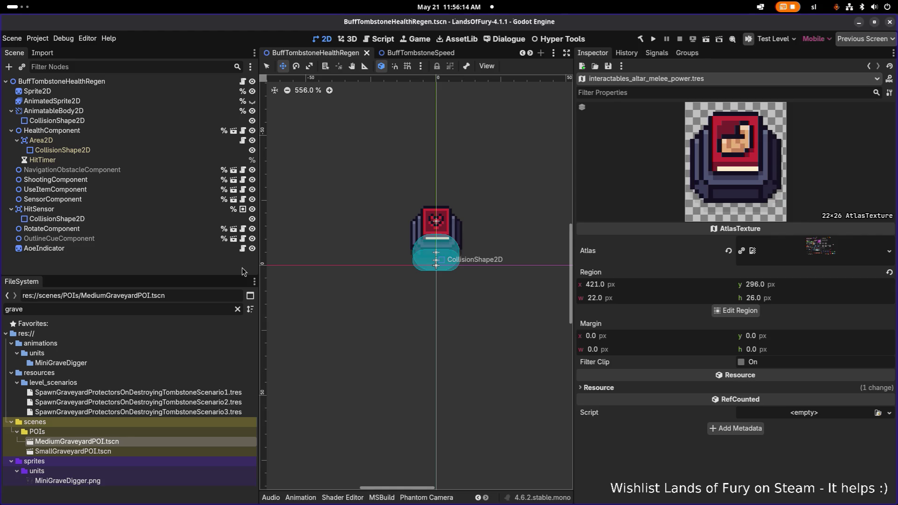
Filter files by 'tombstone' and open the BuffTombstonePower and BuffTombstoneHealthRegen scenes.
double_click(129, 306)
text(tombstone)
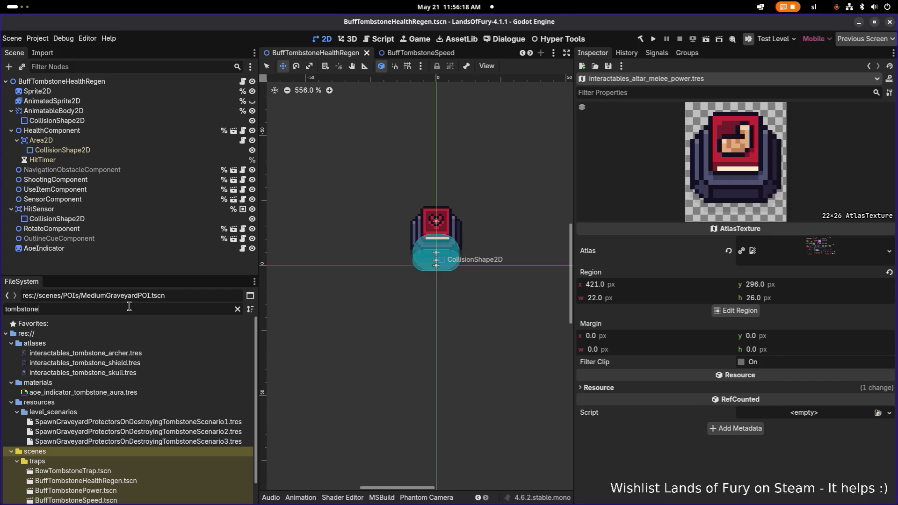
scroll(108, 397, down, 2)
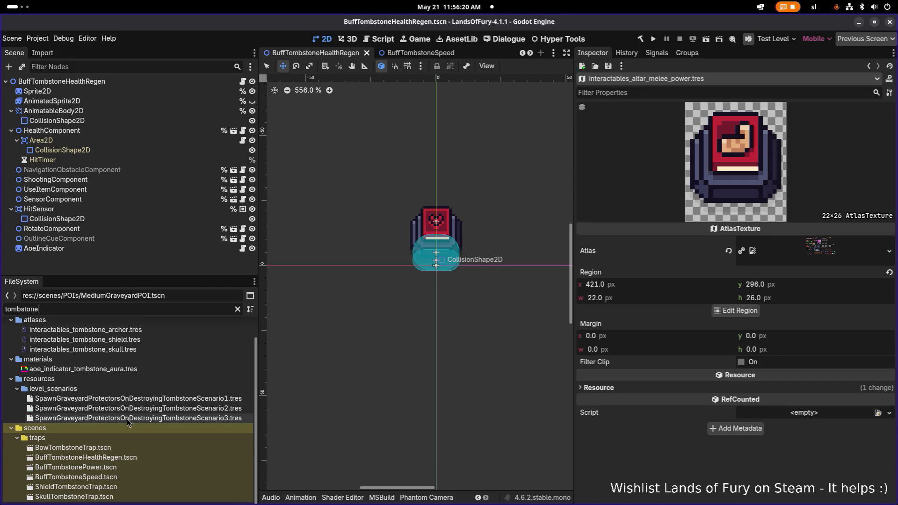
click(125, 460)
click(118, 468)
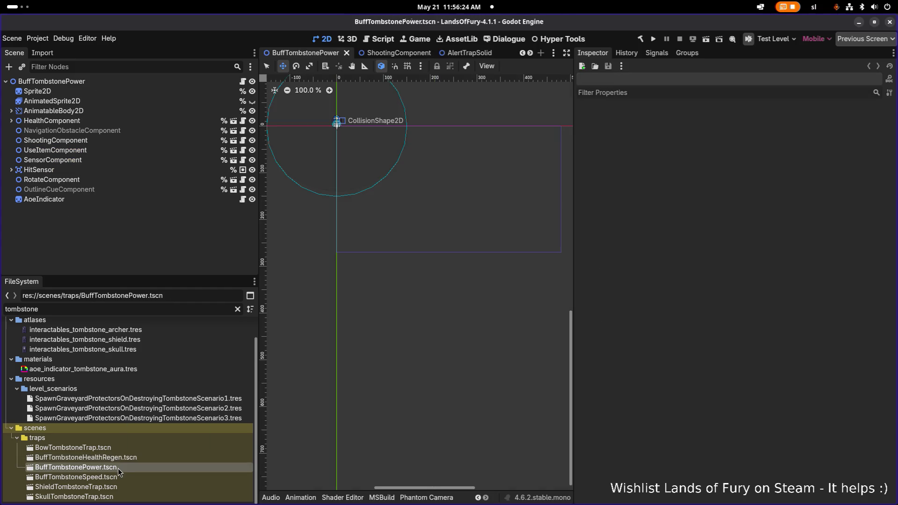
double_click(120, 476)
double_click(122, 467)
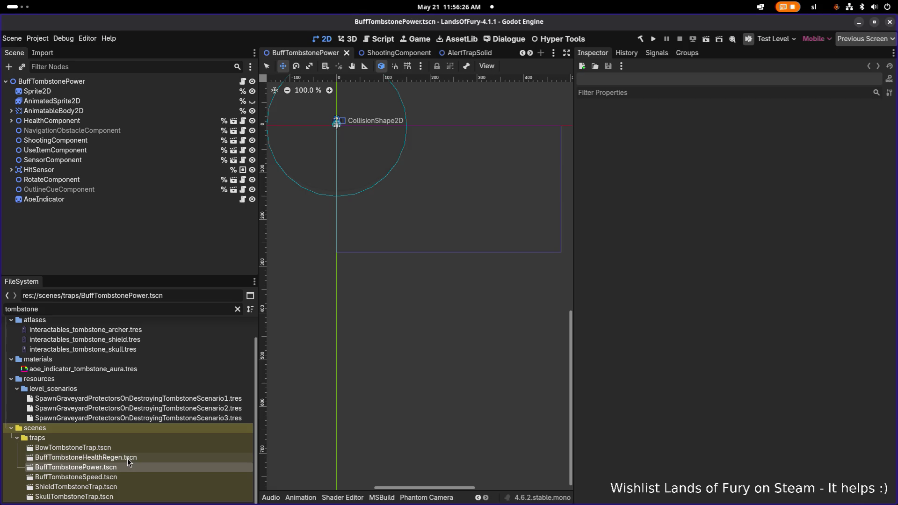
double_click(127, 458)
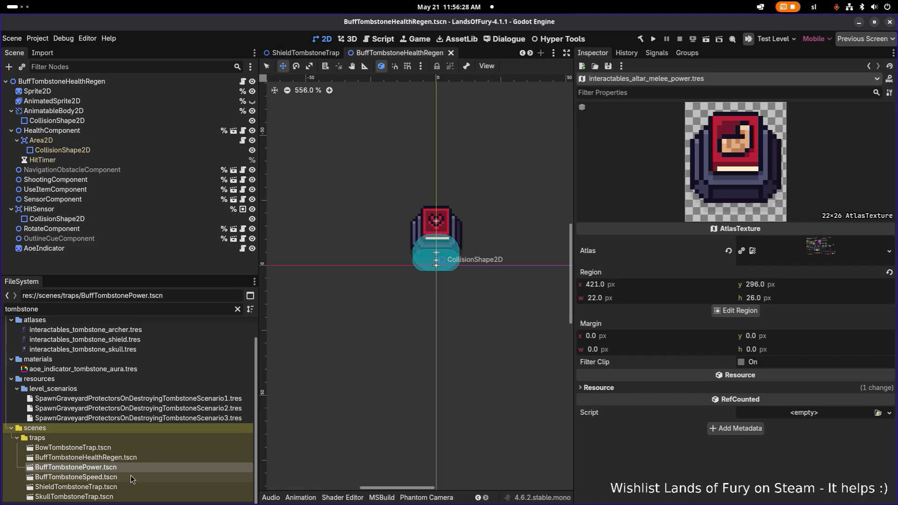
click(131, 475)
Change the file filter text back to a graveyard search.
key(ctrl+a)
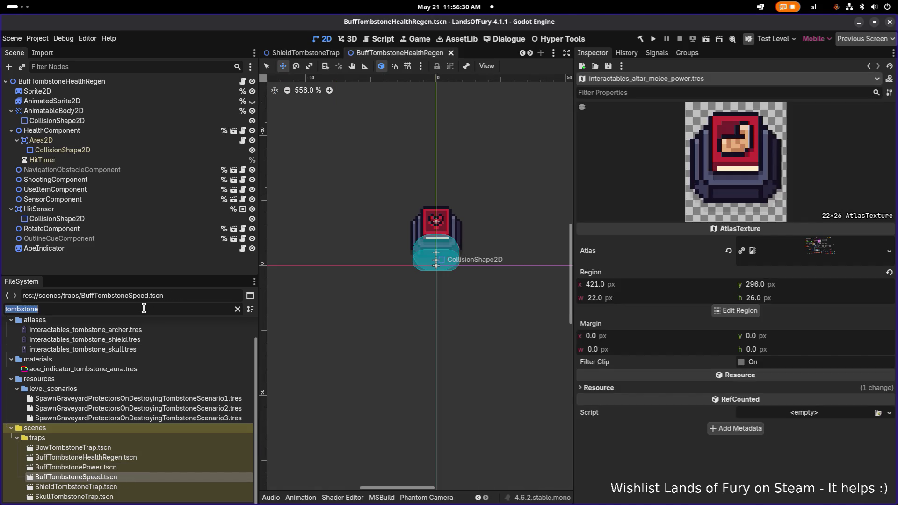
text(gravery)
key(BackSpace)
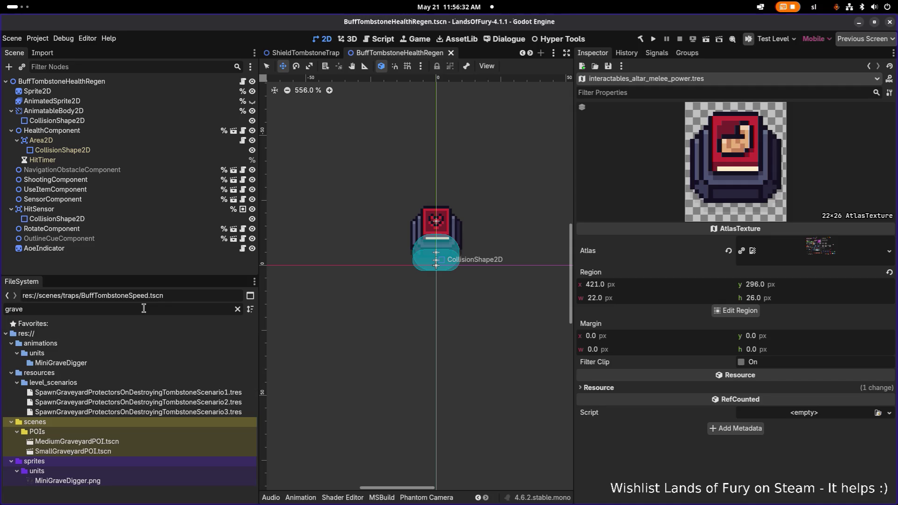
Filter by 'graveyar', delete two MediumGraveyardPOI Spawn entries, and save the scene.
text(yar)
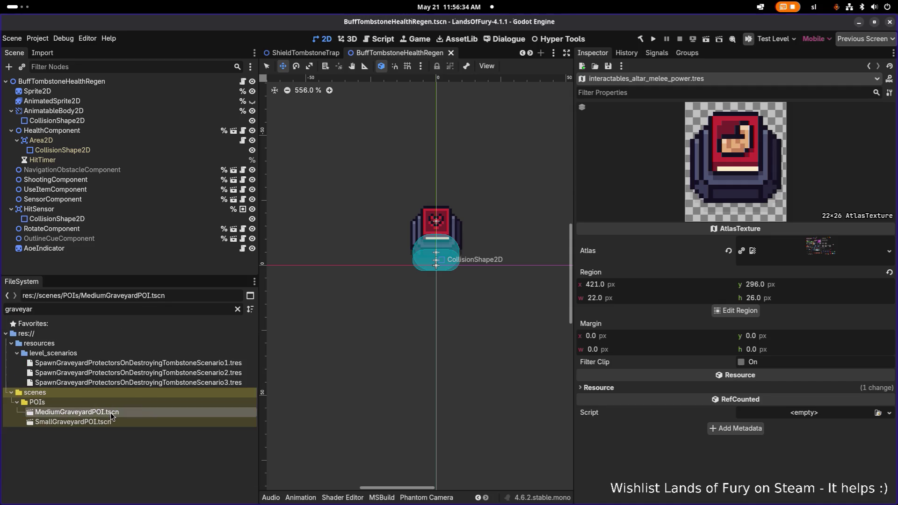
double_click(110, 412)
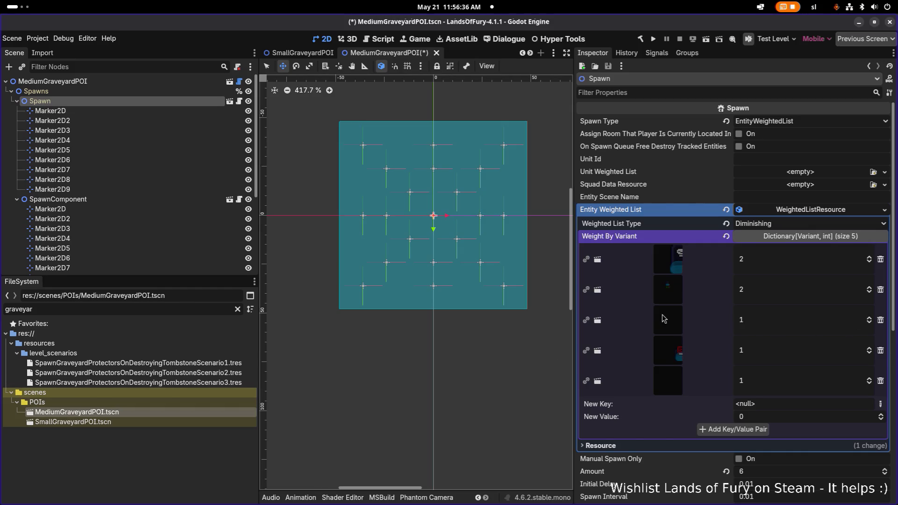
mouse_move(664, 317)
click(880, 350)
click(880, 350)
key(ctrl+s)
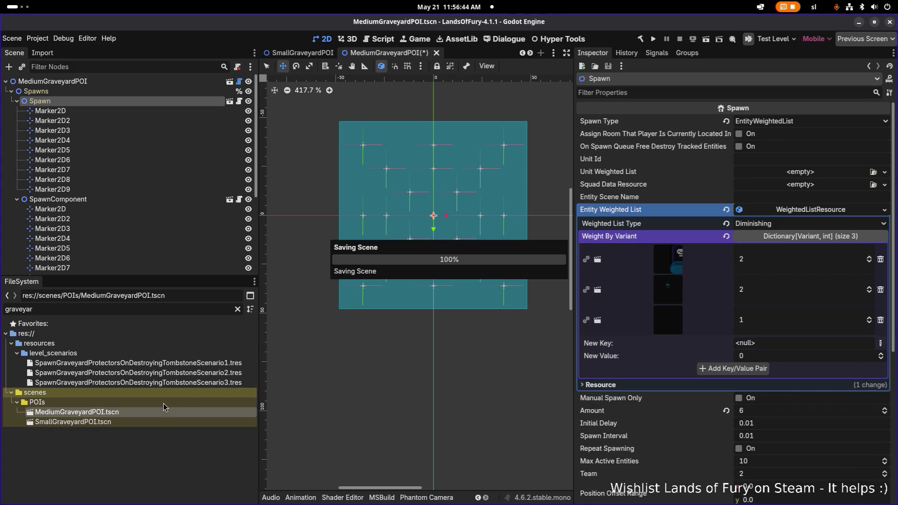
Delete three entries from SmallGraveyardPOI's Spawn list and save it.
double_click(168, 421)
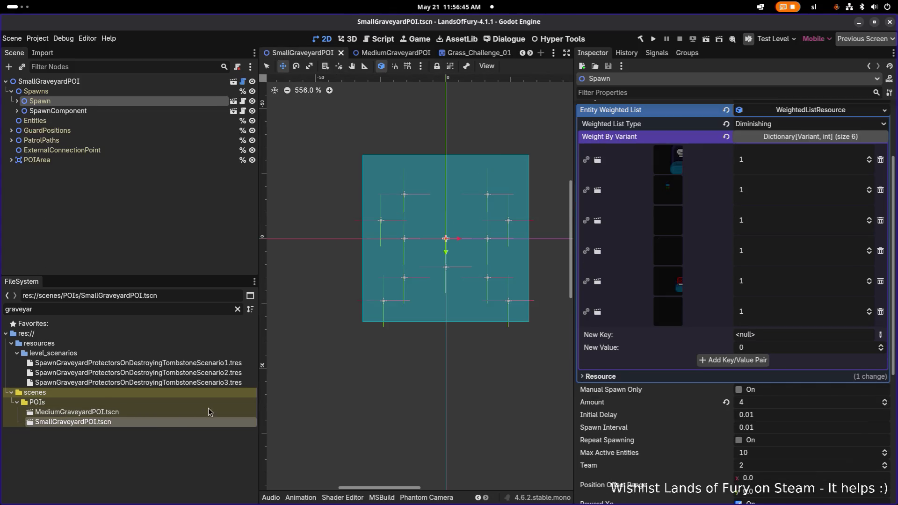
click(881, 252)
click(880, 253)
click(880, 253)
key(ctrl+s)
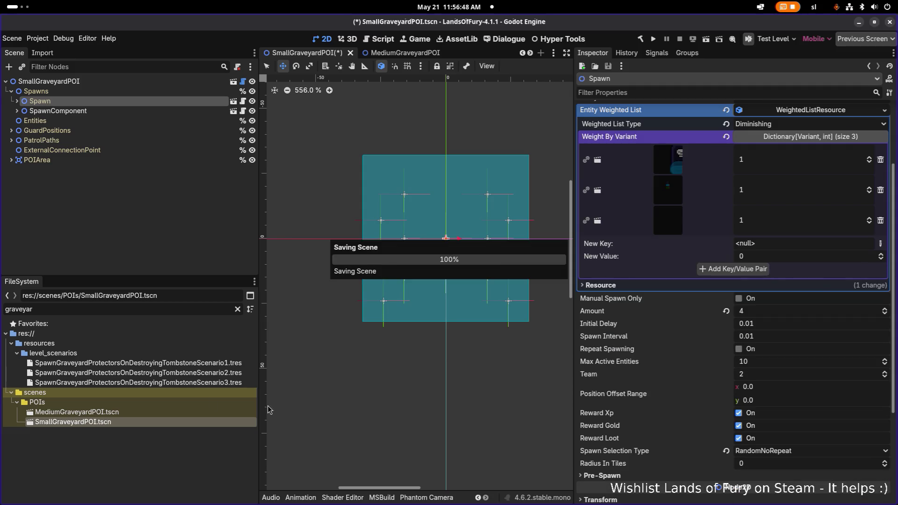
double_click(168, 412)
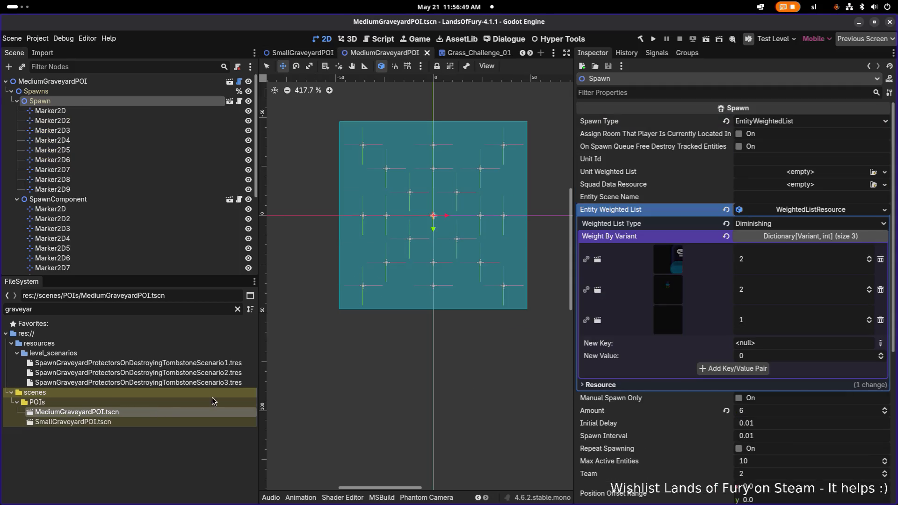
Set the new key type to Object and add HealthAltar to the Spawn weighted list.
click(880, 343)
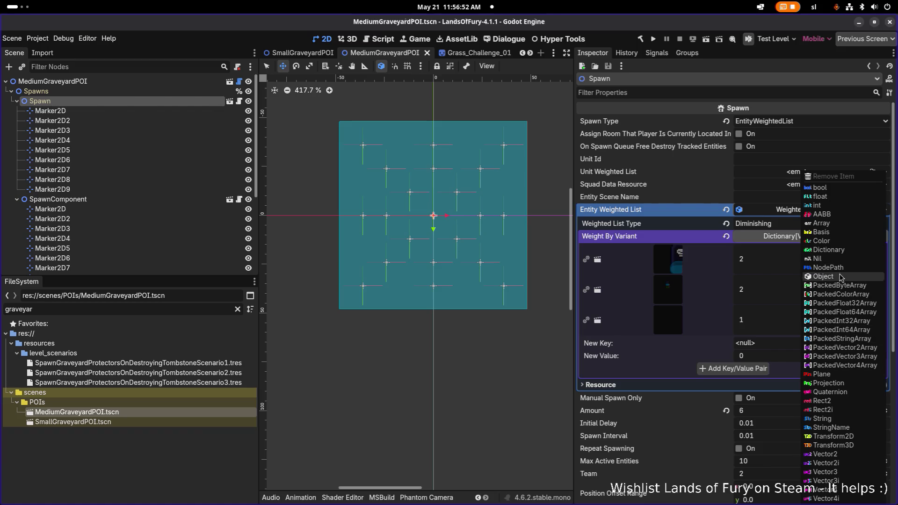
click(840, 276)
click(858, 343)
text(altar)
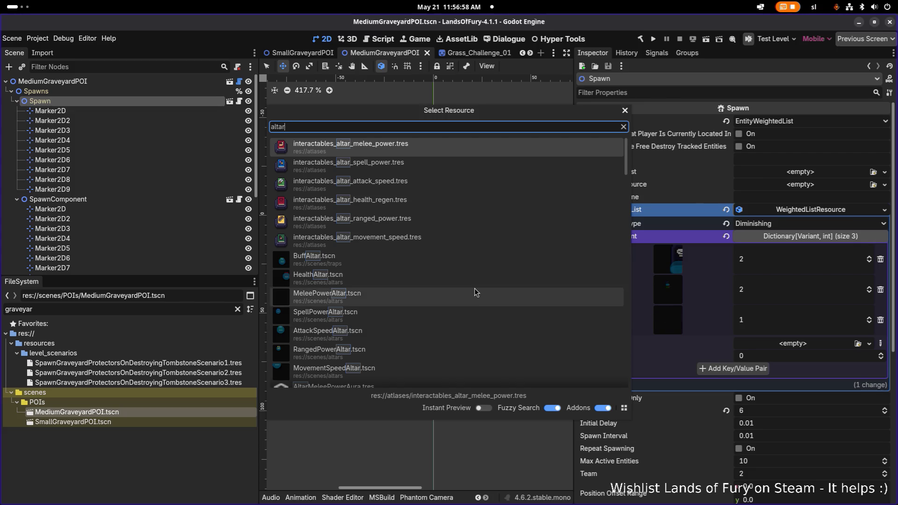
scroll(475, 281, down, 2)
double_click(487, 258)
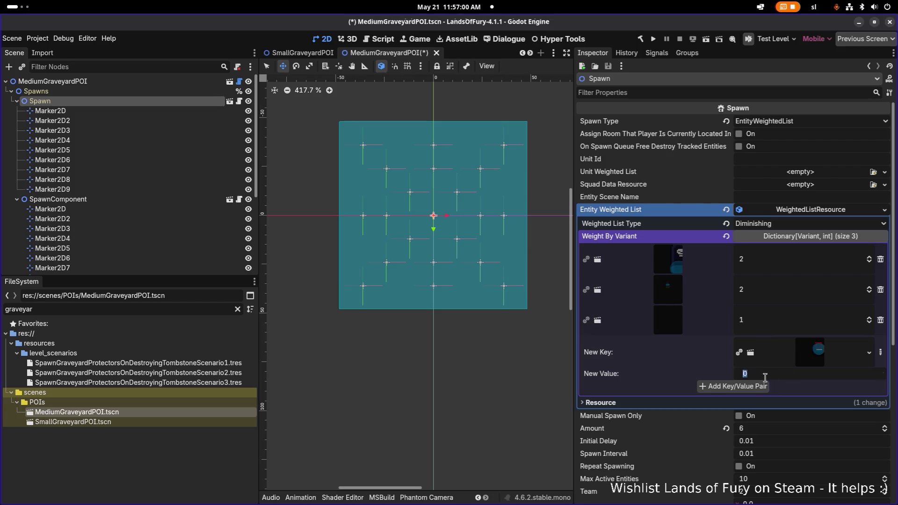
click(733, 386)
Add MeleePowerAltar as another Spawn list entry.
click(859, 374)
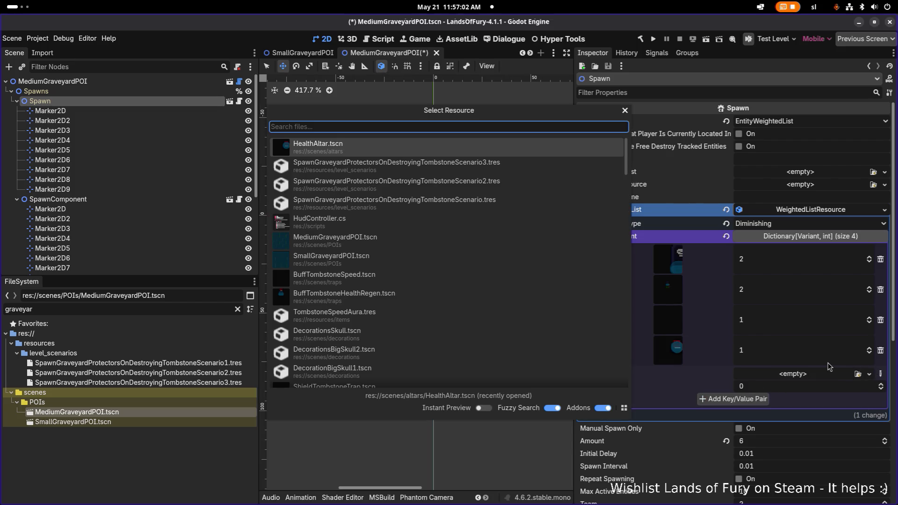
text(atlar)
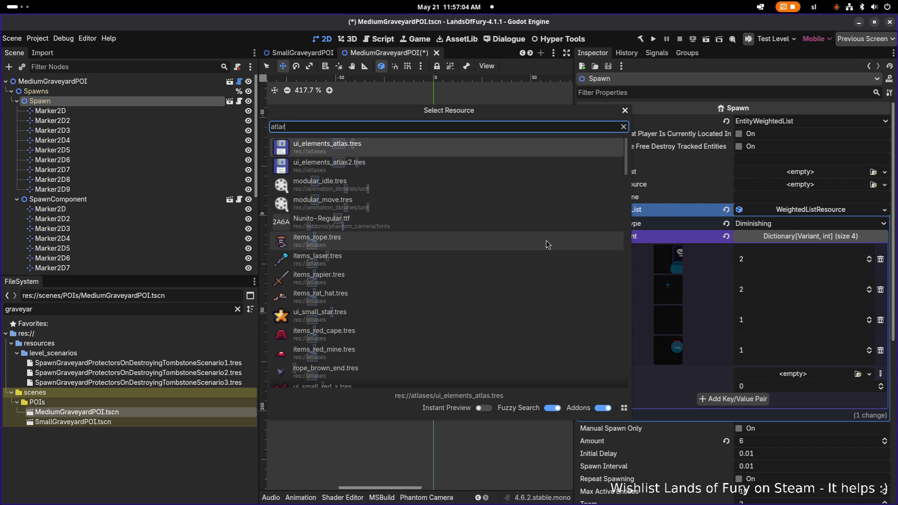
scroll(547, 244, down, 15)
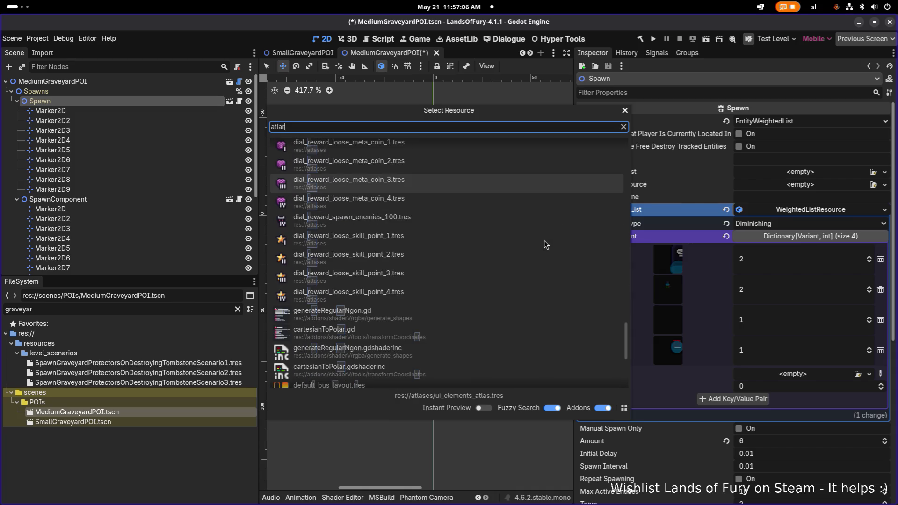
key(BackSpace)
key(BackSpace)
key(BackSpace)
text(ltar)
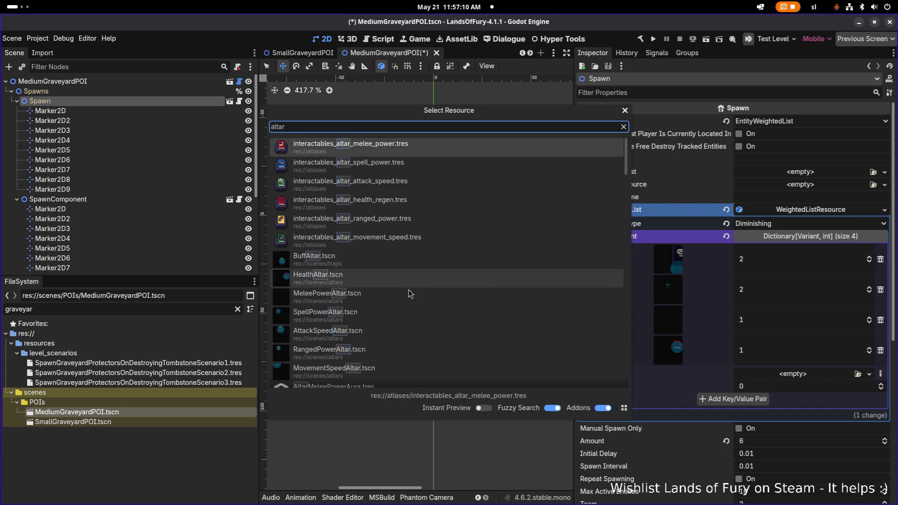
double_click(405, 299)
click(753, 416)
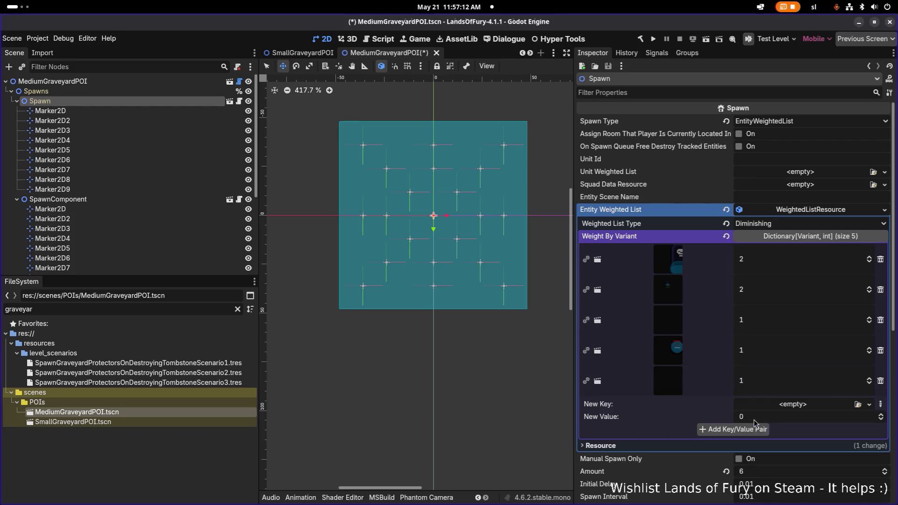
Add SpellPowerAltar to the Spawn weighted list.
click(805, 406)
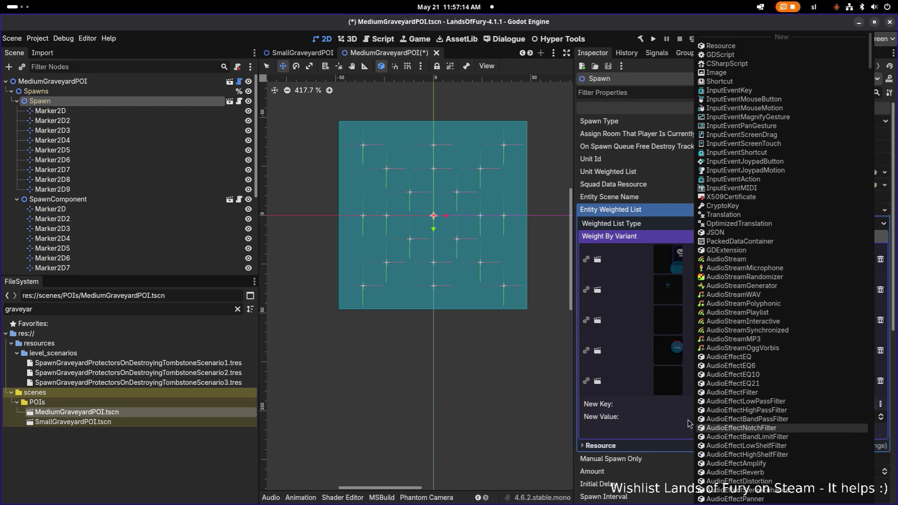
click(628, 418)
click(857, 404)
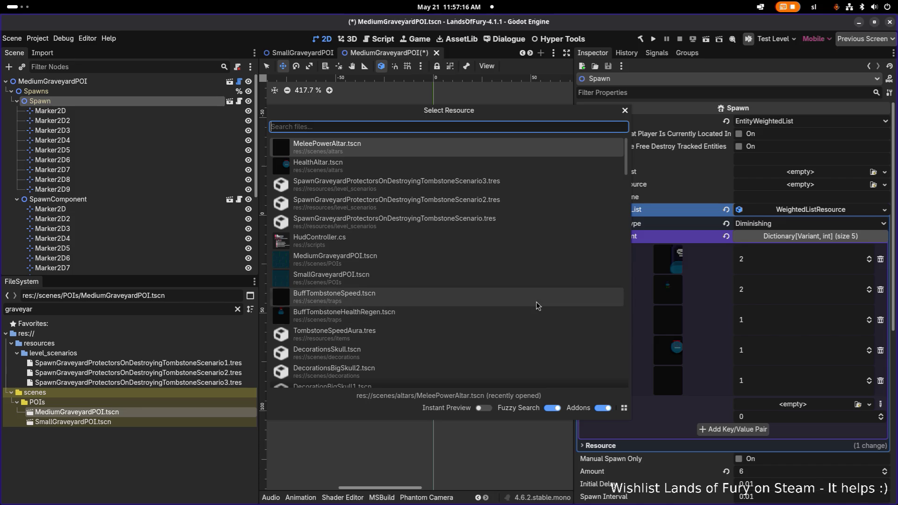
text(altar)
scroll(440, 240, down, 2)
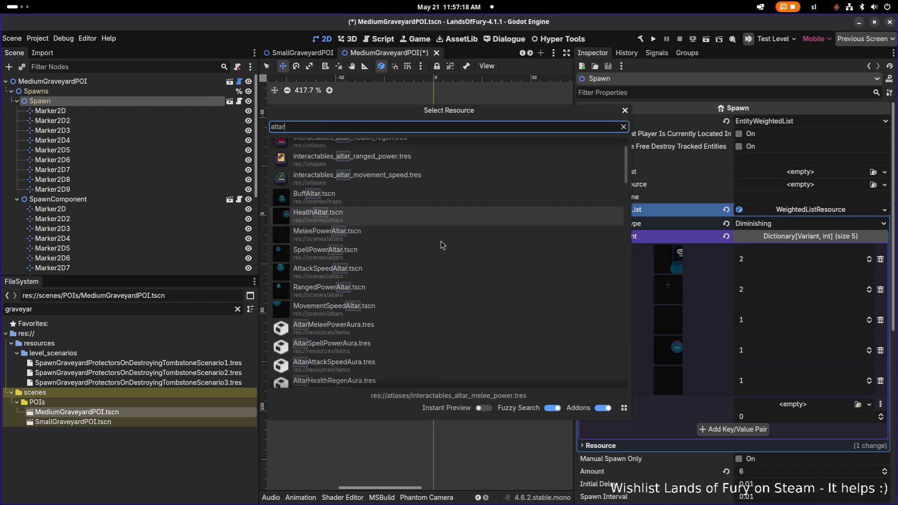
double_click(430, 234)
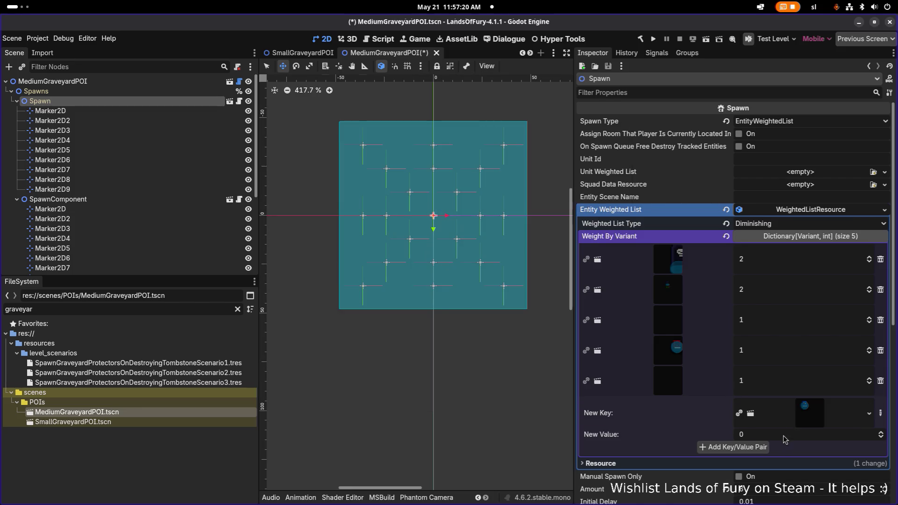
click(754, 447)
Add AttackSpeedAltar to the list with weight 1.
click(858, 434)
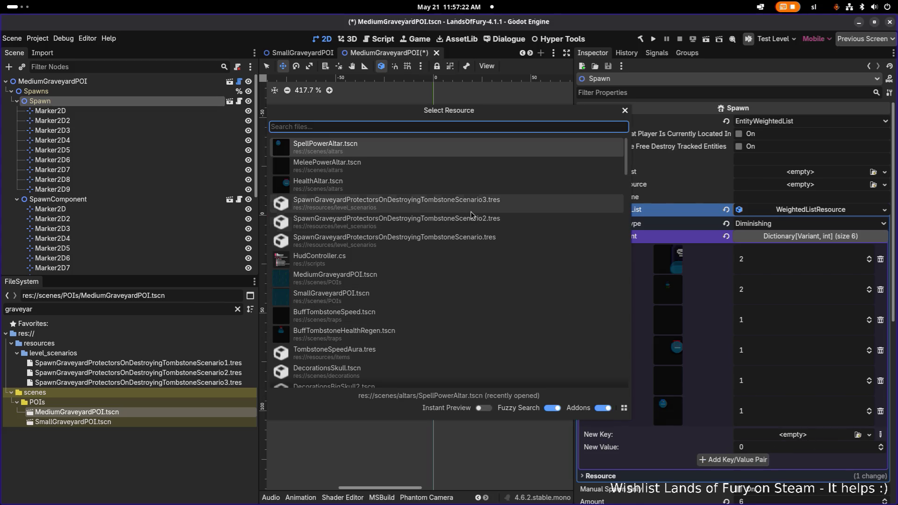
text(altar)
scroll(461, 215, down, 2)
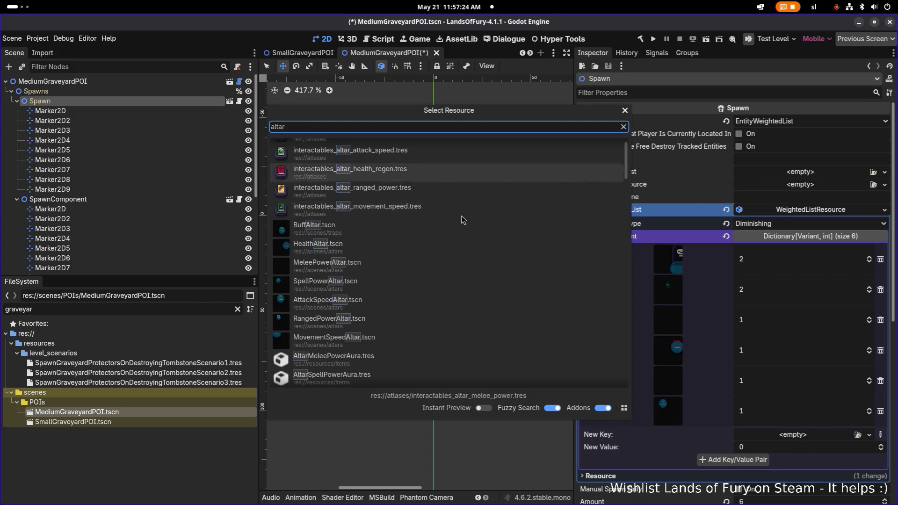
double_click(364, 301)
click(783, 466)
text(1)
click(739, 482)
Add RangedPowerAltar and one more altar scene as new Spawn list entries.
click(857, 465)
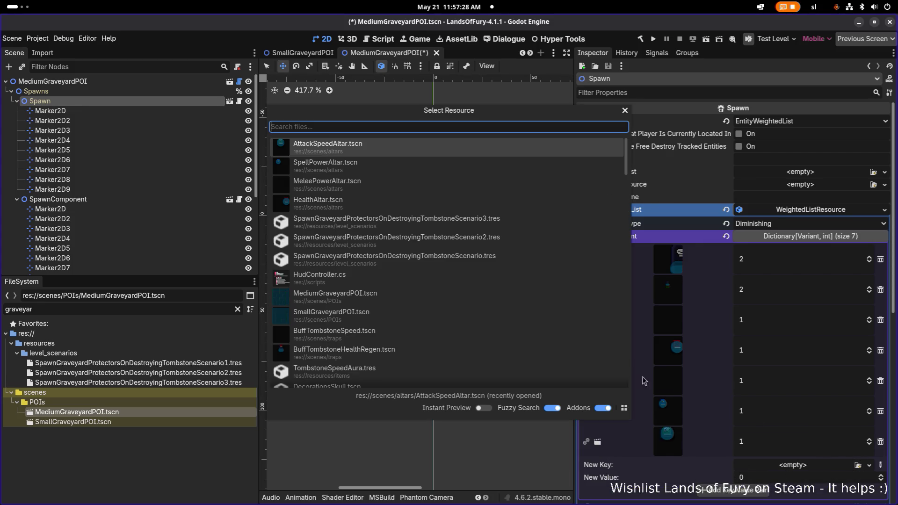
text(altar)
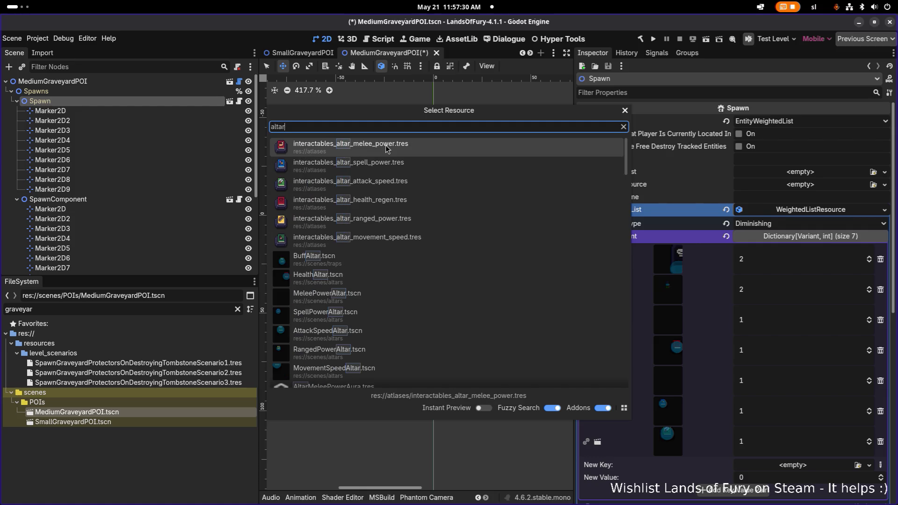
scroll(405, 247, down, 2)
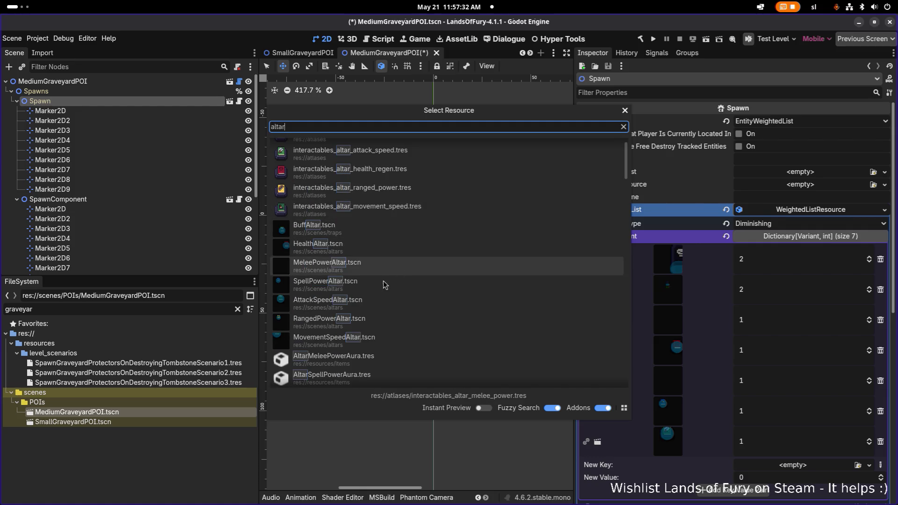
double_click(369, 319)
scroll(757, 450, down, 5)
click(775, 298)
click(732, 307)
click(858, 296)
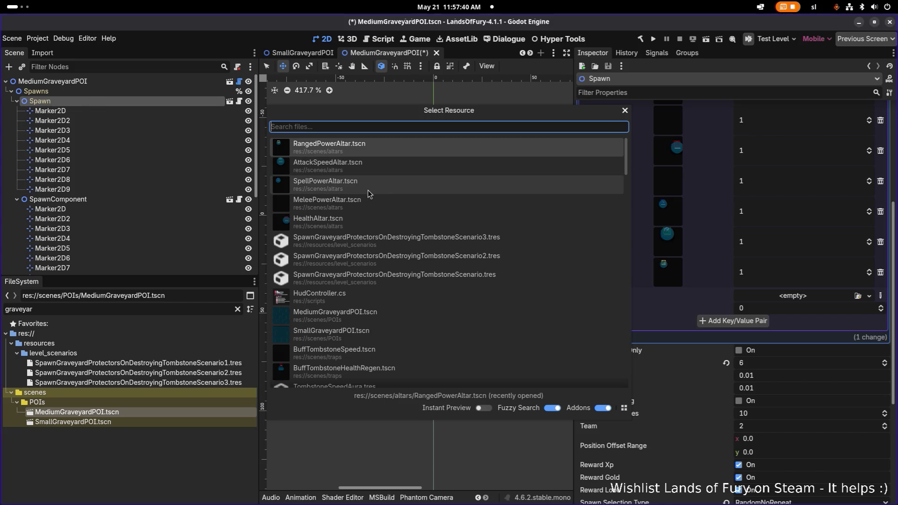
text(altar)
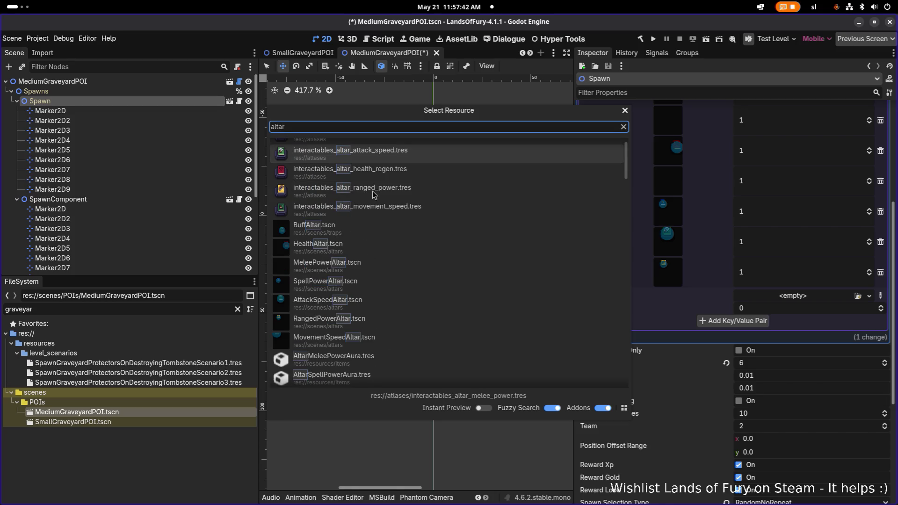
double_click(355, 322)
click(770, 330)
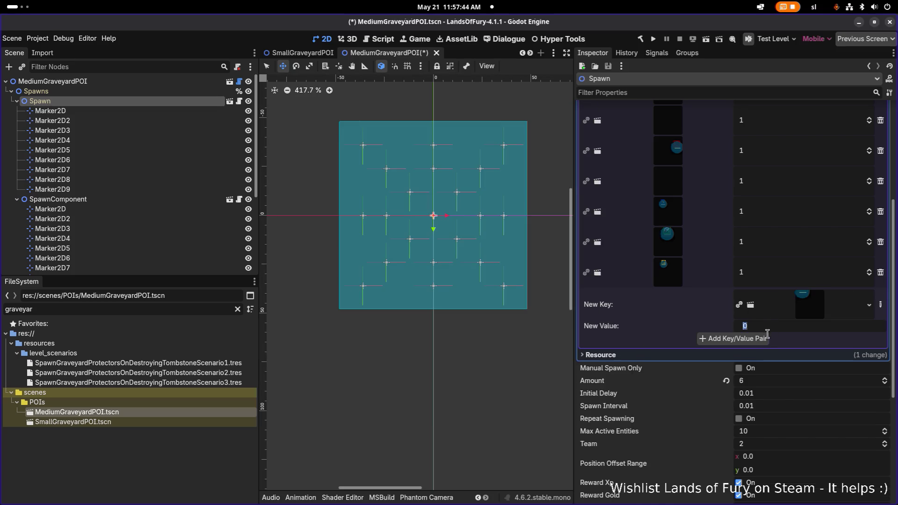
click(732, 338)
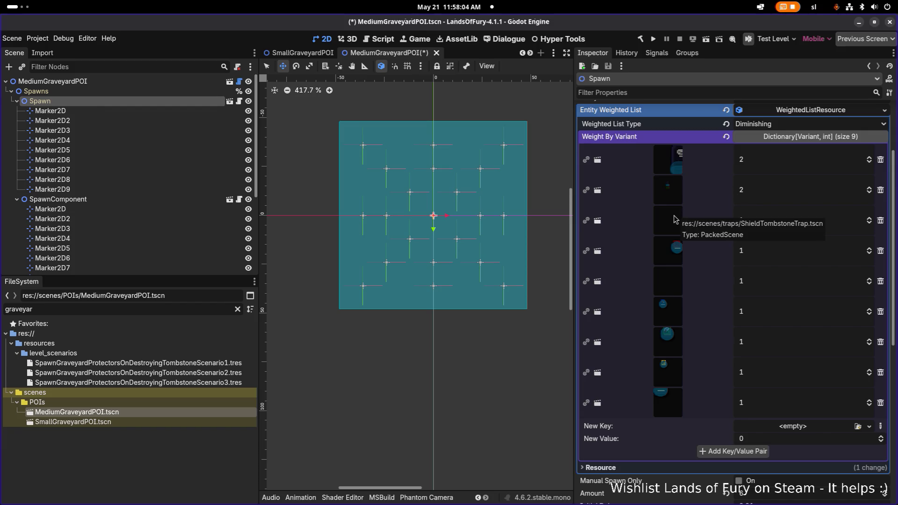
Set the first Spawn entry's weight to 3, then check the Marker2D spawn positions.
click(783, 168)
key(Return)
key(Tab)
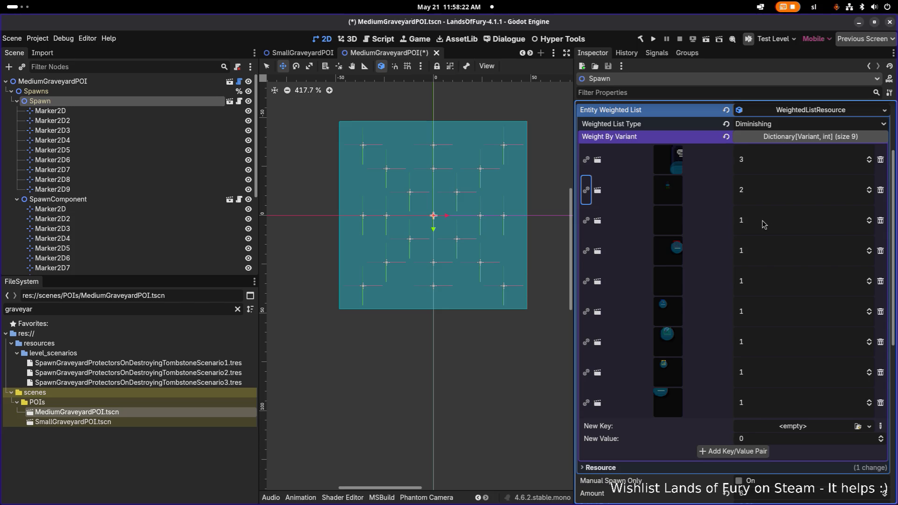
scroll(761, 224, down, 2)
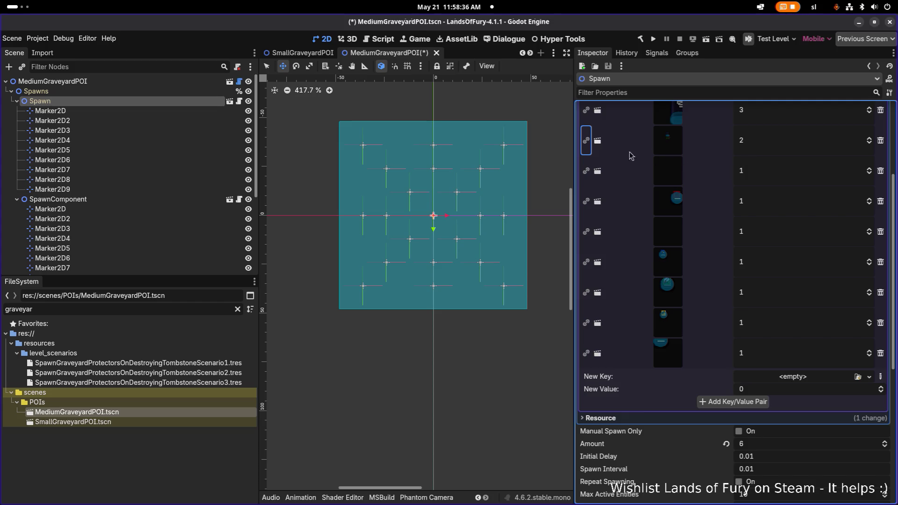
click(114, 111)
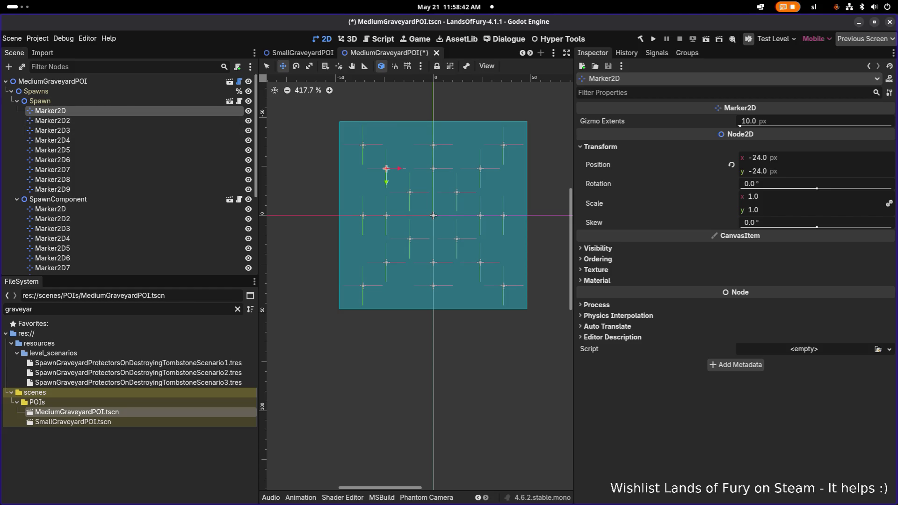
click(169, 121)
click(138, 134)
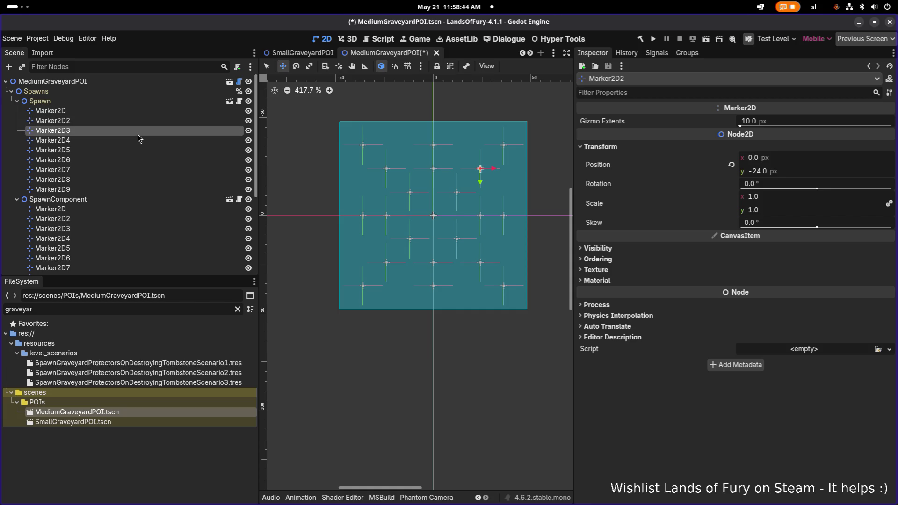
click(135, 142)
click(134, 150)
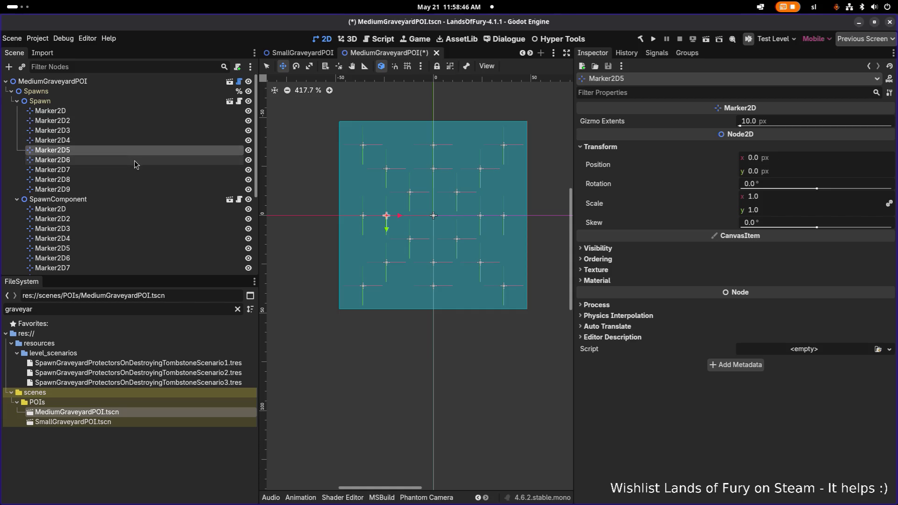
click(134, 161)
click(134, 171)
click(127, 180)
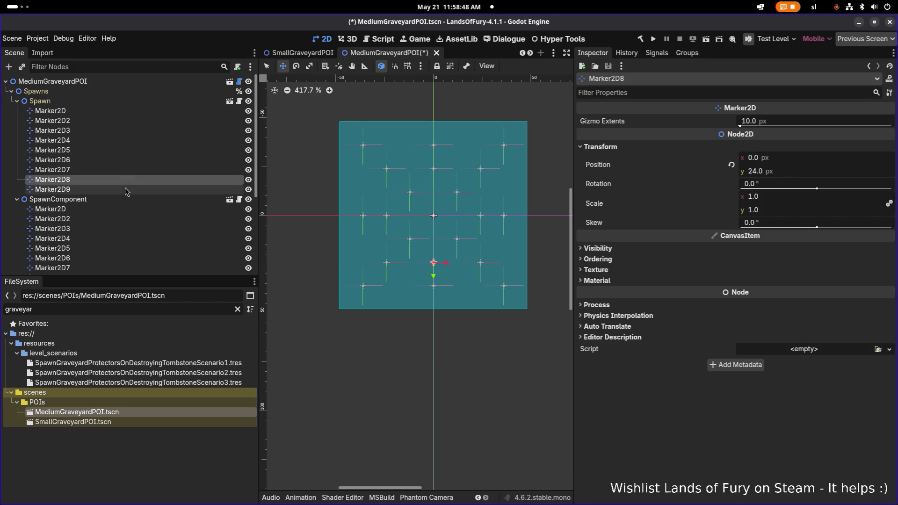
click(120, 191)
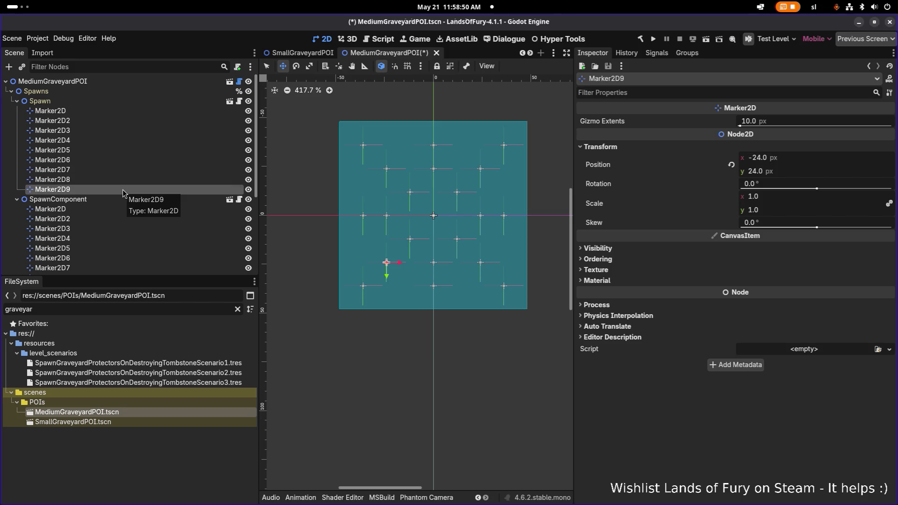
click(124, 180)
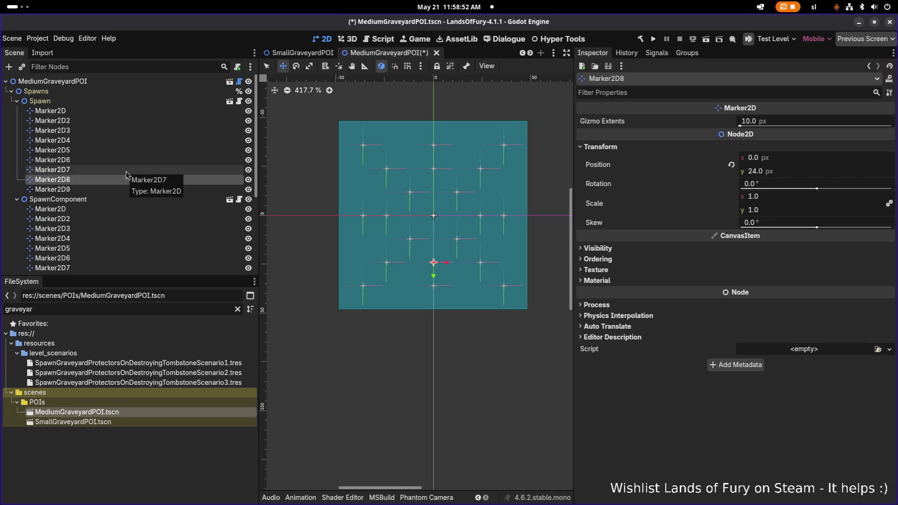
click(126, 171)
click(128, 161)
click(128, 141)
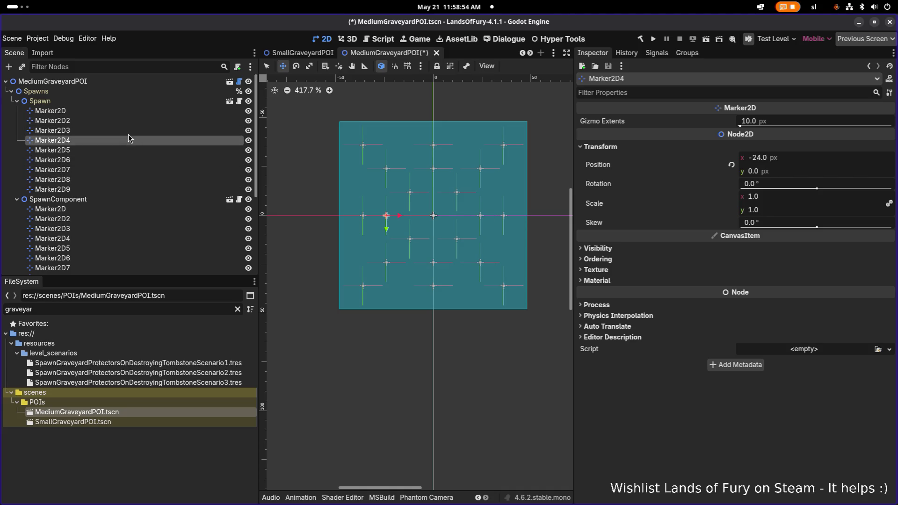
click(128, 133)
click(126, 149)
key(F2)
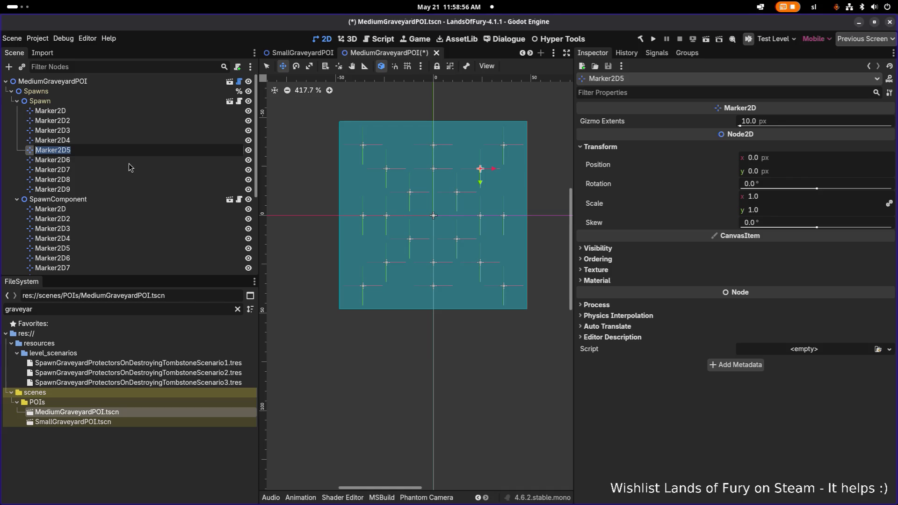
click(126, 161)
click(123, 170)
click(124, 160)
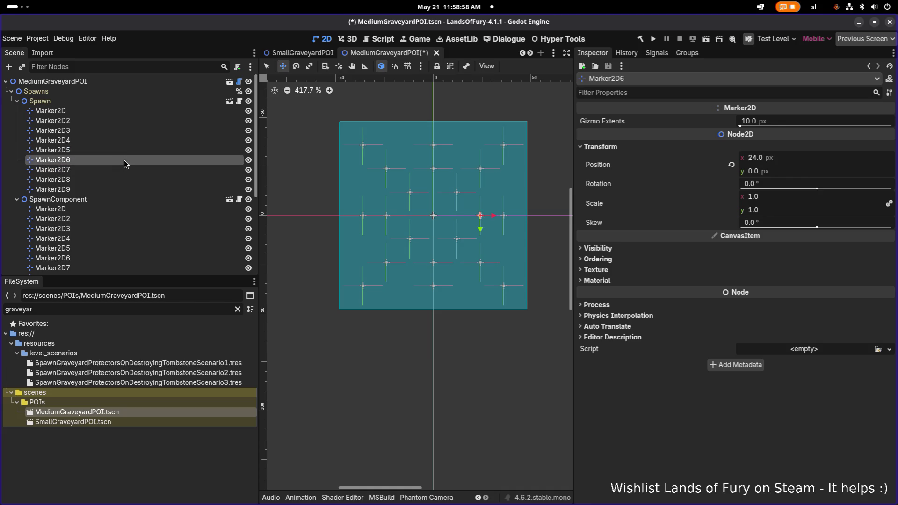
click(124, 150)
click(121, 133)
click(120, 142)
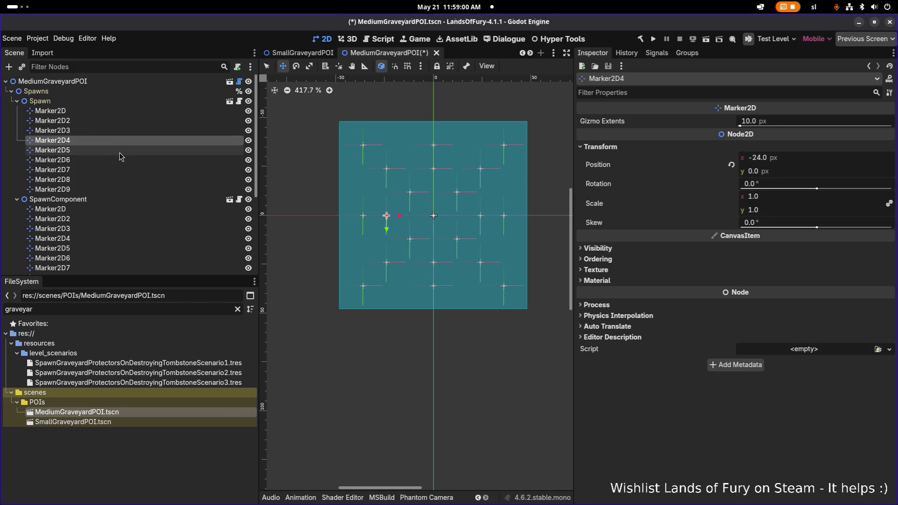
click(120, 153)
click(111, 143)
click(109, 152)
click(108, 159)
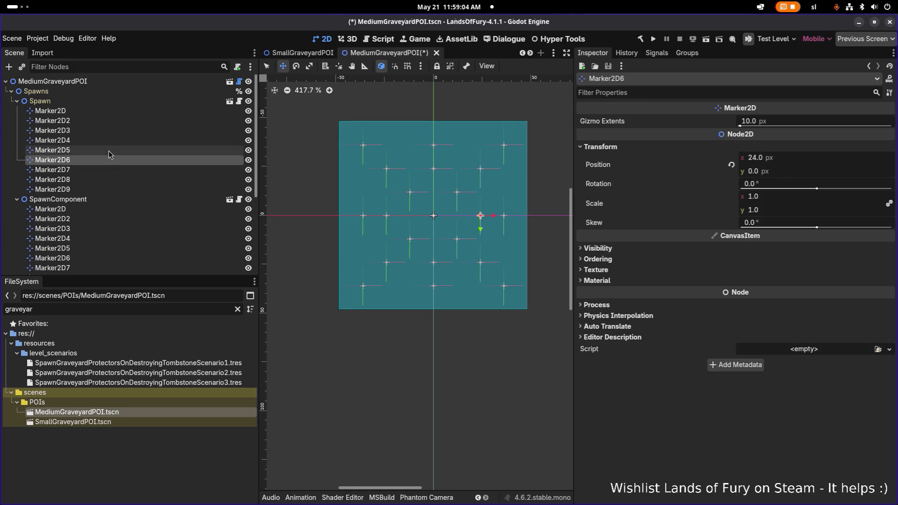
click(108, 151)
click(109, 142)
click(108, 152)
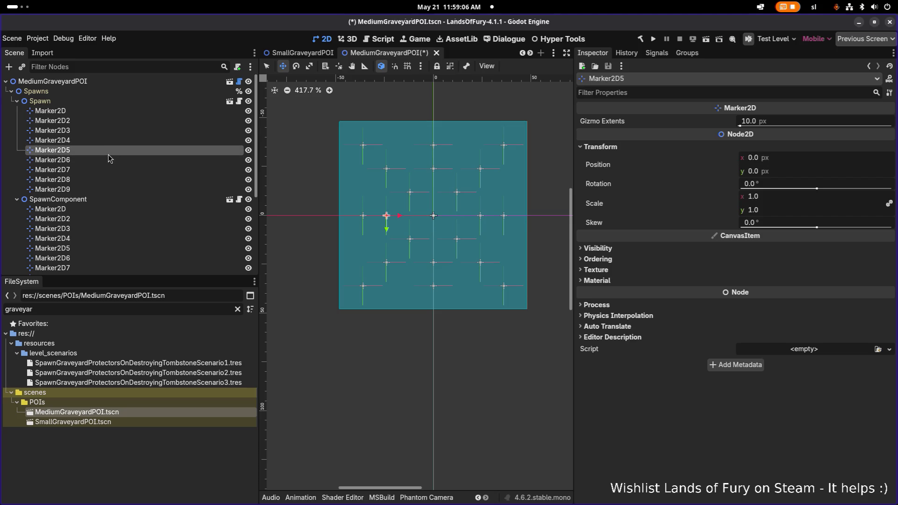
click(110, 142)
click(108, 152)
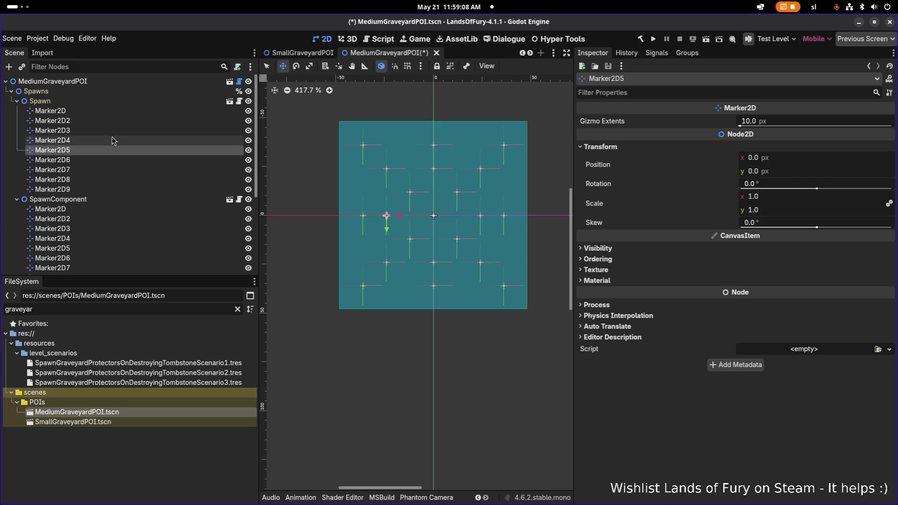
click(108, 141)
click(105, 132)
click(101, 141)
click(102, 153)
click(104, 142)
click(101, 156)
click(101, 164)
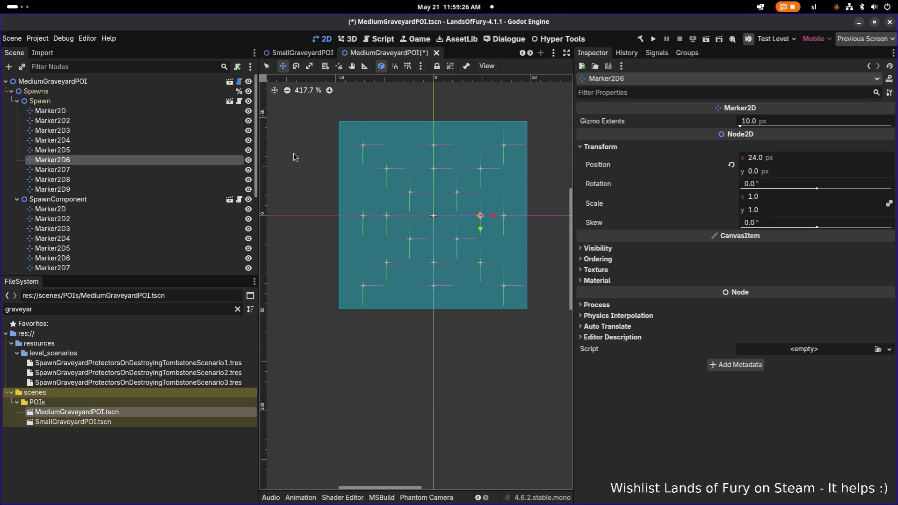
click(86, 99)
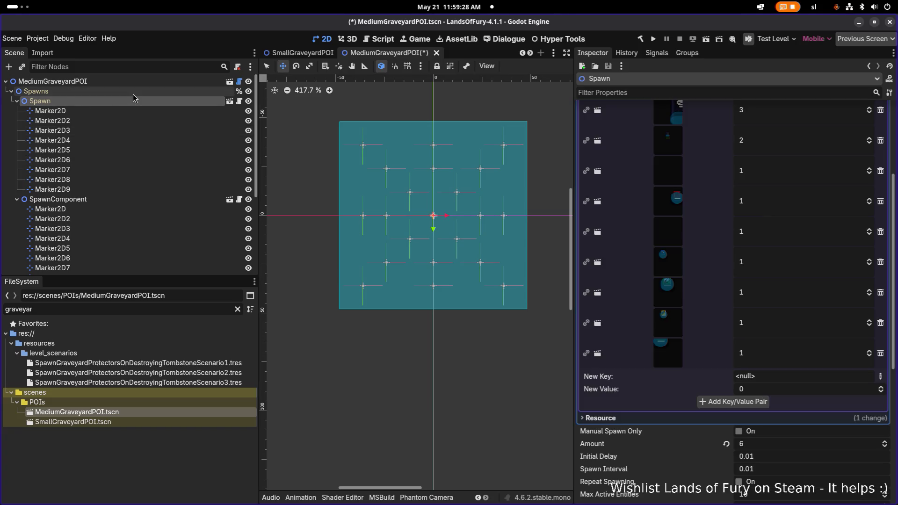
key(Delete)
key(Return)
click(113, 123)
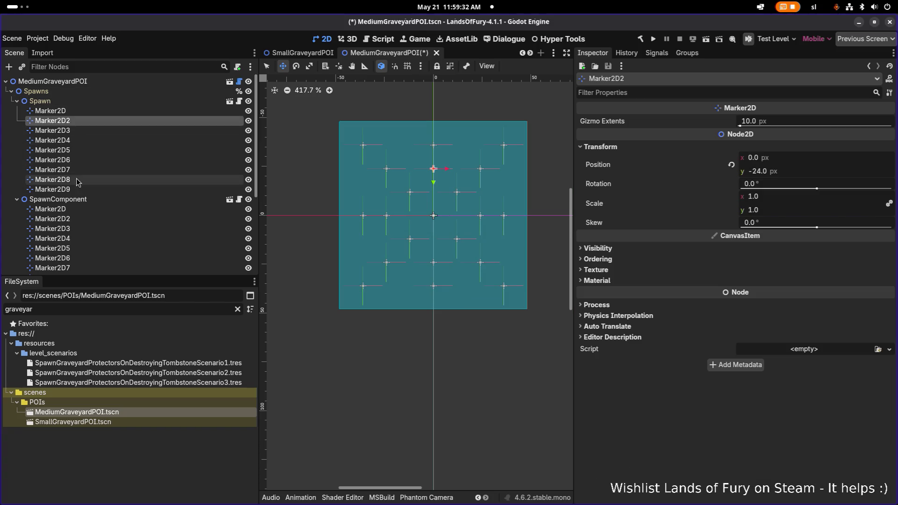
click(17, 101)
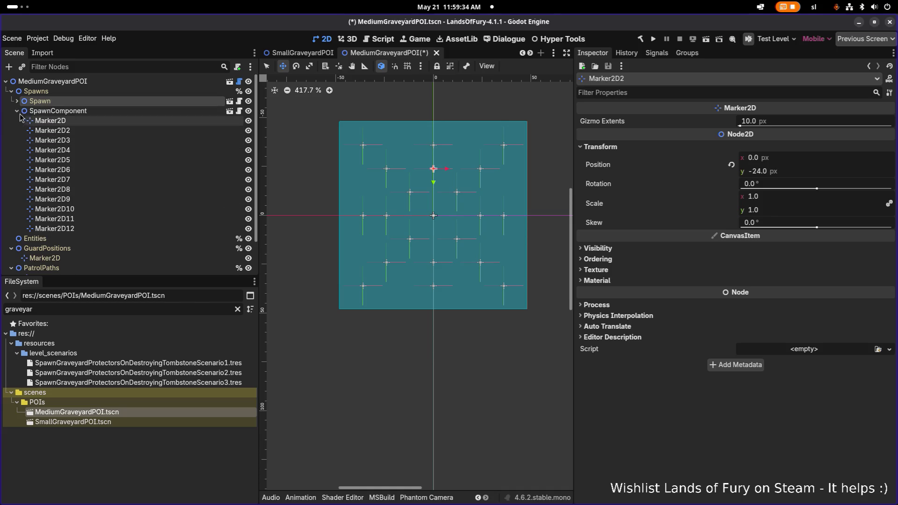
Rename the SpawnComponent node by prefixing 'Decoration' to make DecorationSpawnComponent.
click(17, 111)
click(58, 112)
click(17, 112)
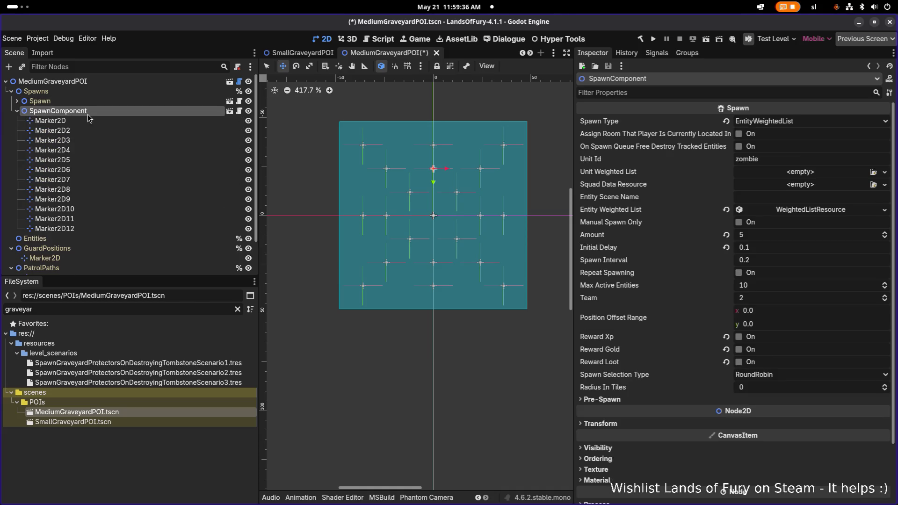
double_click(128, 116)
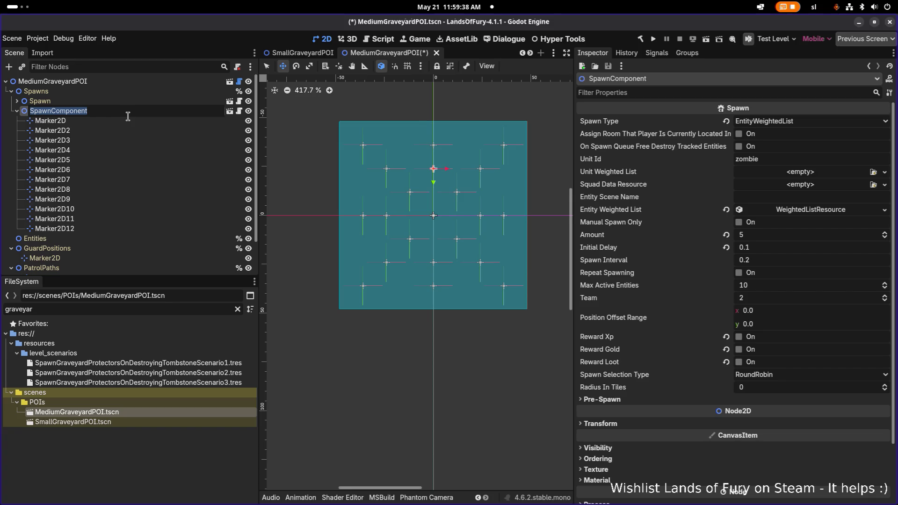
key(Home)
text(Decoration)
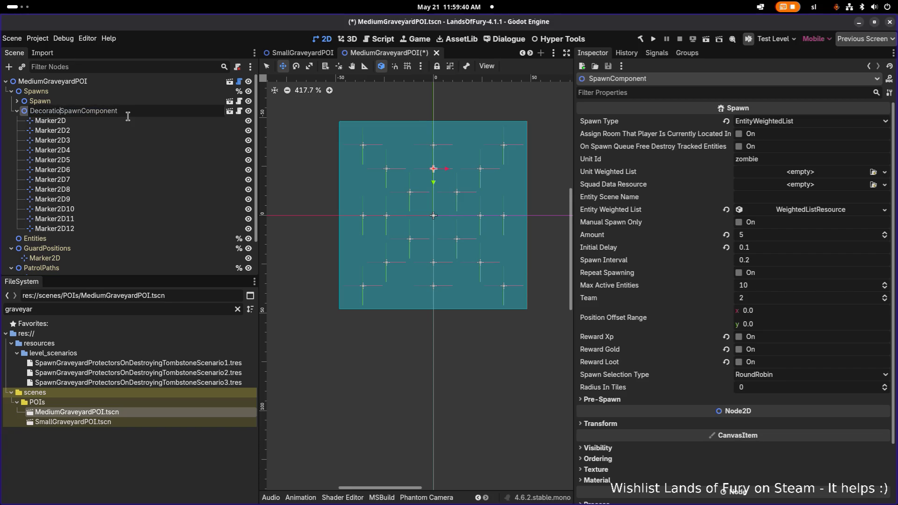
key(Return)
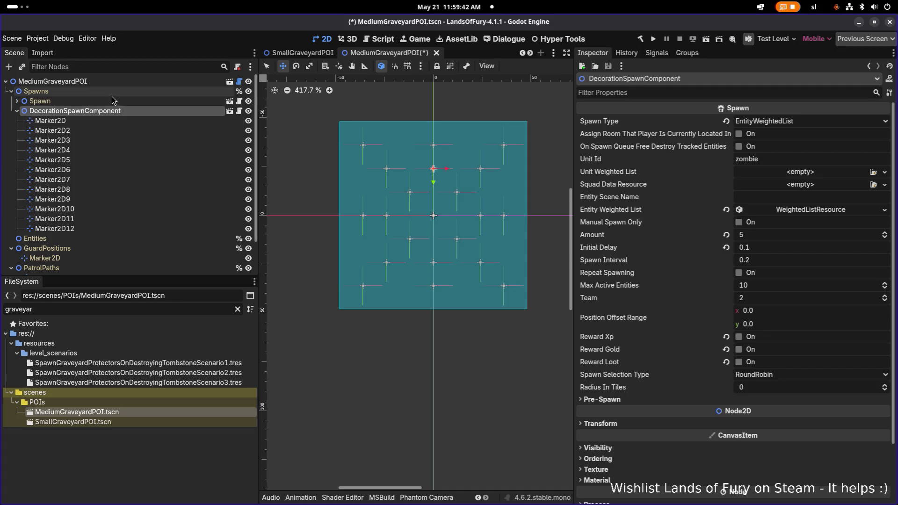
Review the Spawn group's Marker2D2–Marker2D6 positions, then collapse the groups and select DecorationSpawnComponent.
click(111, 96)
click(15, 101)
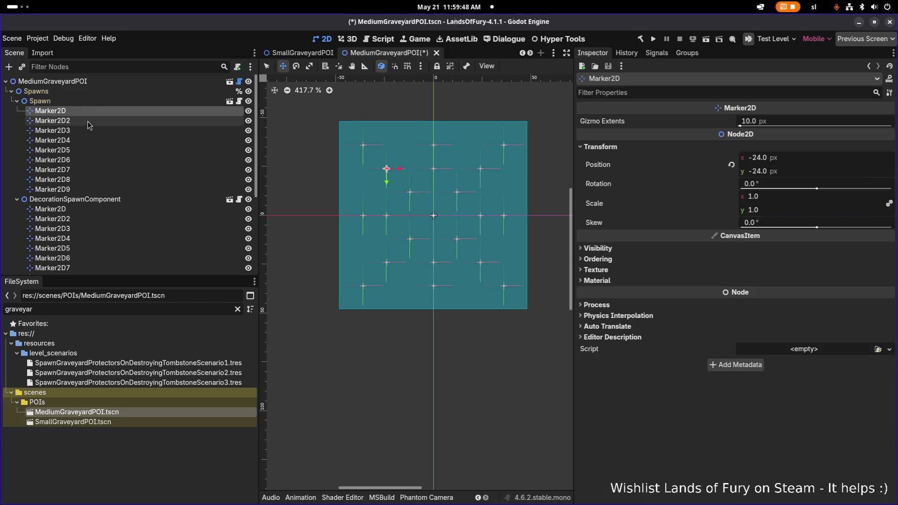
click(87, 121)
click(86, 128)
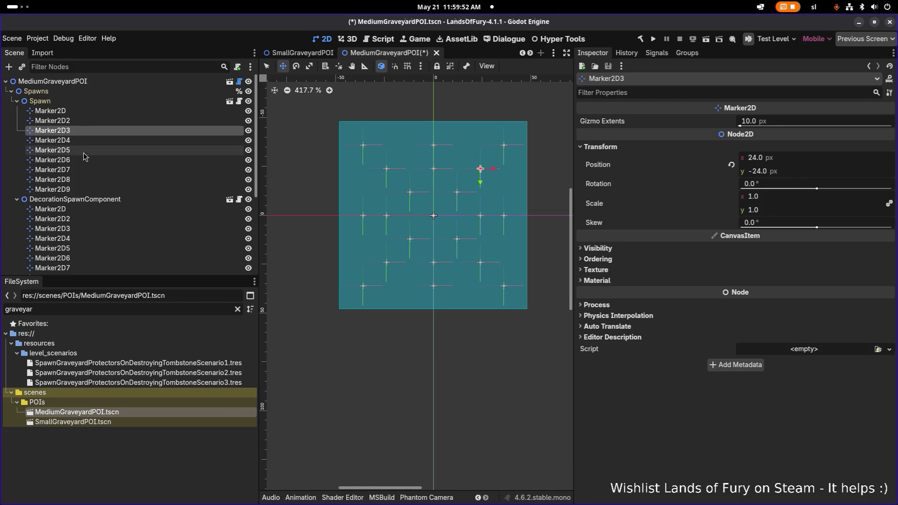
click(85, 141)
shift+click(84, 160)
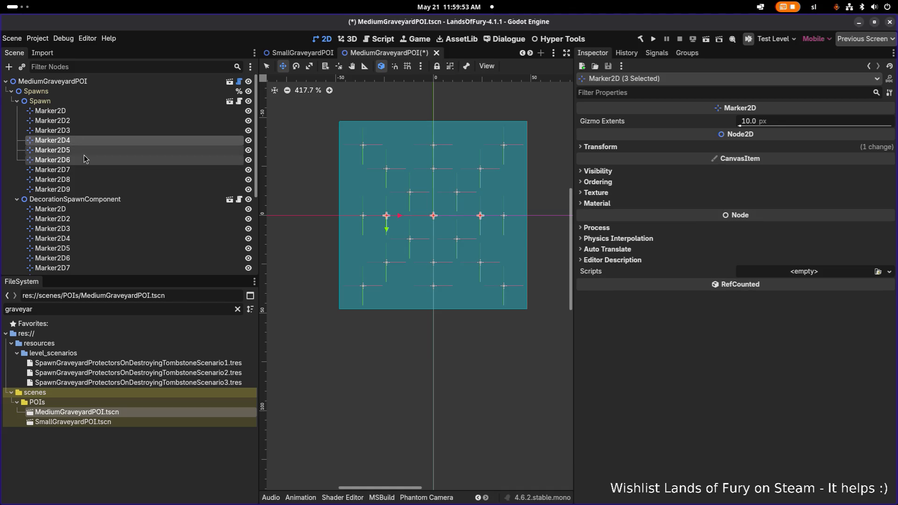
click(17, 101)
click(16, 110)
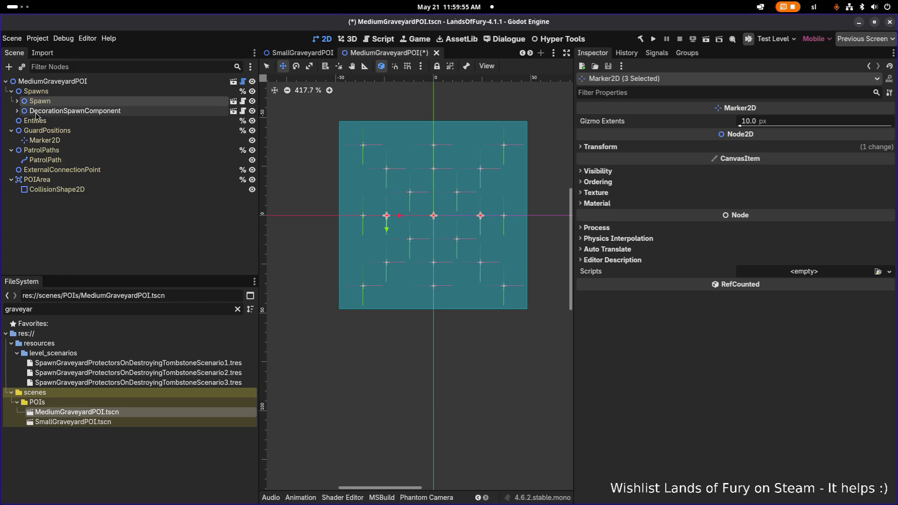
click(63, 112)
Duplicate the Spawn node and rename the copy to AltarSpawn.
click(58, 100)
key(ctrl+d)
double_click(67, 113)
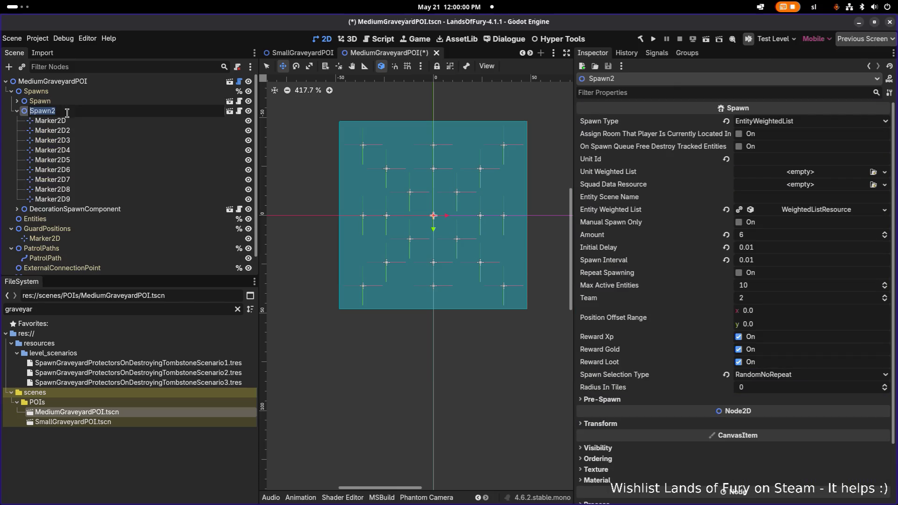
key(Home)
text(Bu)
key(BackSpace)
key(BackSpace)
text(Altar)
key(End)
key(BackSpace)
key(Return)
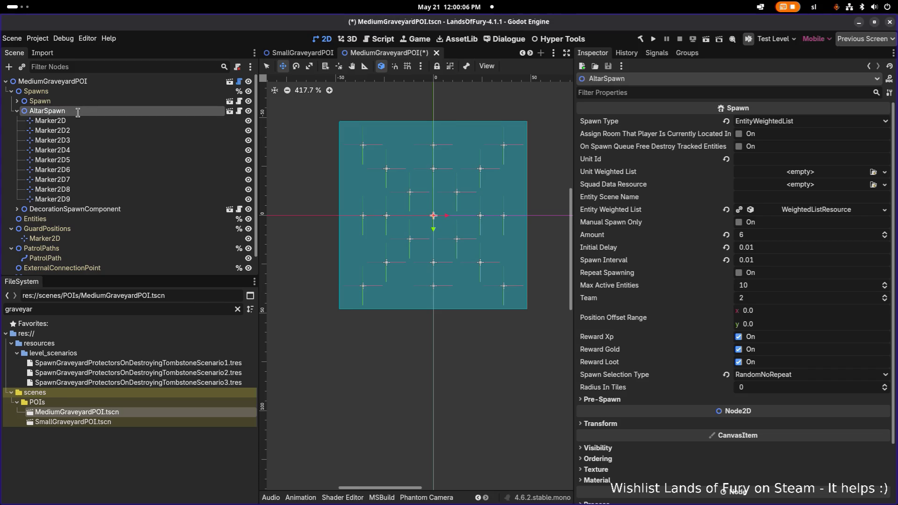
Delete Marker2D–Marker2D3 and Marker2D7–Marker2D9 from AltarSpawn.
click(80, 140)
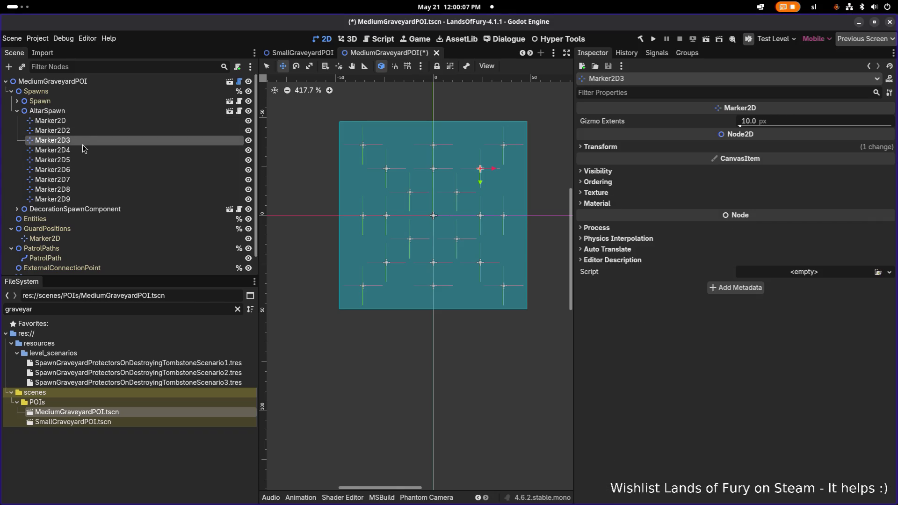
shift+click(89, 122)
key(Delete)
key(Return)
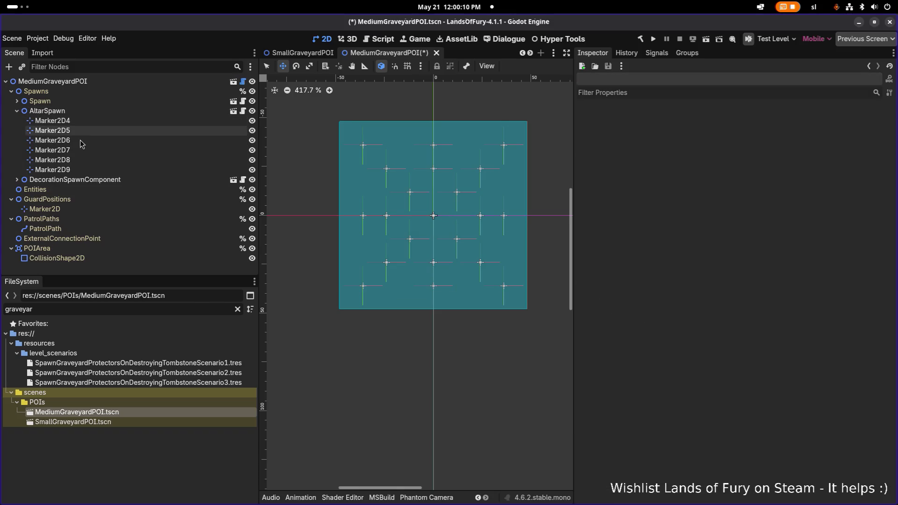
click(78, 150)
shift+click(83, 171)
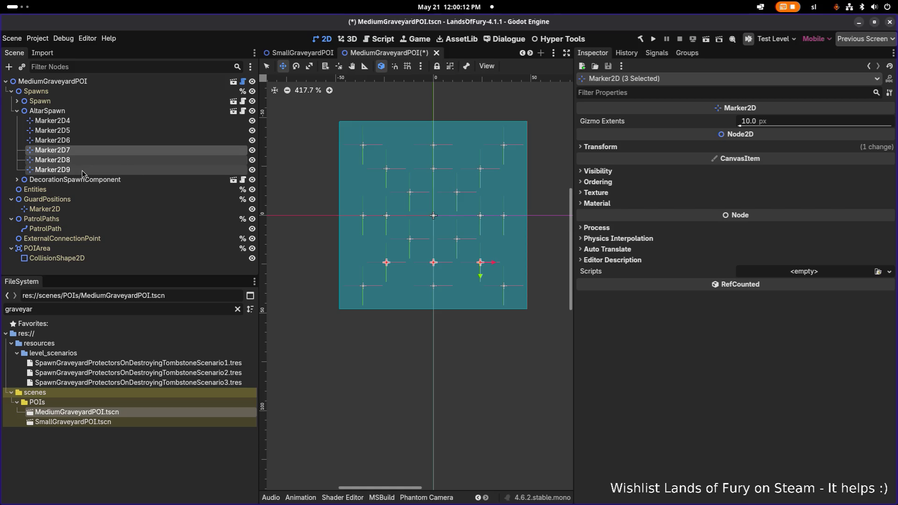
key(Delete)
key(Return)
Delete Marker2D4–Marker2D6 from the Spawn group.
click(17, 101)
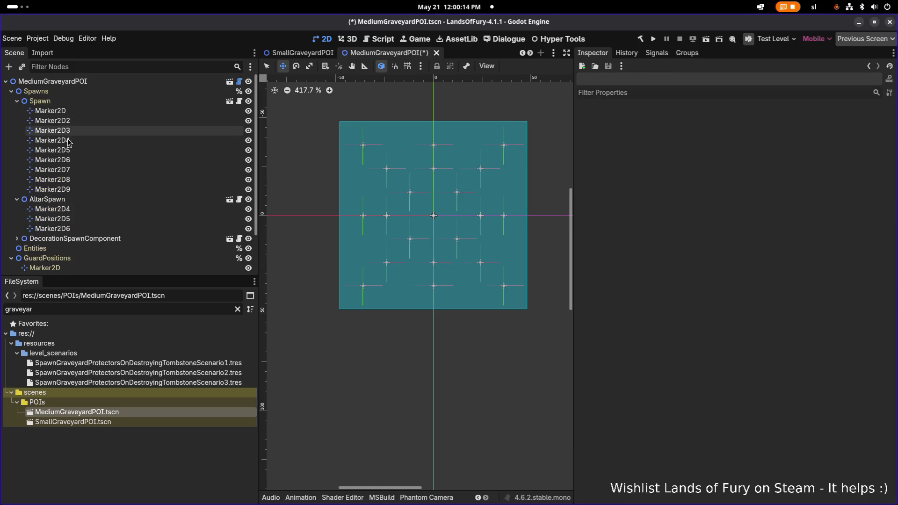
click(79, 140)
shift+click(83, 160)
key(Delete)
key(Return)
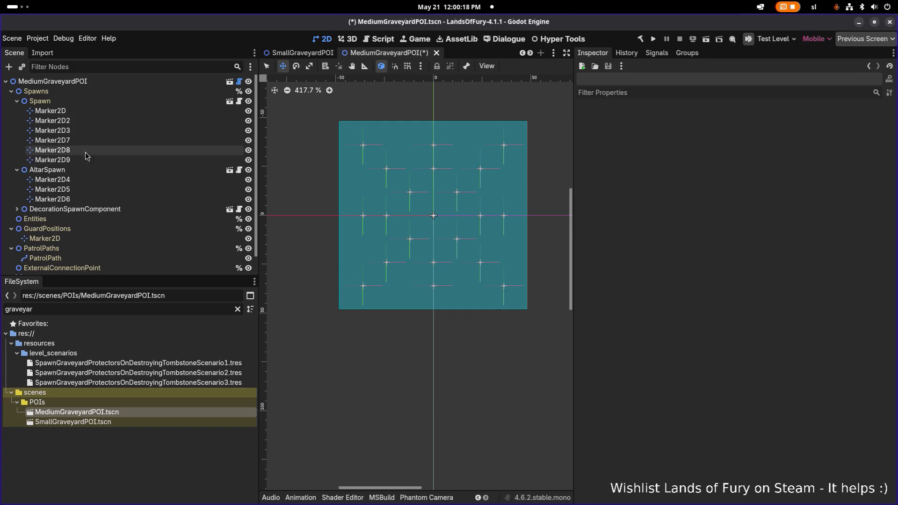
Compare the altar markers' positions and select AltarSpawn to view its spawn settings.
click(86, 188)
click(83, 198)
click(84, 189)
click(86, 183)
key(Down)
key(Down)
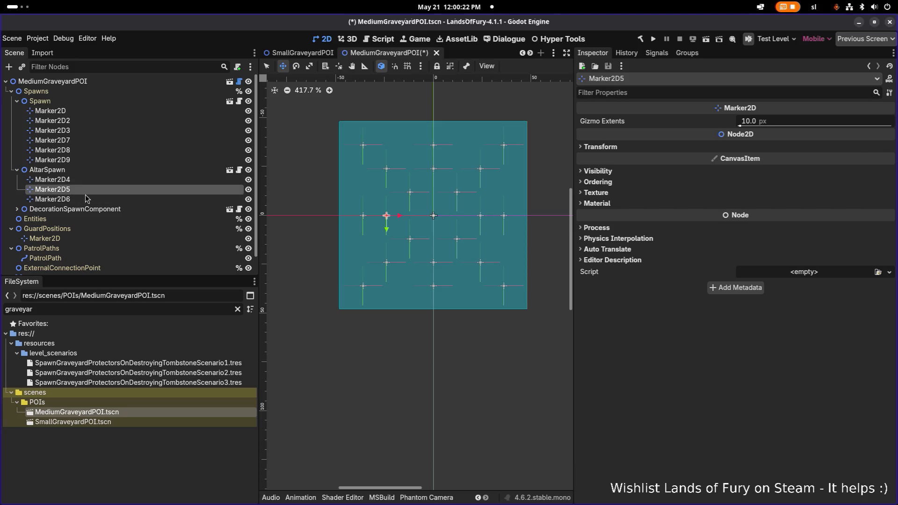
key(Up)
key(Up)
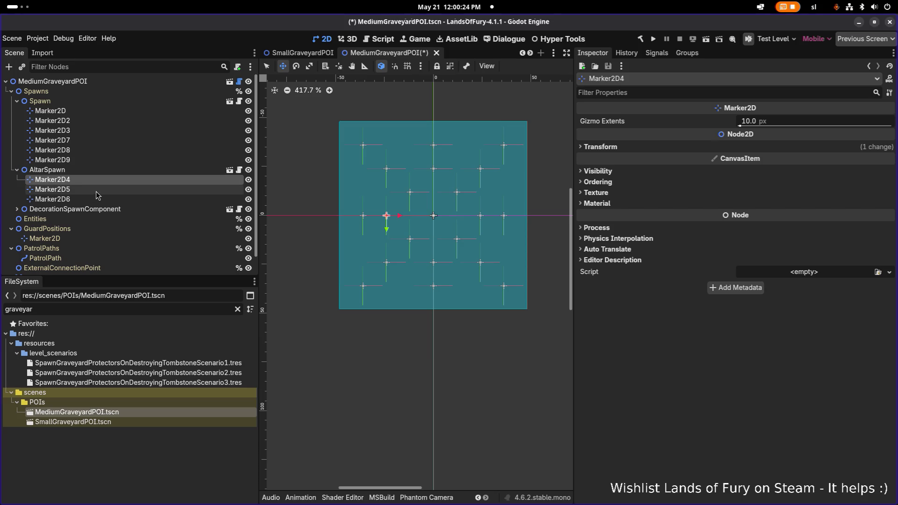
click(83, 169)
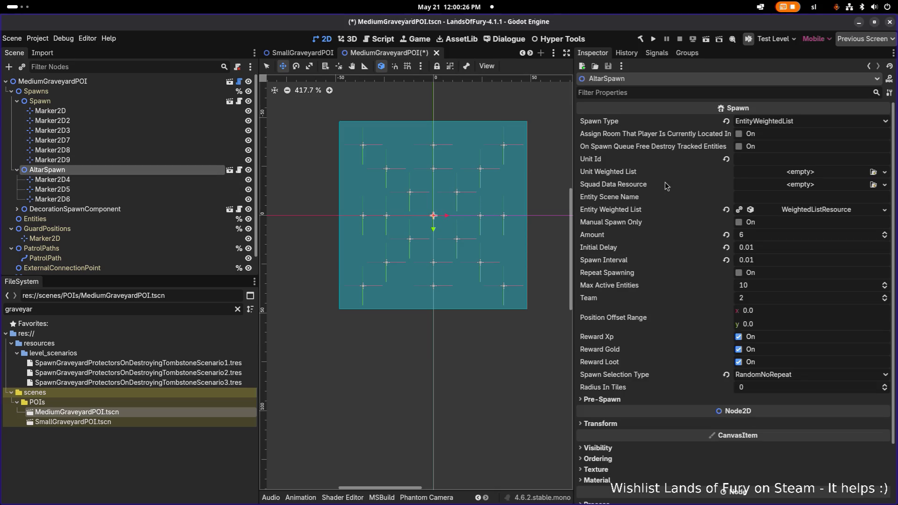
Remove the first three entries, weighted 3, 2 and 1, from AltarSpawn's Entity Weighted List.
scroll(822, 215, down, 2)
click(831, 161)
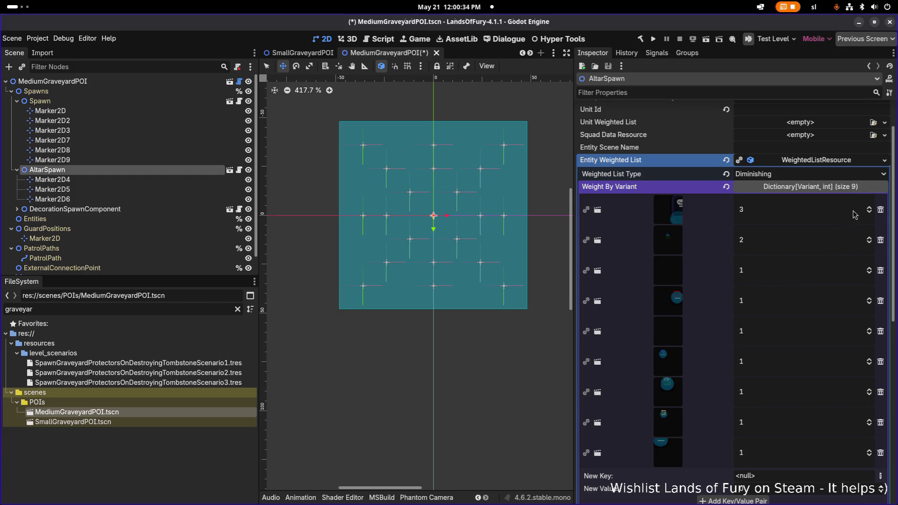
click(880, 210)
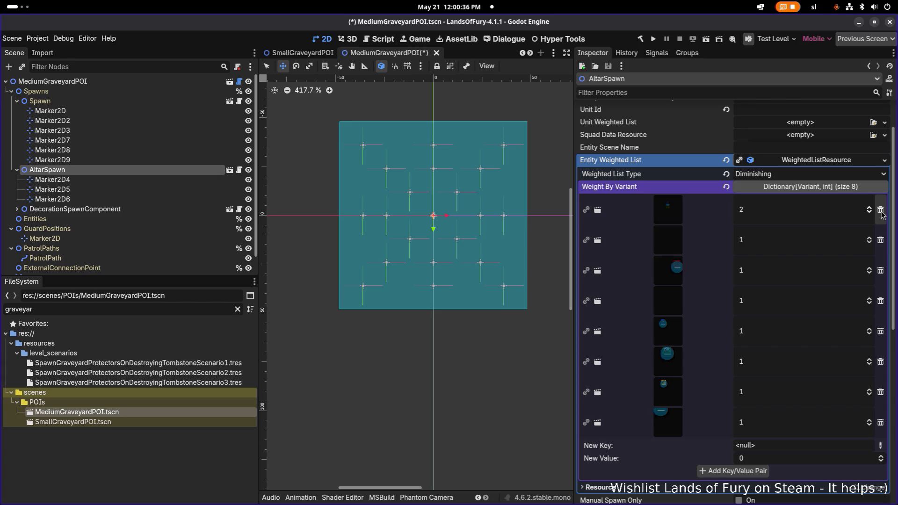
click(880, 209)
click(880, 210)
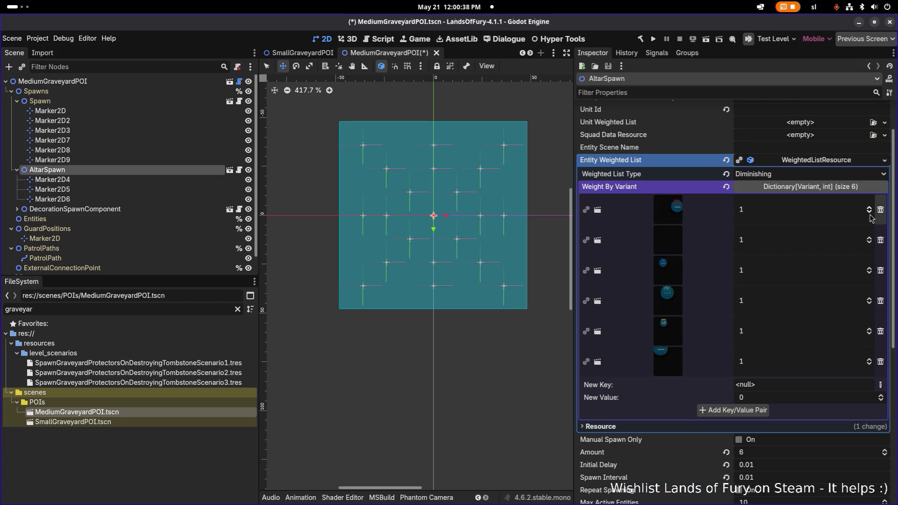
Set AltarSpawn's Amount to 2 and save MediumGraveyardPOI.
scroll(710, 251, down, 2)
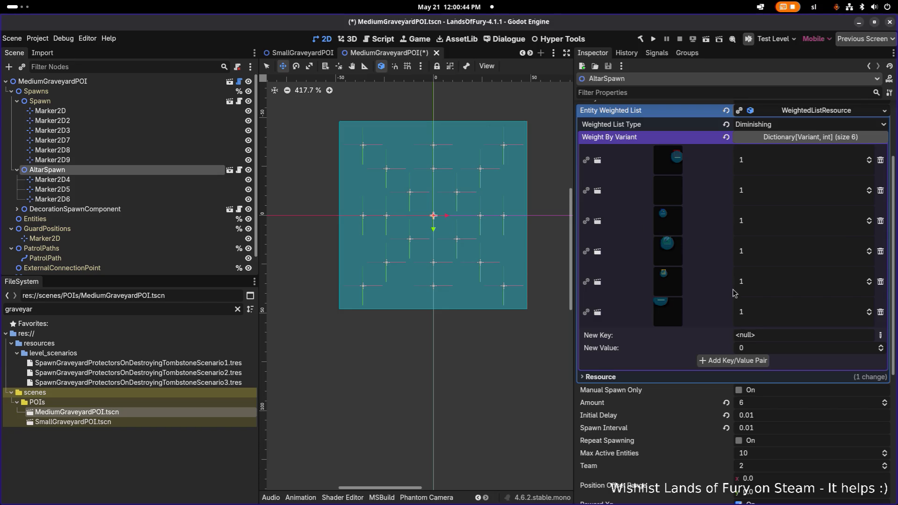
click(784, 407)
text(2)
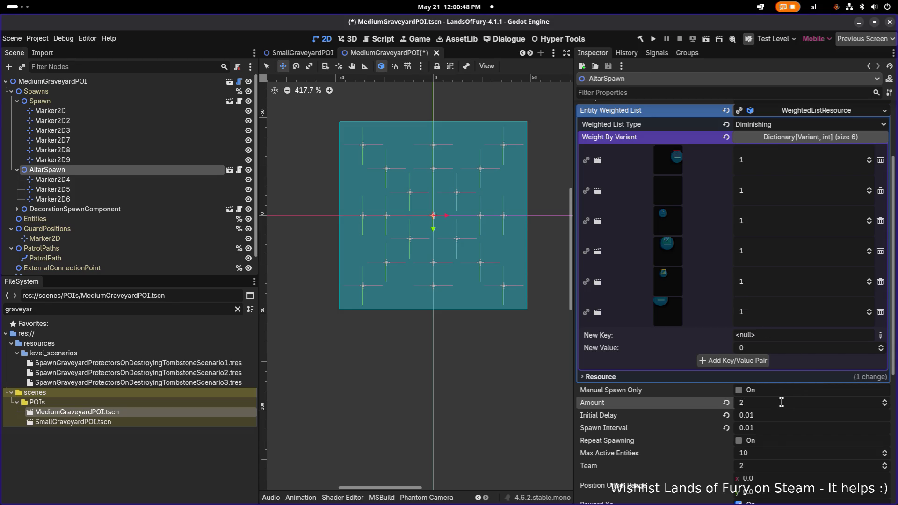
key(ctrl+s)
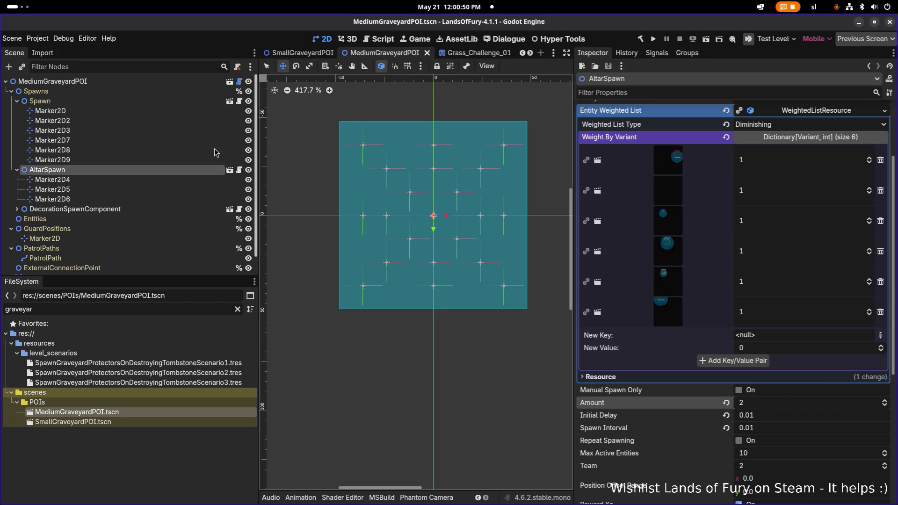
click(168, 102)
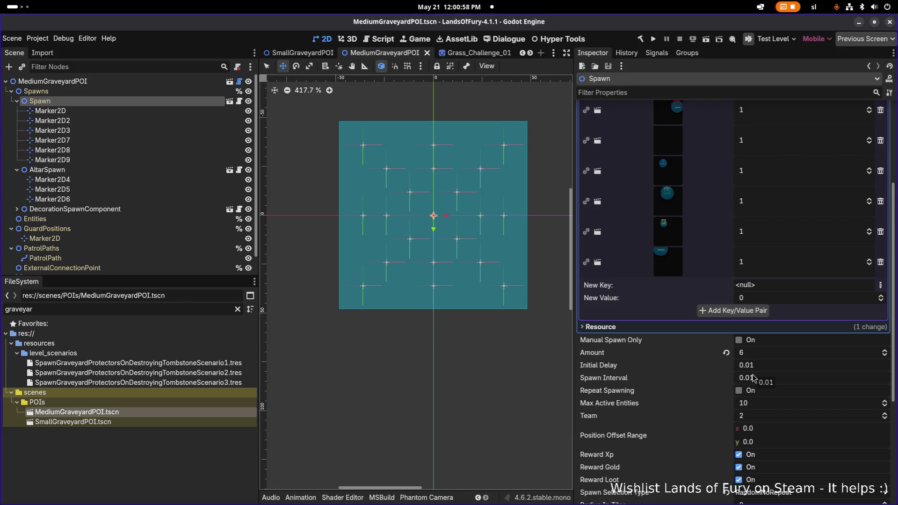
Revert the shared spawn-settings change and bring up AltarSpawn's weighted list.
key(ctrl+a)
text(0.01)
key(Return)
scroll(748, 341, up, 1)
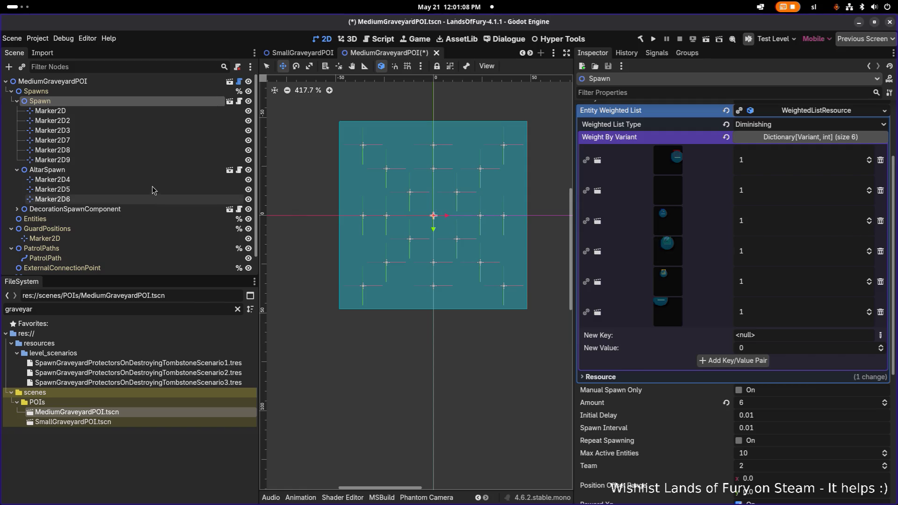
click(160, 174)
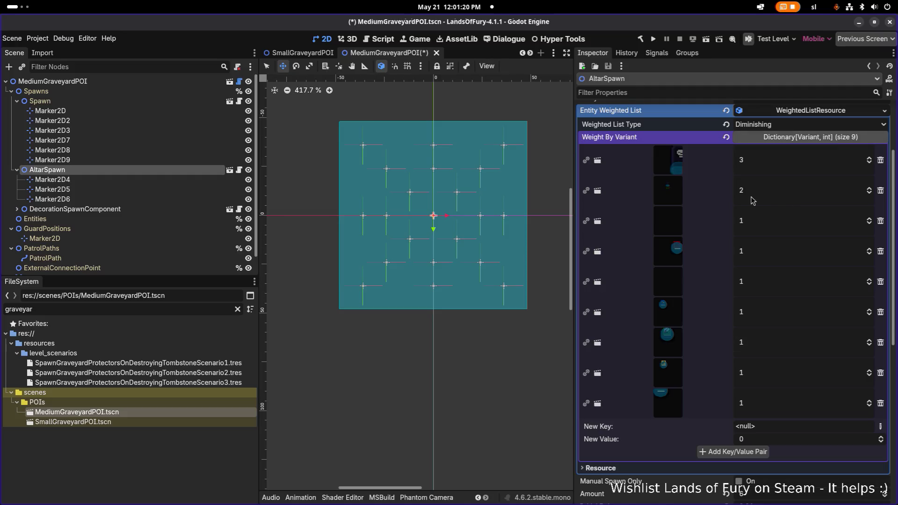
Remove three entries from AltarSpawn's weighted list, leaving six, and save.
click(880, 160)
click(880, 160)
click(880, 161)
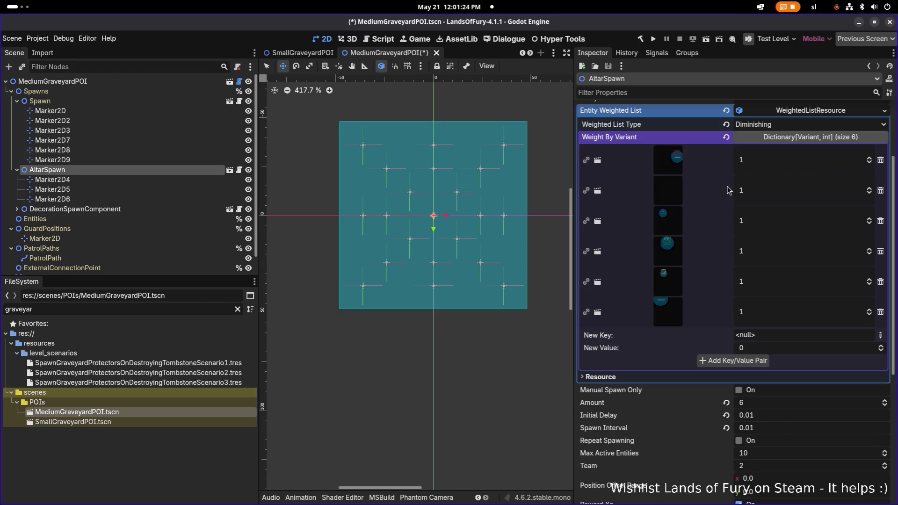
key(ctrl+s)
Trim Spawn's weighted list to three entries weighted 3, 2 and 1, then save.
click(189, 103)
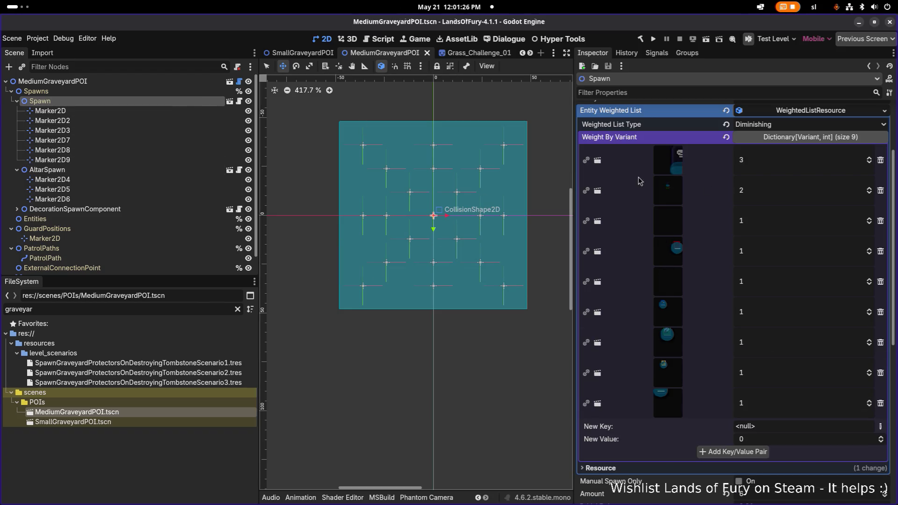
click(880, 251)
click(881, 252)
click(880, 252)
click(880, 252)
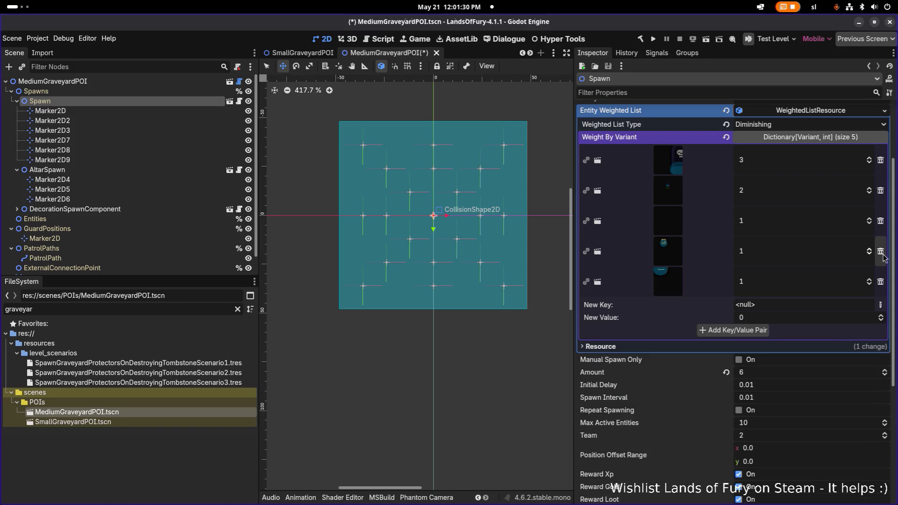
click(880, 251)
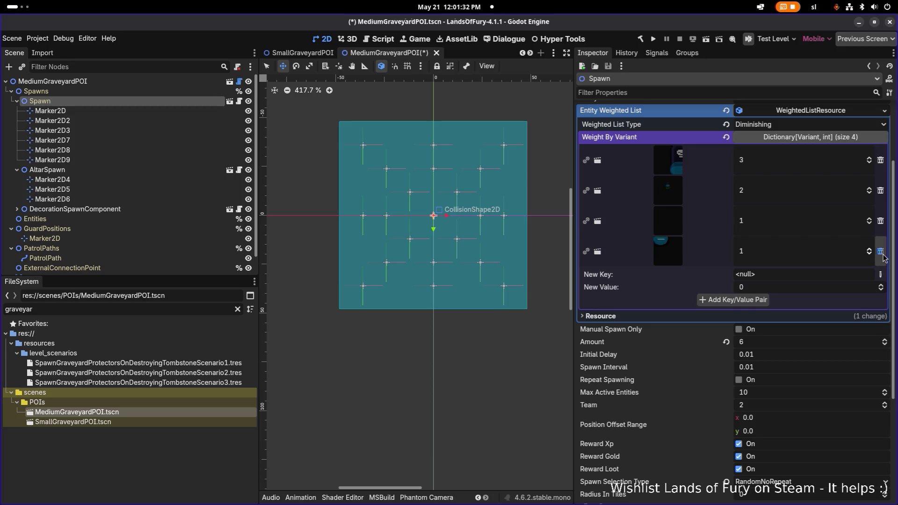
click(881, 251)
key(ctrl+s)
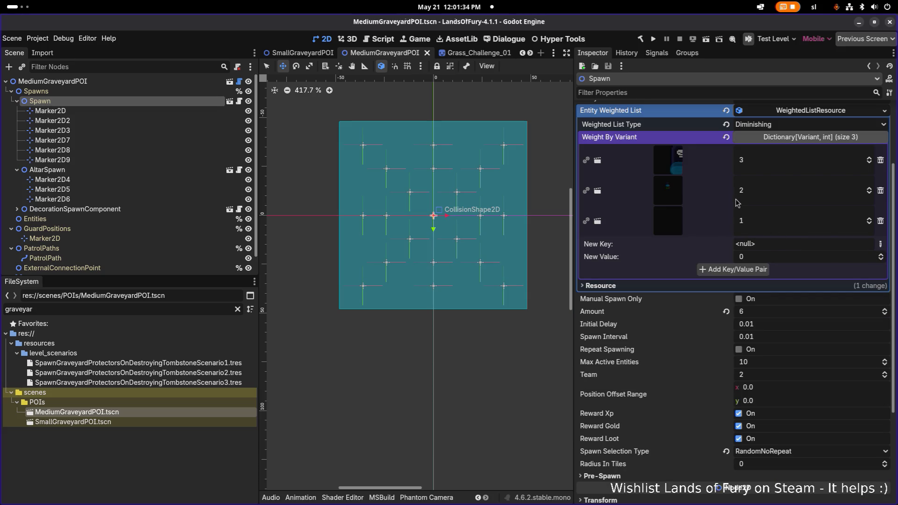
Give AltarSpawn an Amount of 2 and Max Active Entities of 2, then save.
click(100, 171)
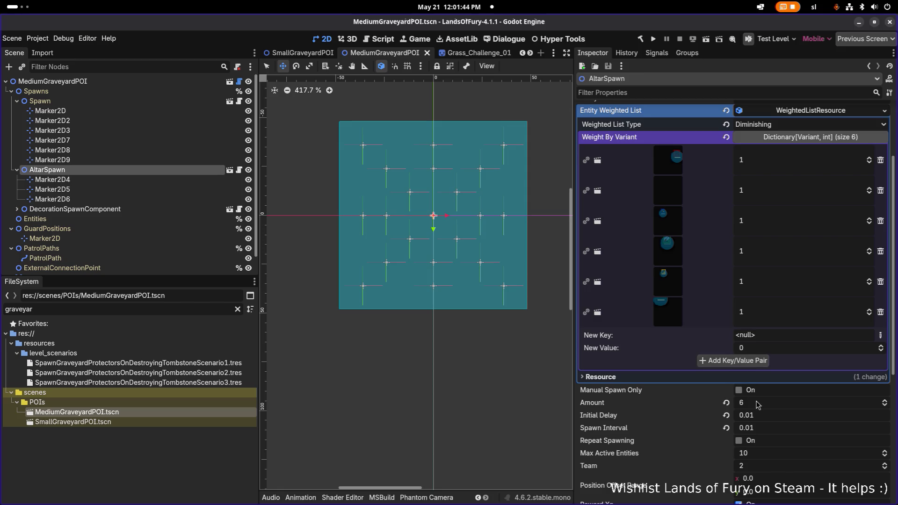
scroll(763, 405, down, 4)
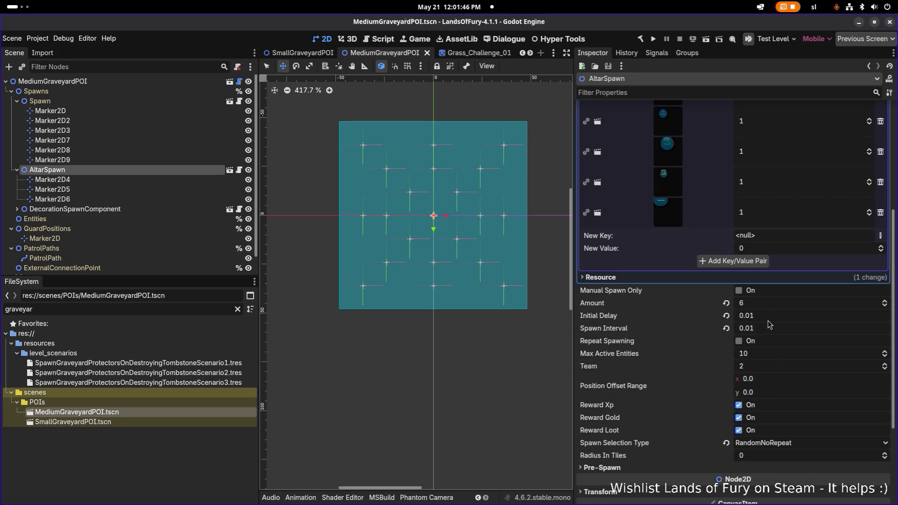
click(771, 310)
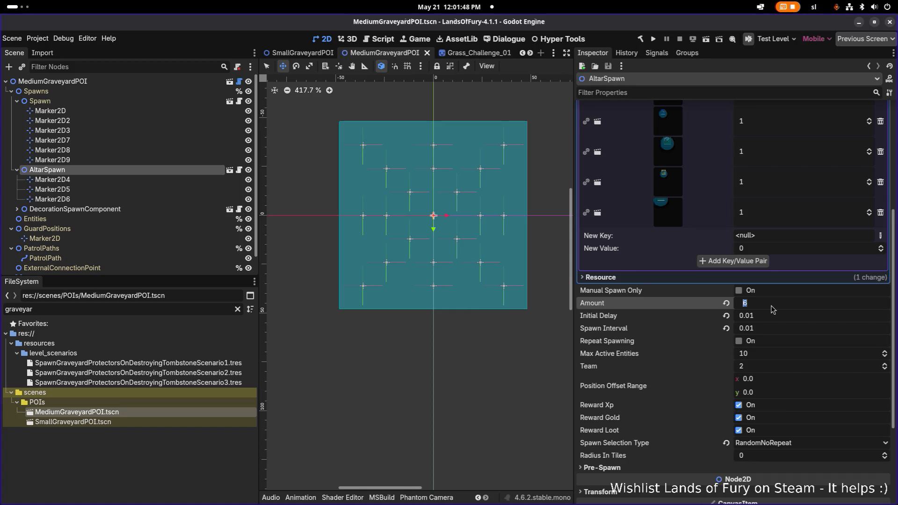
text(2)
key(Return)
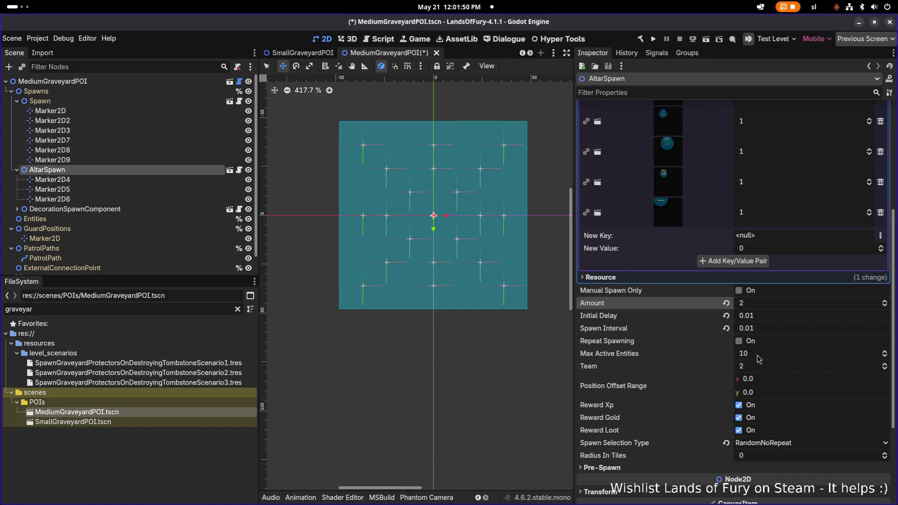
click(761, 357)
text(2)
key(Return)
key(ctrl+s)
Give Spawn an Amount of 4 and Max Active Entities of 2, then save.
scroll(727, 318, up, 5)
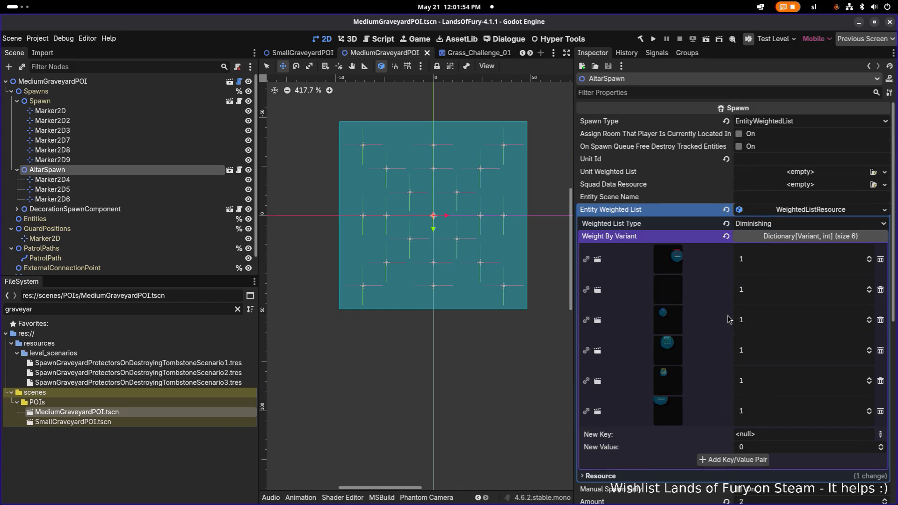
click(92, 182)
click(101, 101)
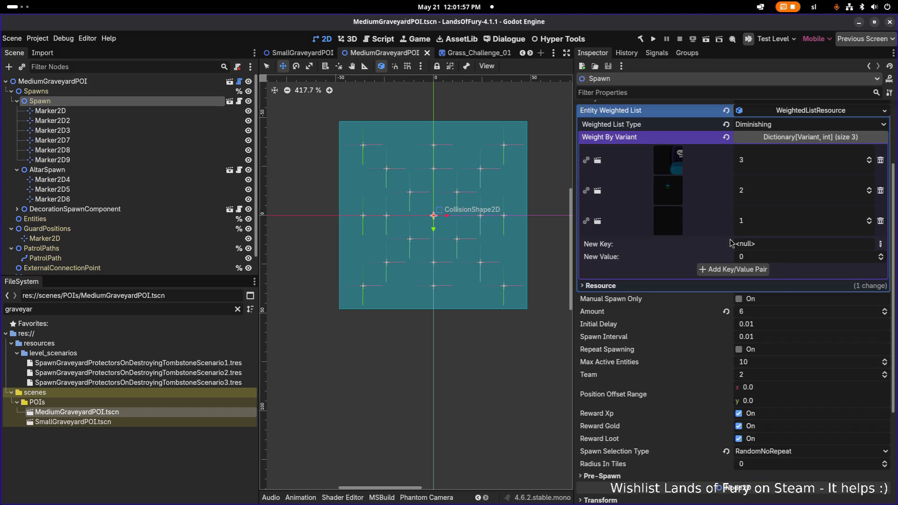
click(761, 313)
text(4)
key(Return)
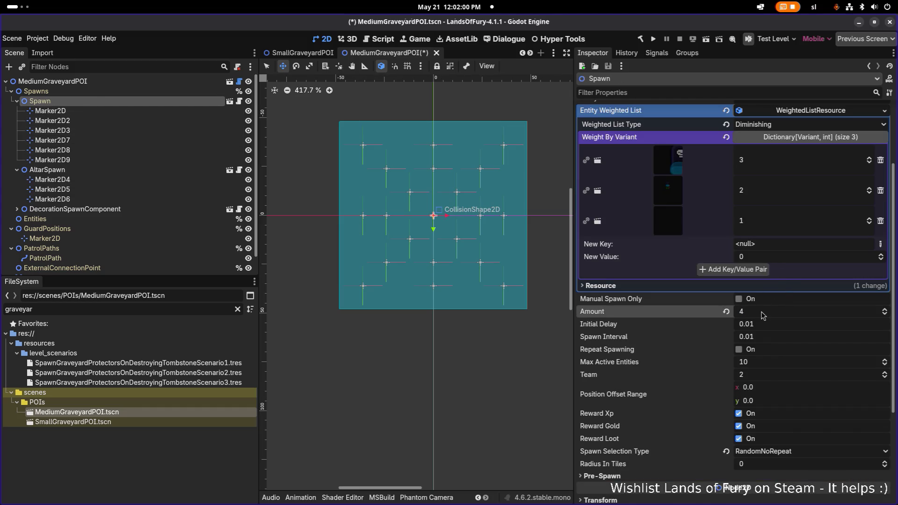
click(772, 362)
key(Return)
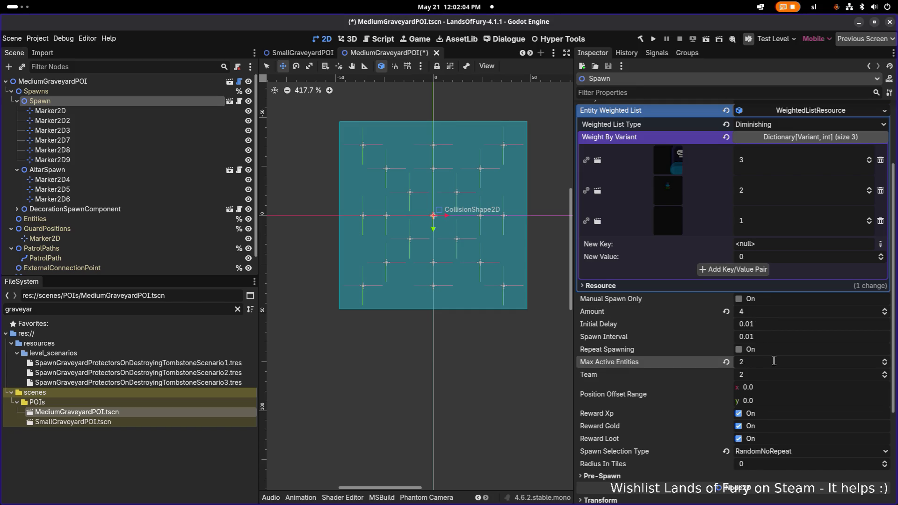
key(ctrl+s)
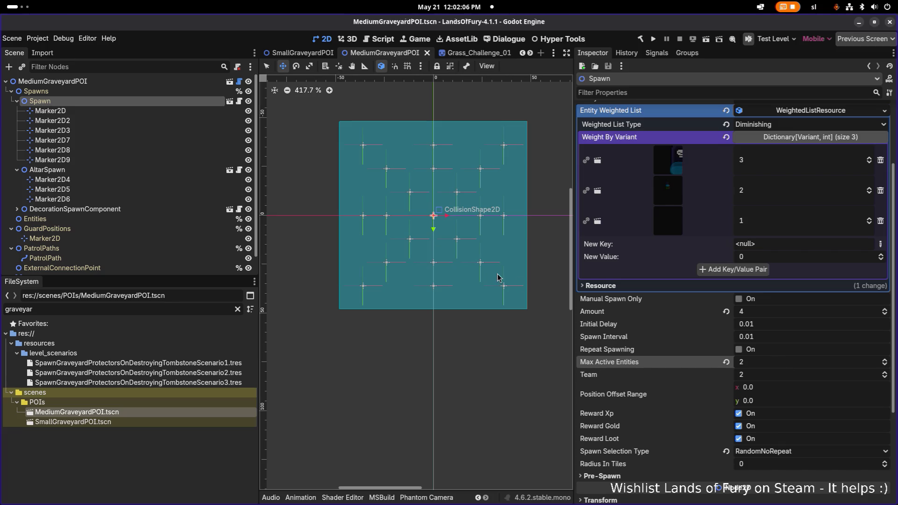
click(112, 210)
click(17, 209)
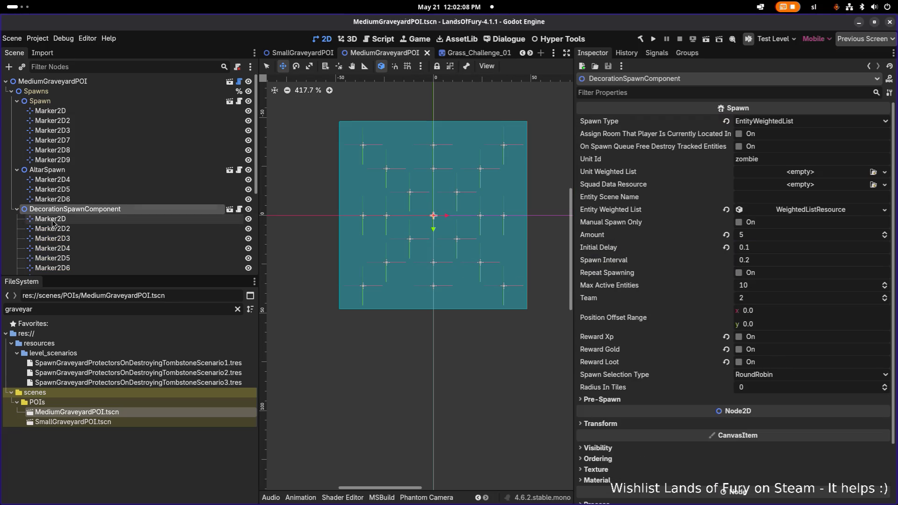
click(70, 218)
click(72, 230)
click(72, 239)
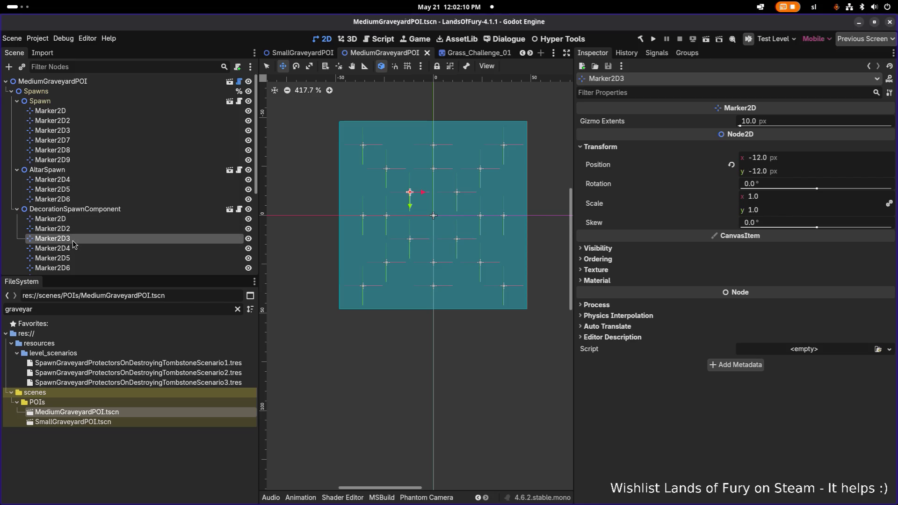
click(72, 259)
scroll(83, 256, down, 1)
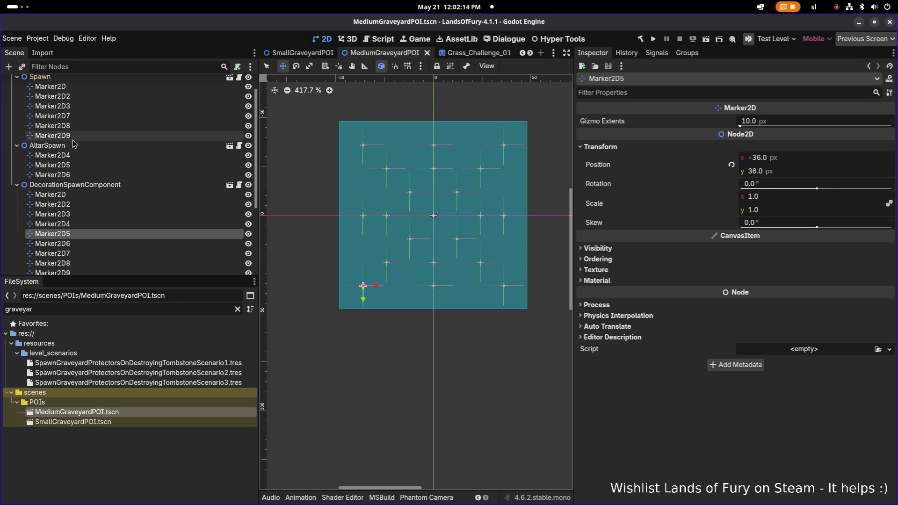
scroll(75, 141, up, 1)
click(17, 101)
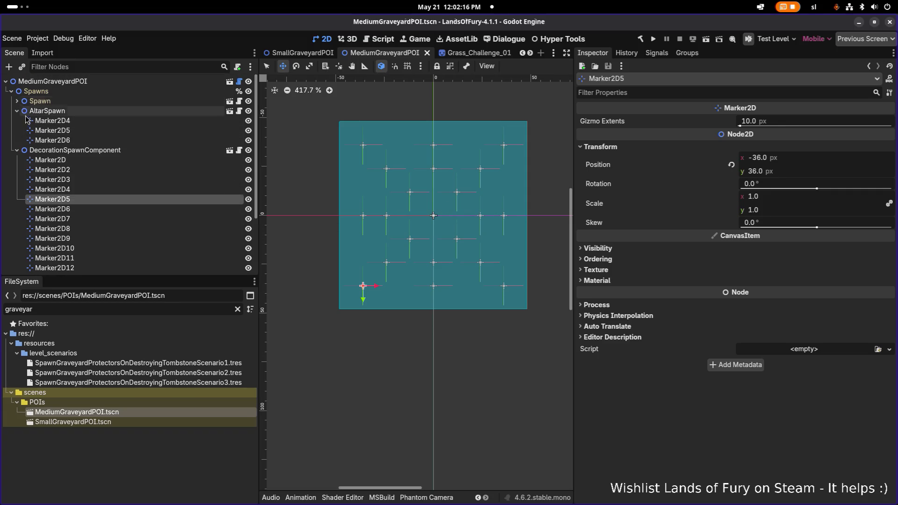
click(17, 111)
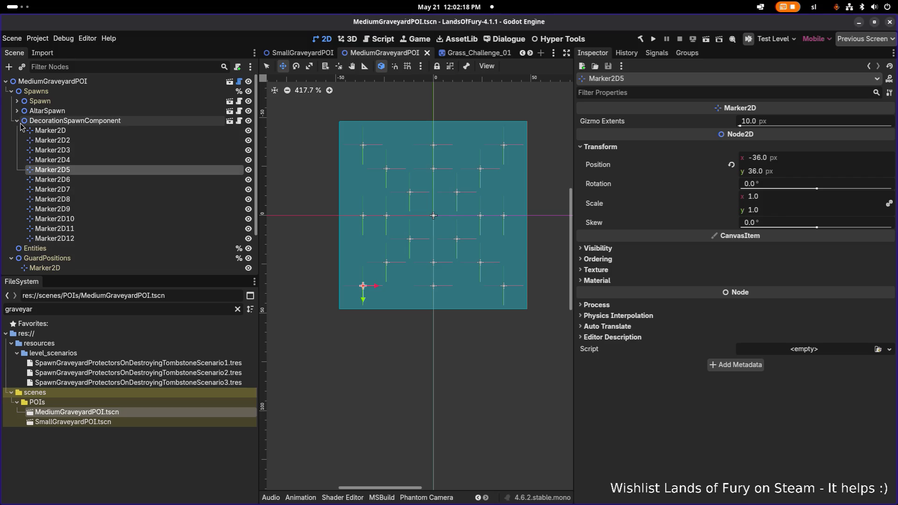
click(18, 120)
click(17, 121)
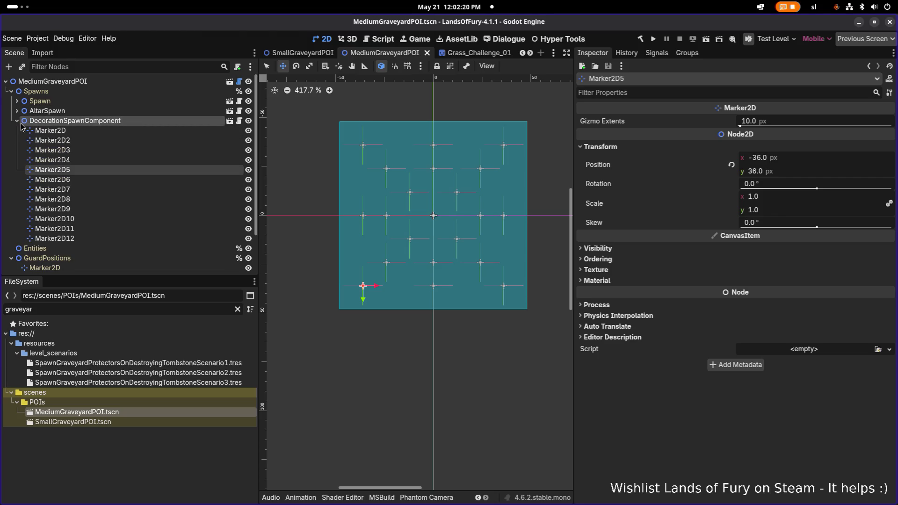
click(17, 120)
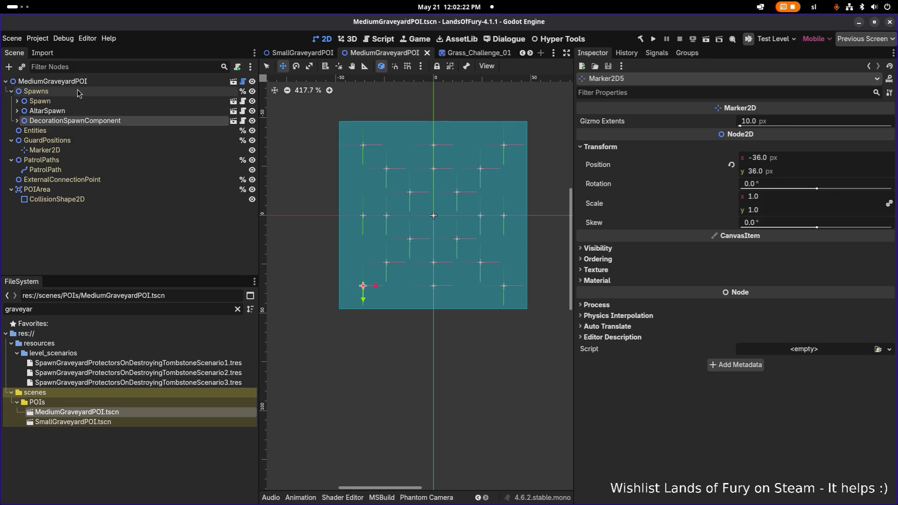
double_click(127, 420)
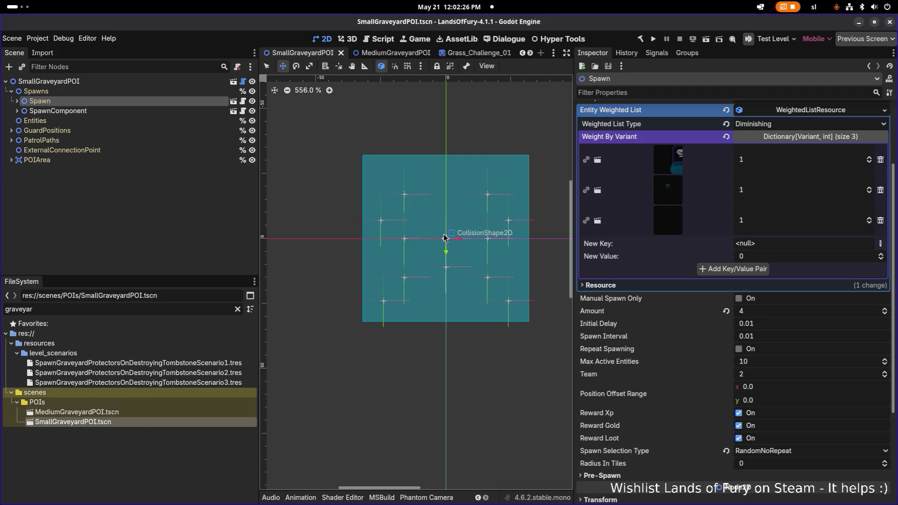
Inspect SmallGraveyardPOI's SpawnComponent and Spawn settings, including the weighted list resource options.
click(120, 111)
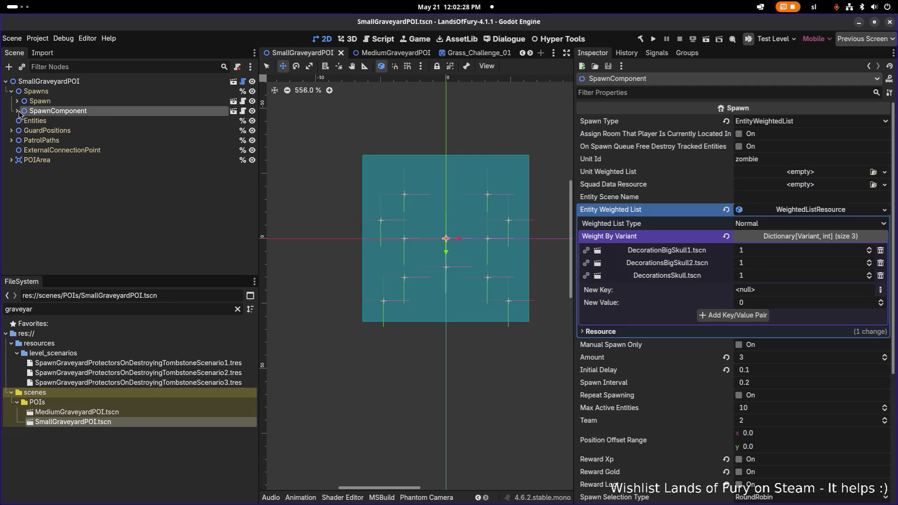
click(18, 111)
click(17, 101)
click(56, 102)
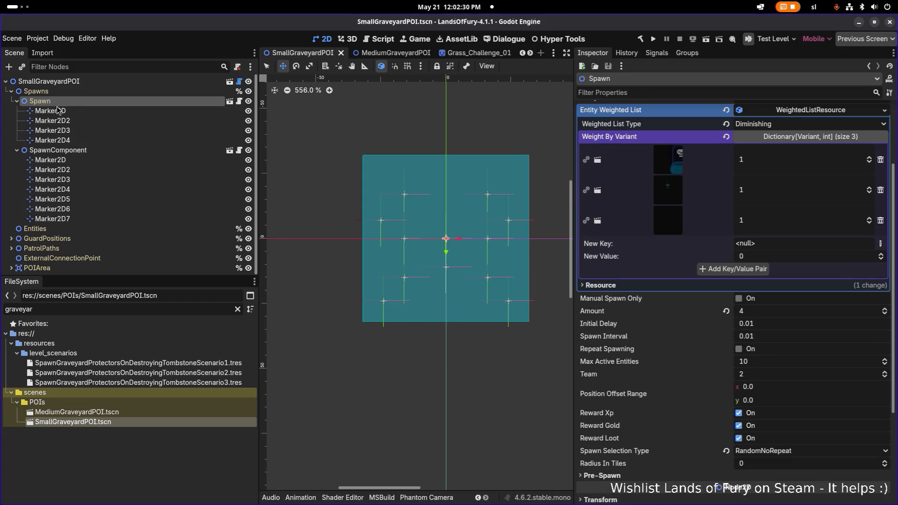
right_click(794, 112)
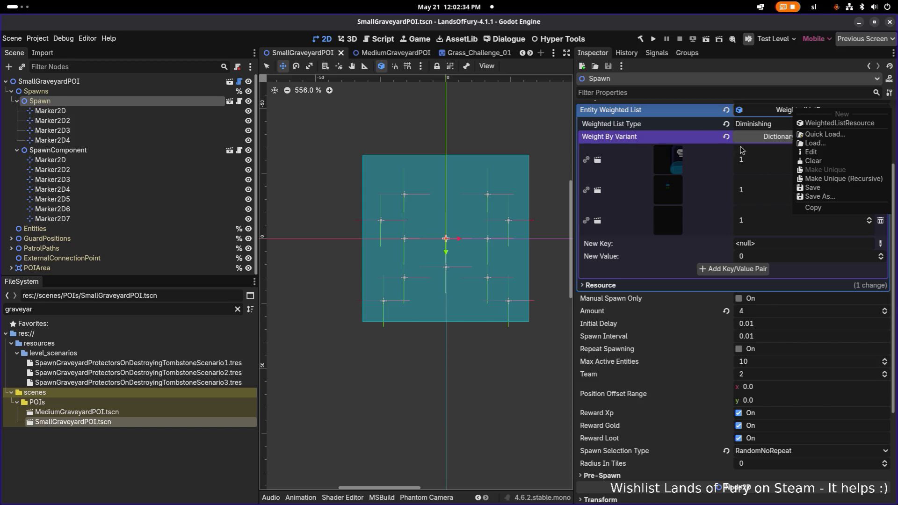
click(668, 112)
right_click(789, 115)
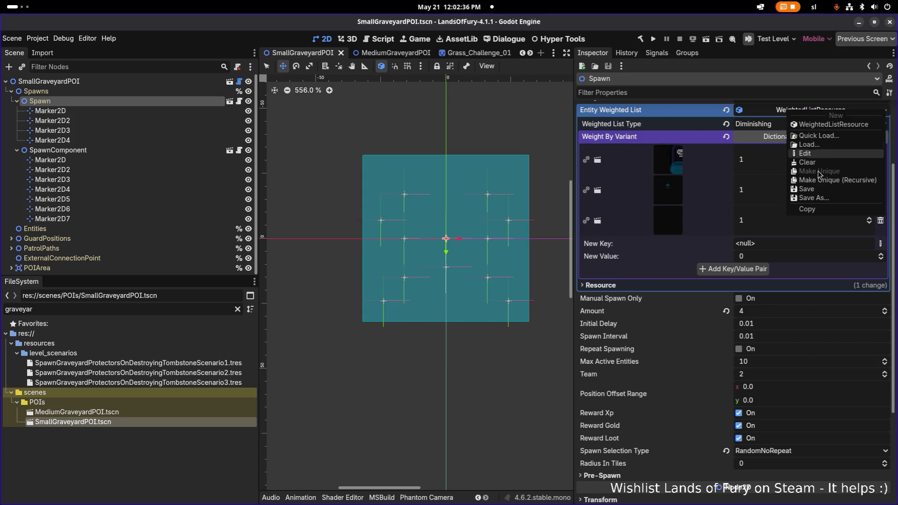
click(662, 122)
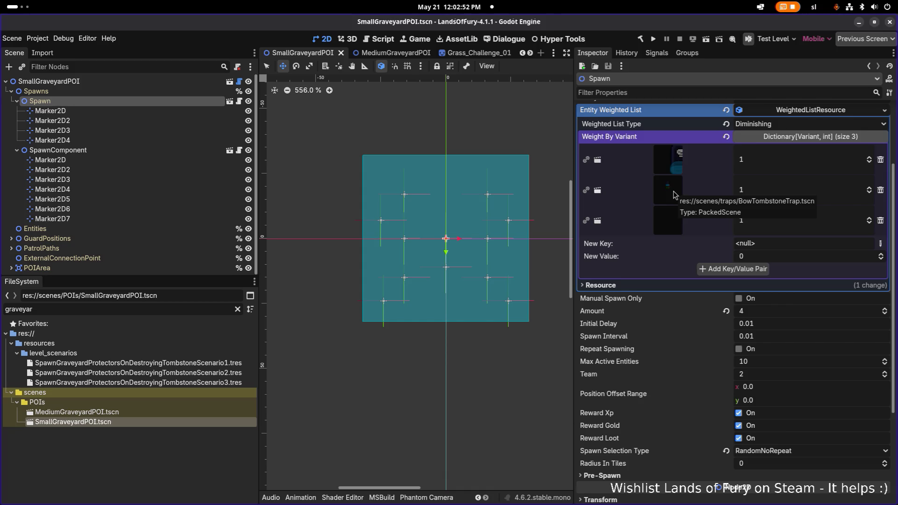
Set Spawn's Amount to 3, save SmallGraveyardPOI, and reopen MediumGraveyardPOI.tscn.
click(767, 314)
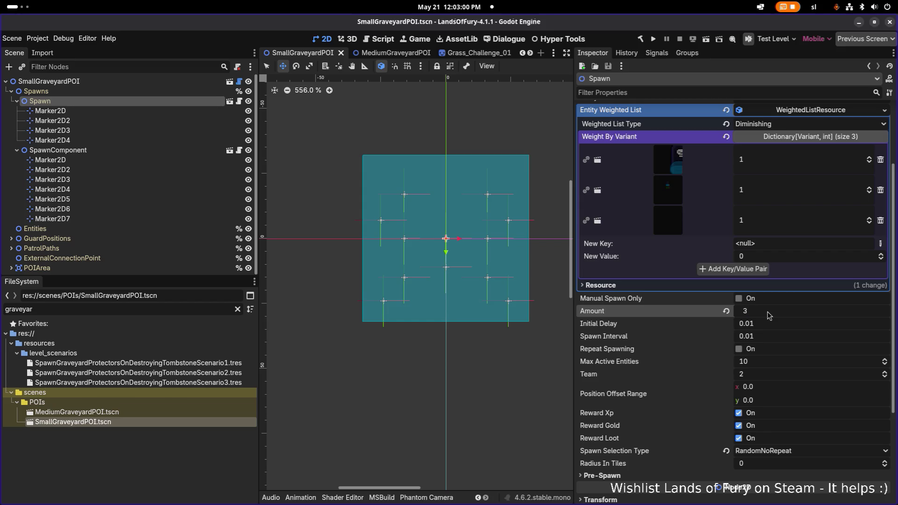
text(3)
key(Return)
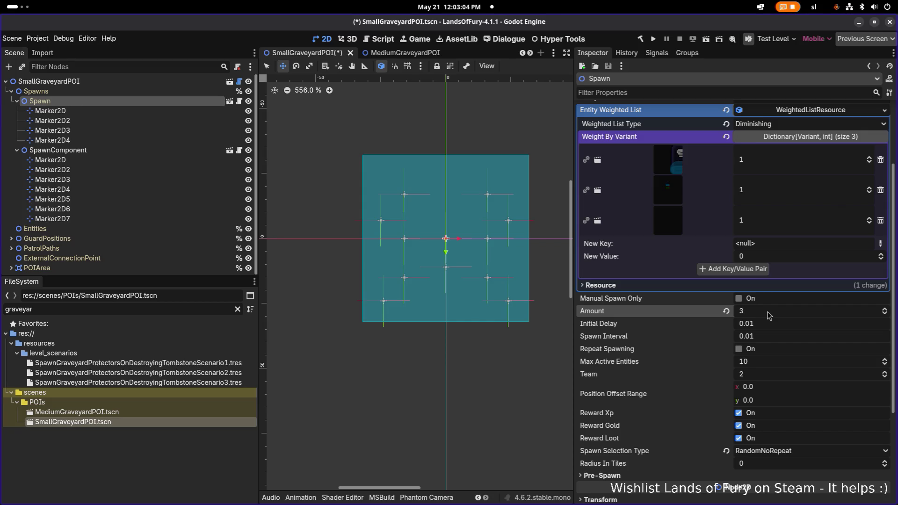
key(ctrl+s)
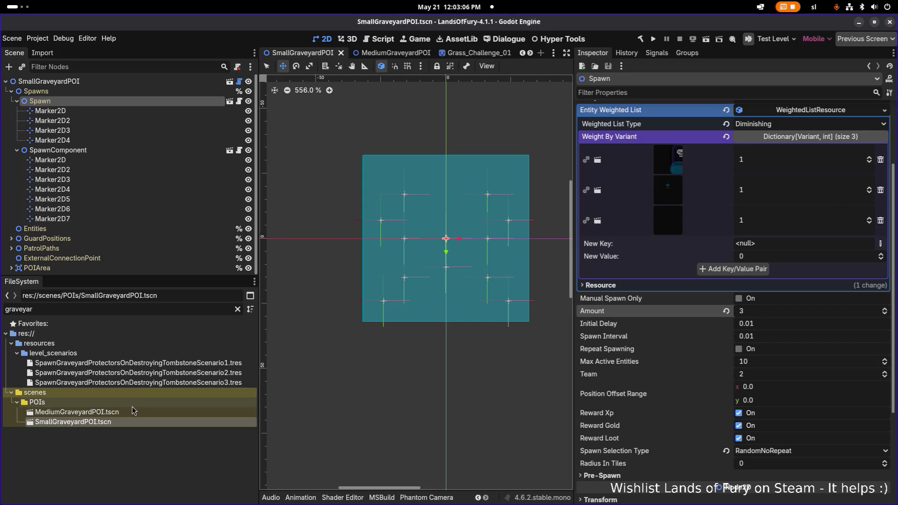
double_click(131, 411)
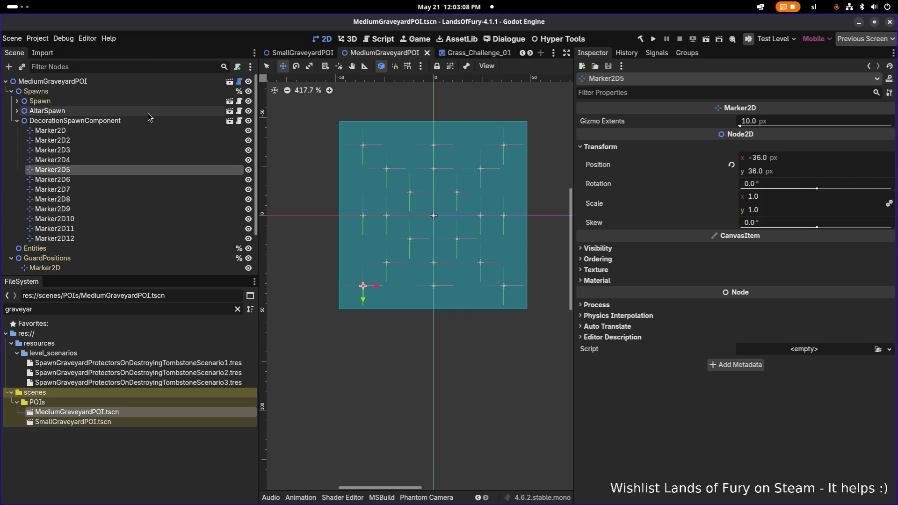
Take the AltarSpawn group from MediumGraveyardPOI and open SmallGraveyardPOI.tscn.
click(148, 114)
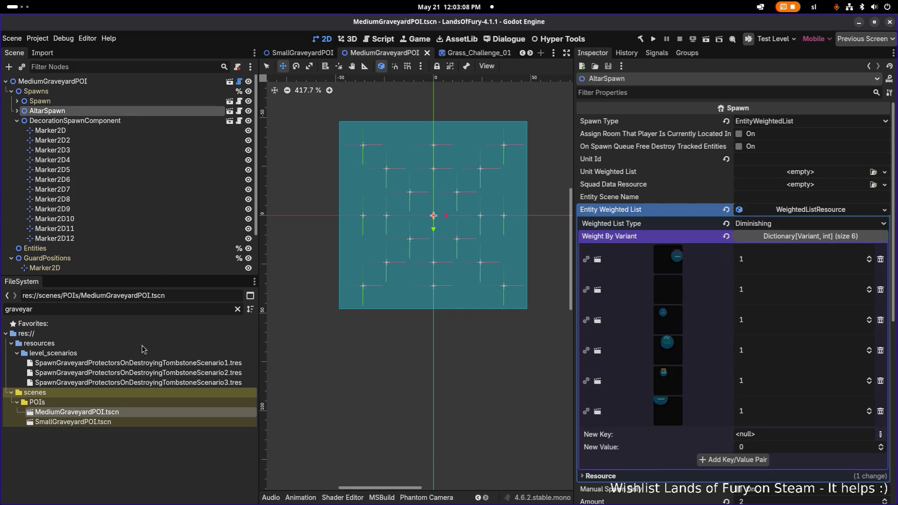
click(99, 420)
click(150, 120)
click(154, 111)
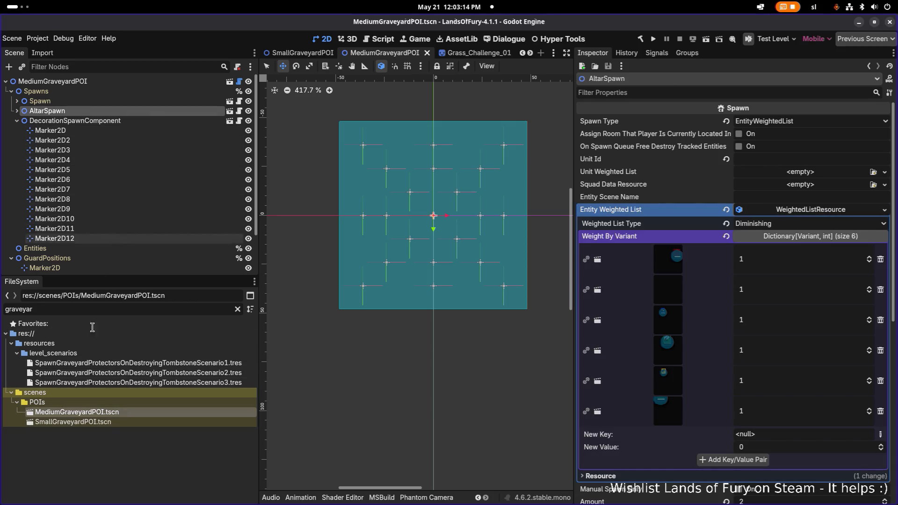
double_click(124, 421)
Paste AltarSpawn under Spawns and place it above SpawnComponent.
click(16, 100)
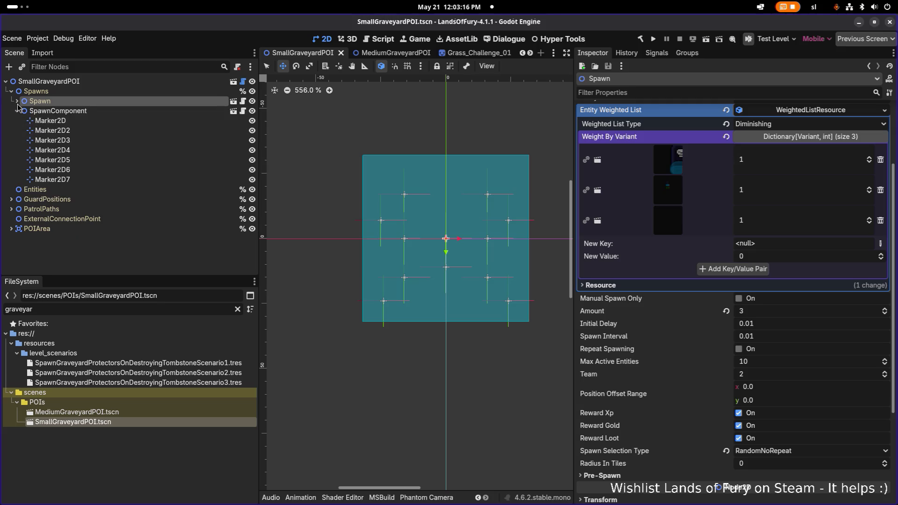
click(17, 110)
click(60, 91)
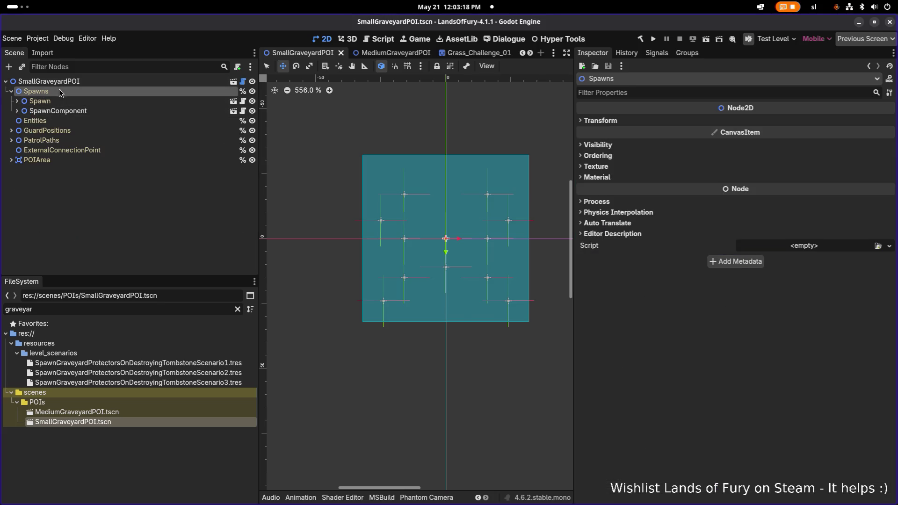
key(ctrl+v)
drag(60, 121, 70, 106)
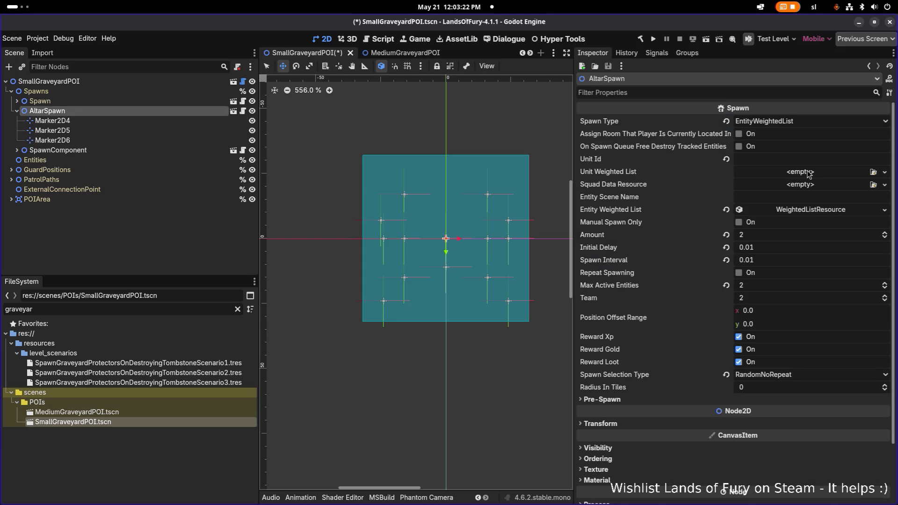
Make AltarSpawn's weighted list unique (recursive) while keeping the six altar scenes shared.
click(810, 212)
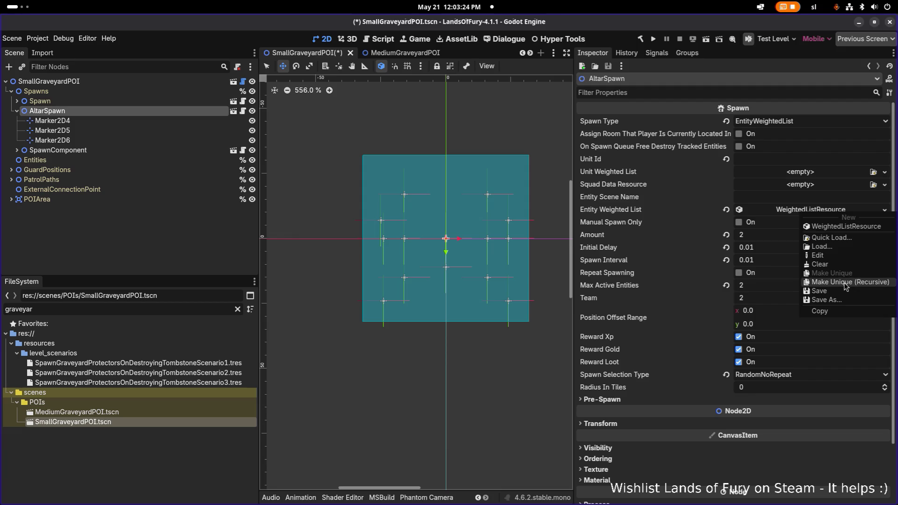
click(788, 213)
right_click(787, 212)
click(833, 284)
click(351, 216)
click(351, 225)
click(351, 235)
click(351, 245)
click(351, 255)
click(352, 265)
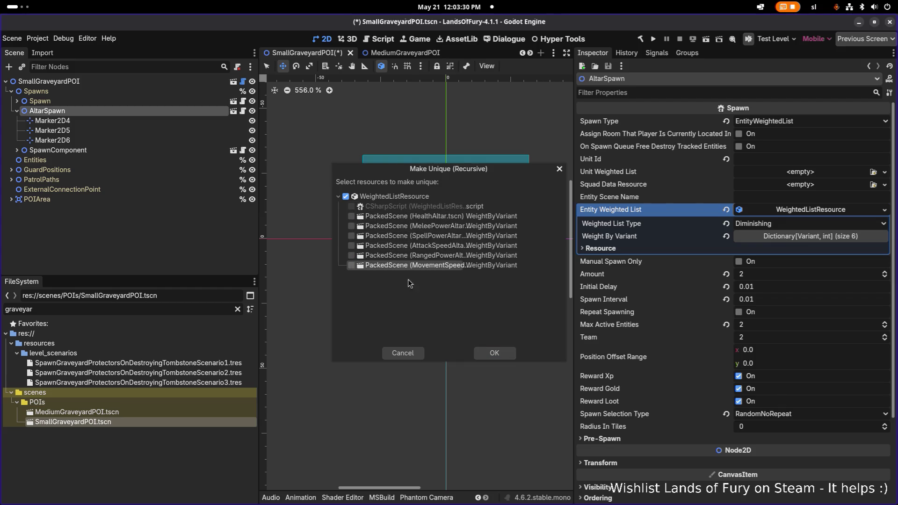
click(494, 353)
click(797, 237)
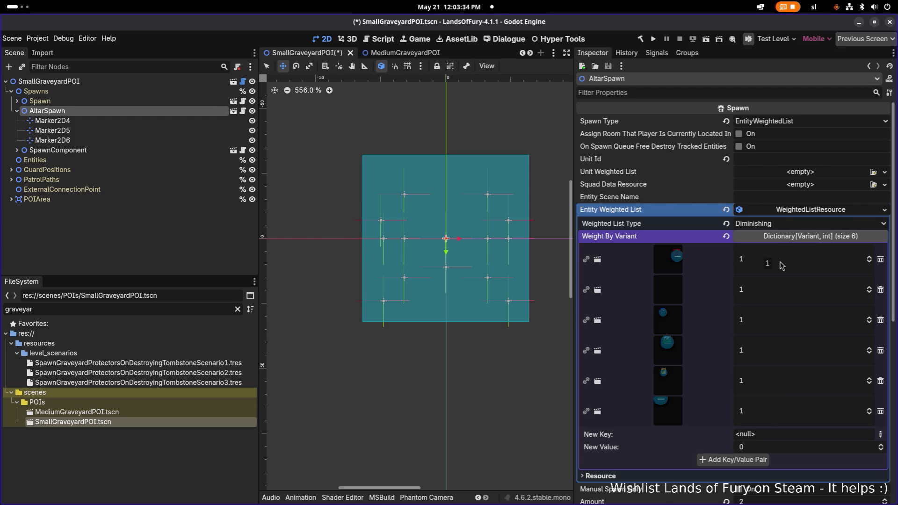
Set AltarSpawn's Amount to 1 and save SmallGraveyardPOI.
scroll(681, 265, down, 5)
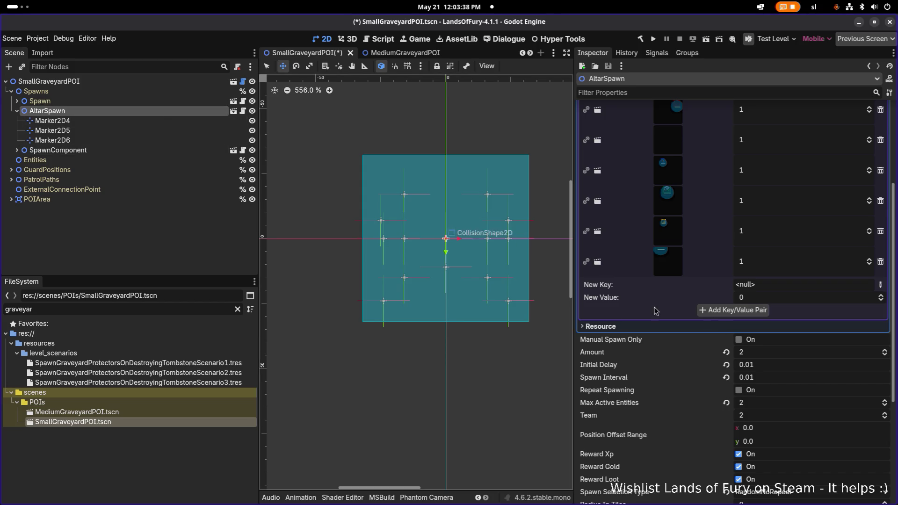
scroll(774, 381, down, 2)
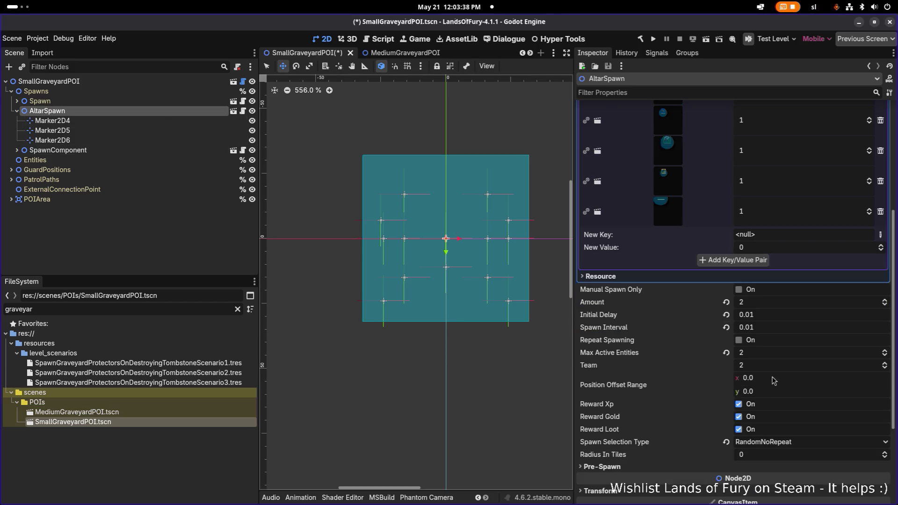
click(762, 305)
text(1)
key(Return)
key(ctrl+s)
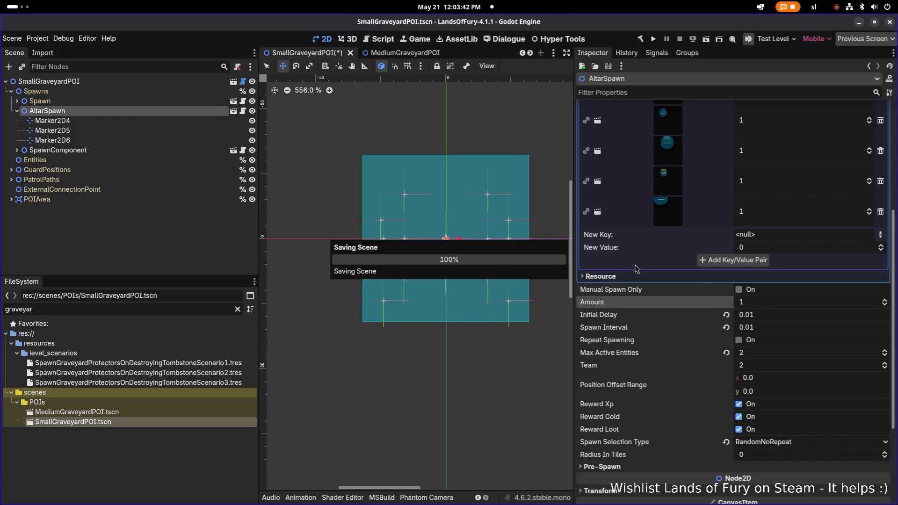
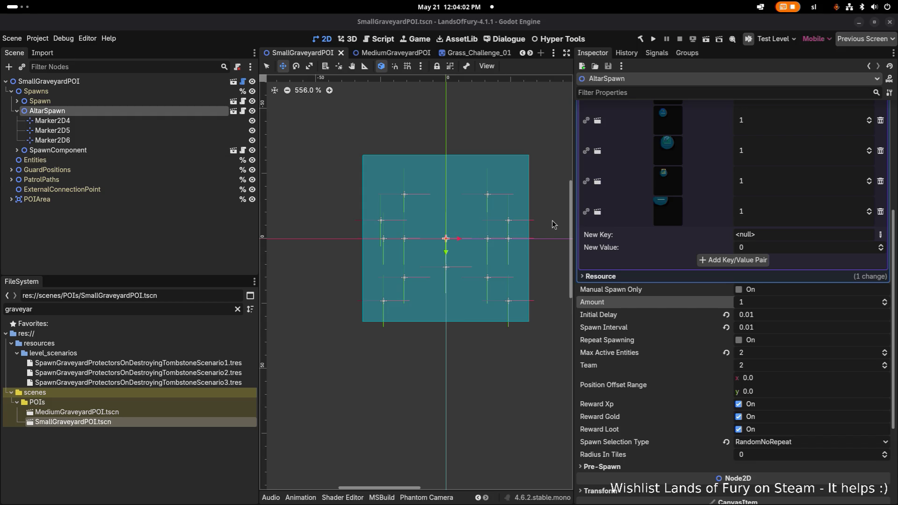
Inspect the Spawn node's settings and where each of its markers sits.
scroll(814, 338, down, 1)
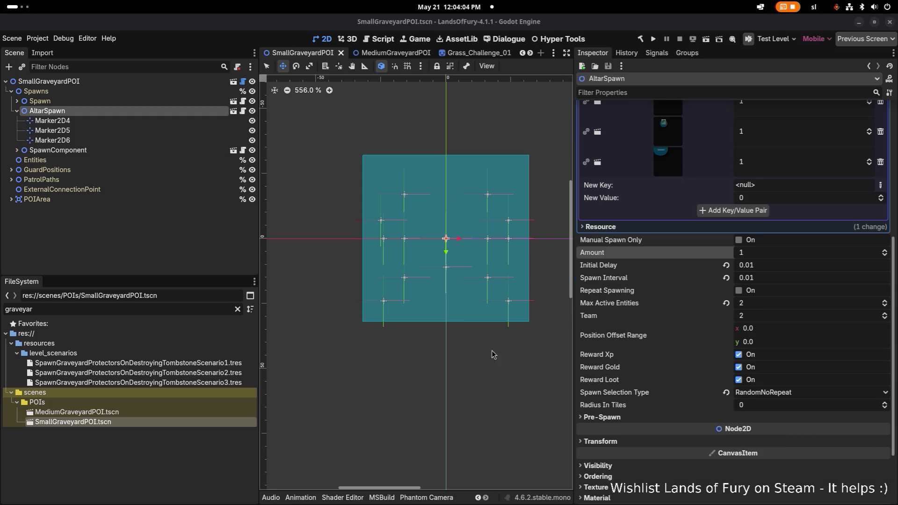
click(199, 101)
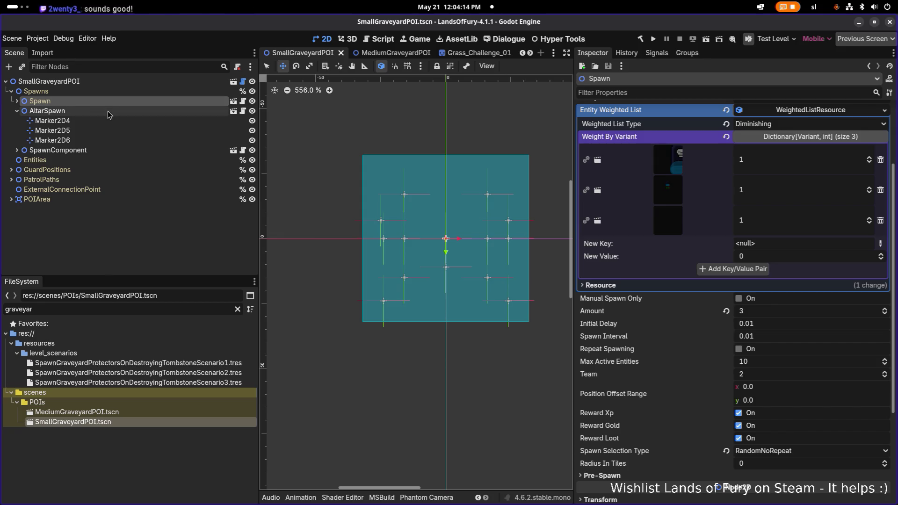
click(17, 101)
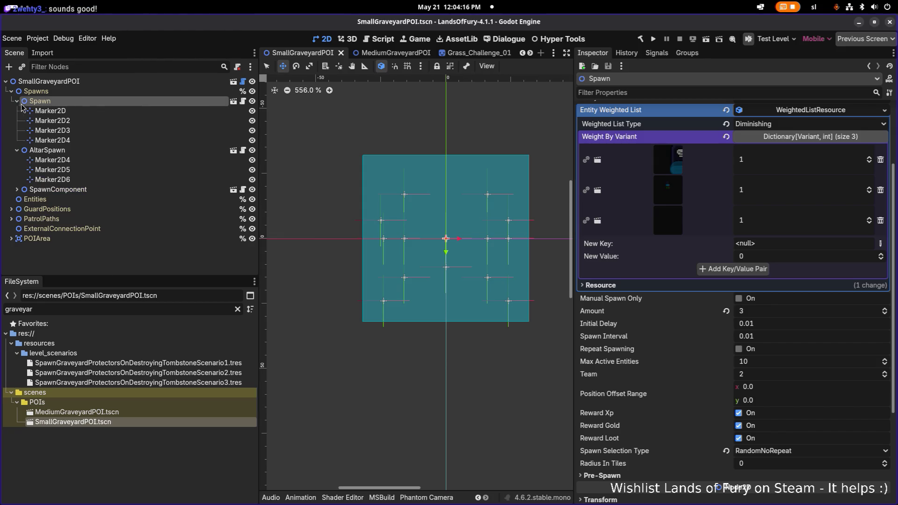
click(58, 112)
click(70, 130)
click(71, 140)
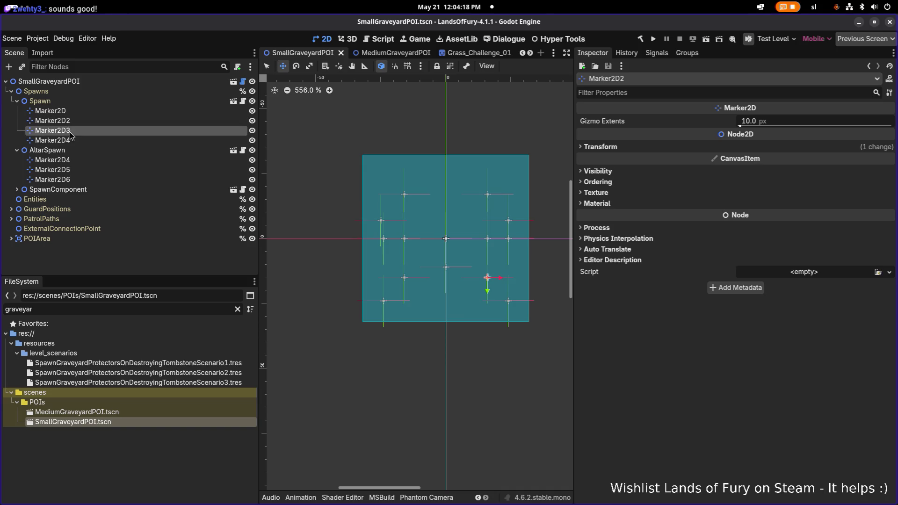
click(75, 150)
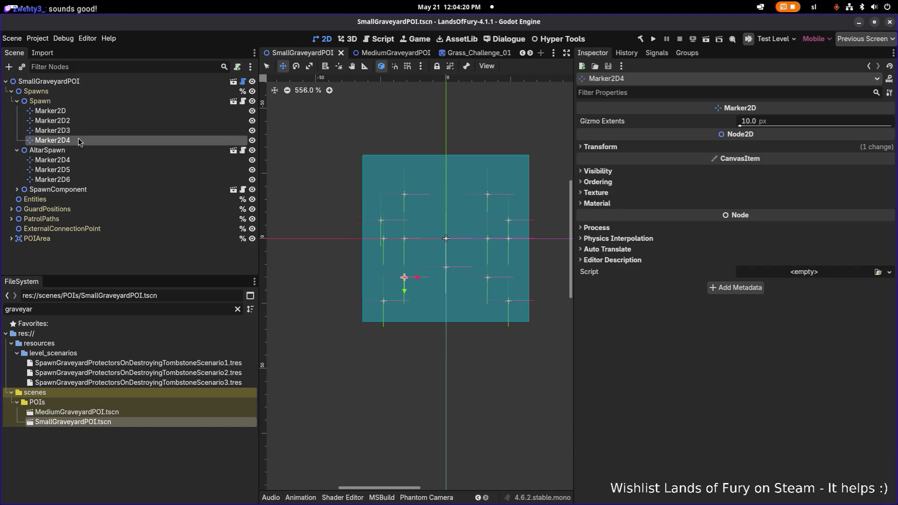
click(78, 141)
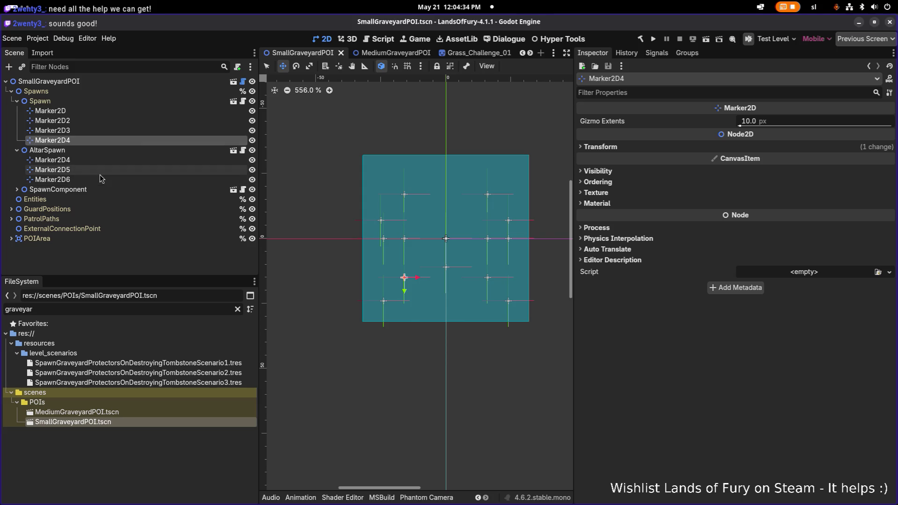
Open MediumGraveyardPOI for comparison, then return to SmallGraveyardPOI.
click(192, 412)
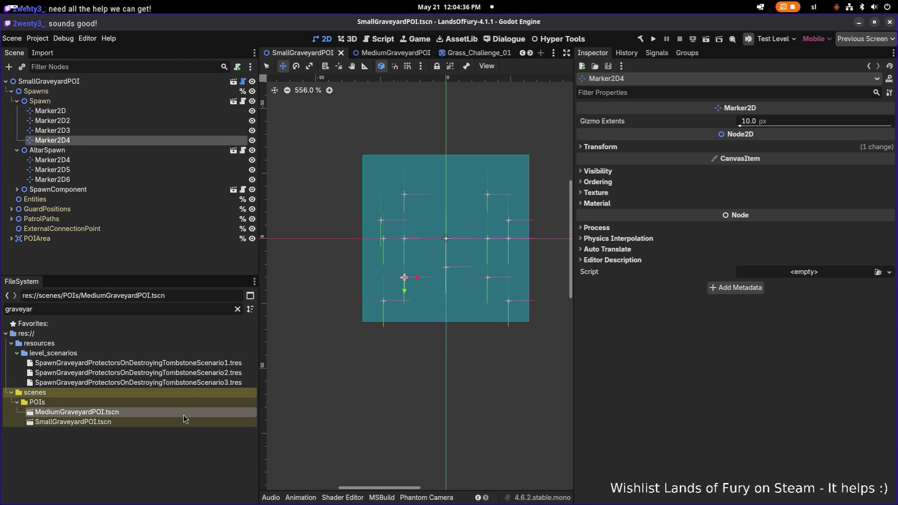
double_click(153, 412)
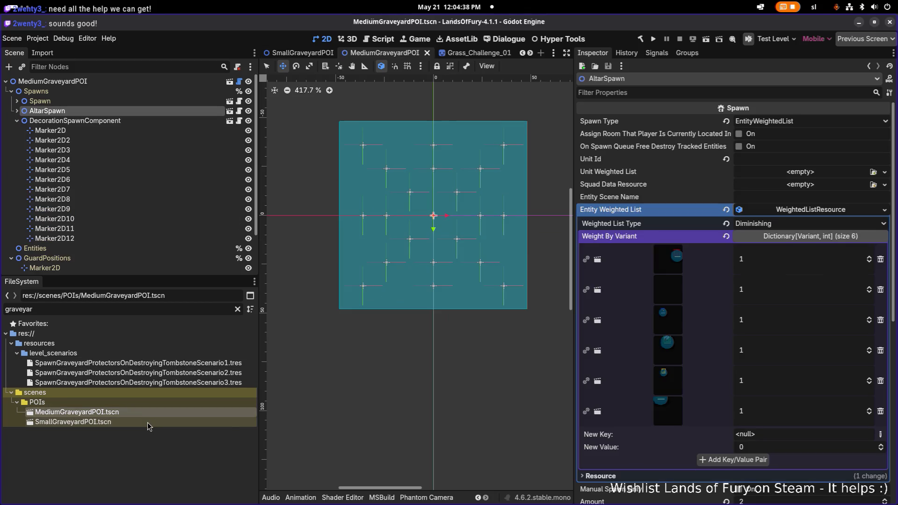
double_click(150, 421)
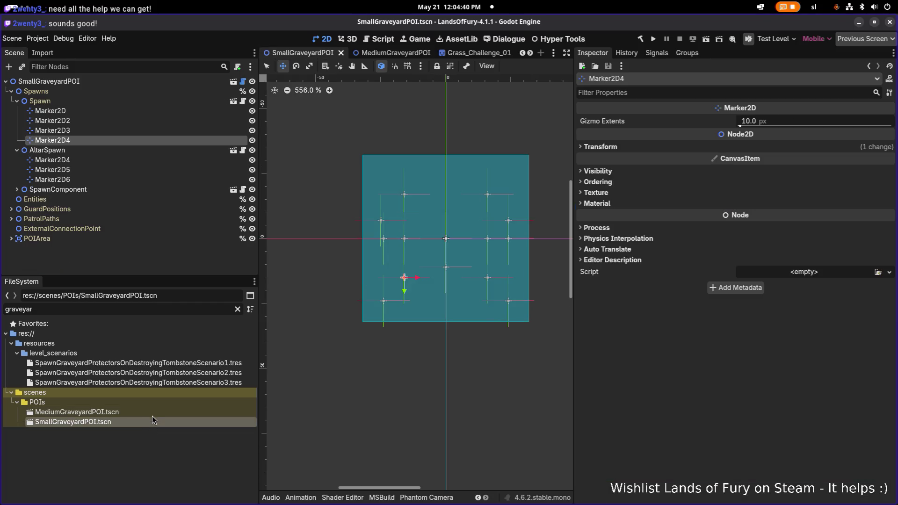
Compare AltarSpawn's Marker2D4, Marker2D5 and Marker2D6 positions with Spawn's Marker2D4.
click(119, 160)
click(123, 171)
click(108, 178)
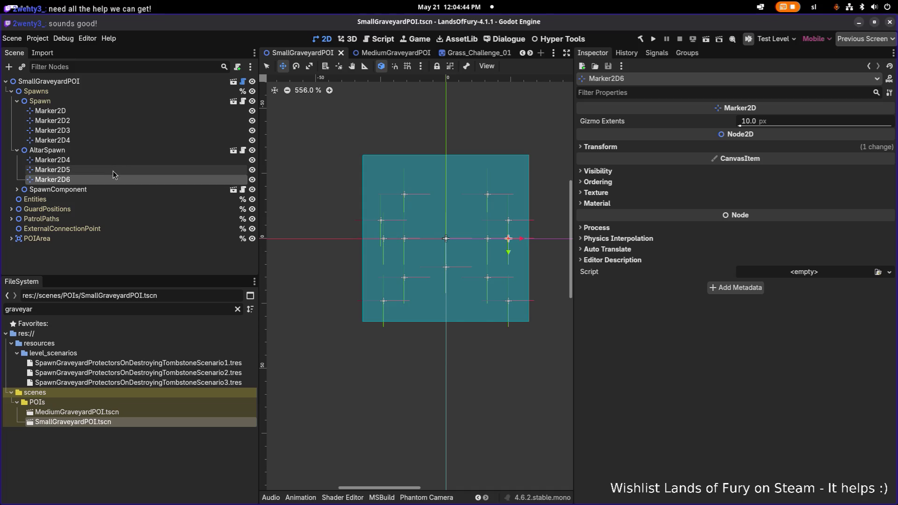
click(113, 170)
click(114, 159)
click(101, 140)
click(89, 162)
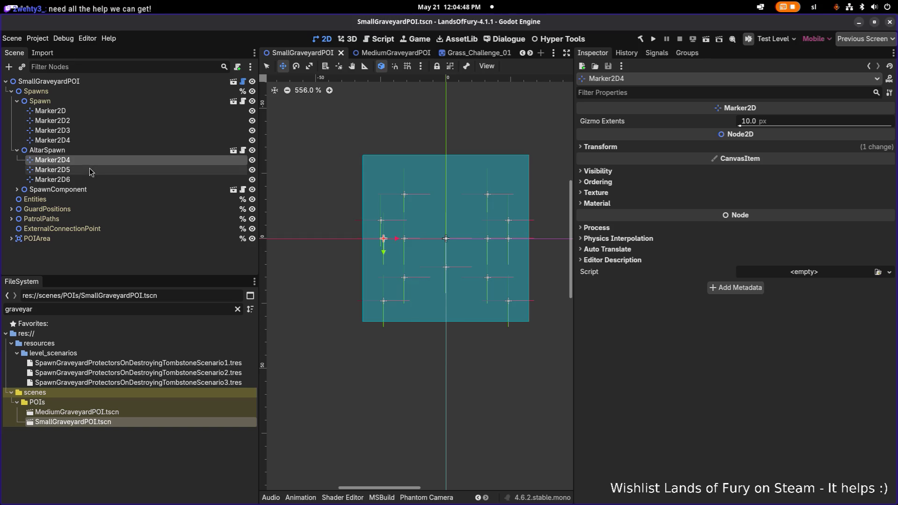
click(86, 171)
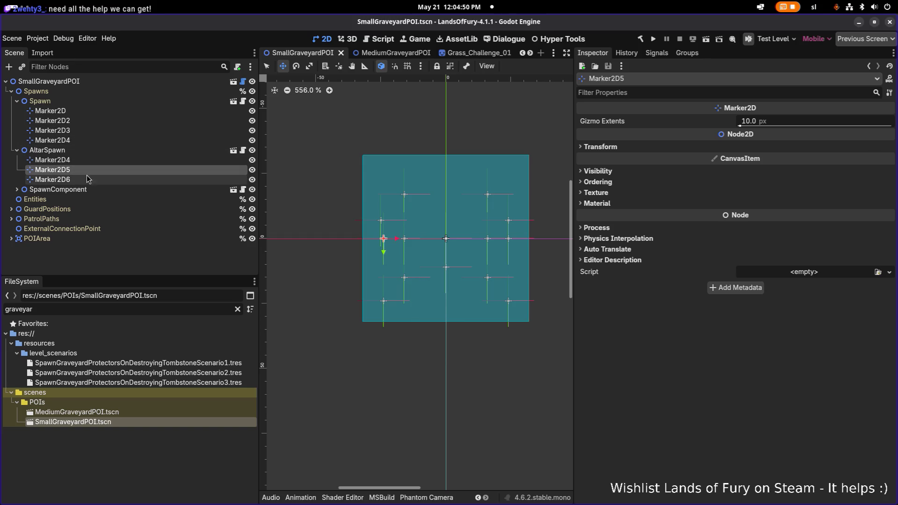
click(86, 180)
click(86, 171)
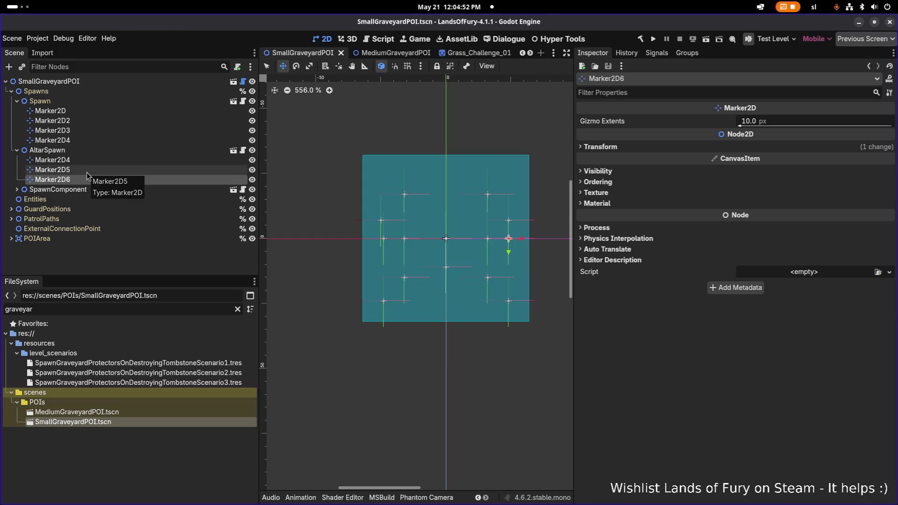
click(86, 163)
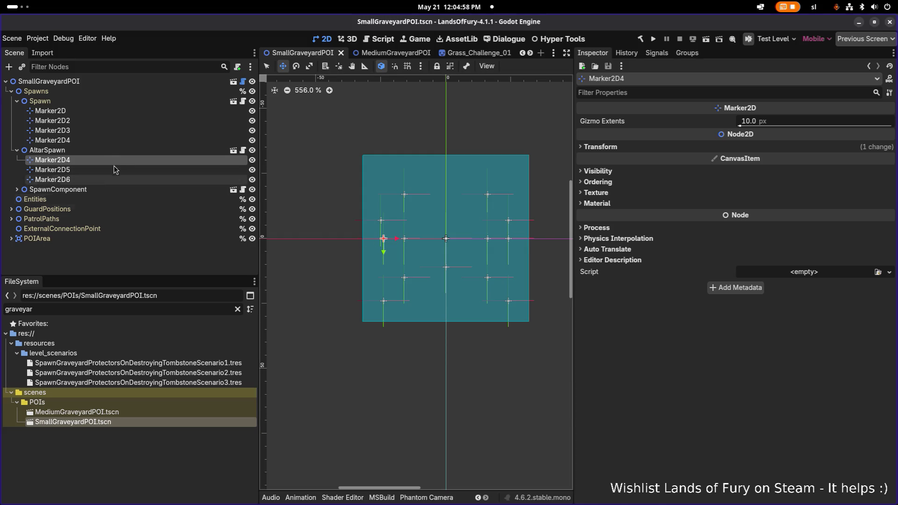
Shift altar Marker2D4 right and Marker2D6 left toward the centre, then save.
drag(396, 241, 417, 241)
click(96, 169)
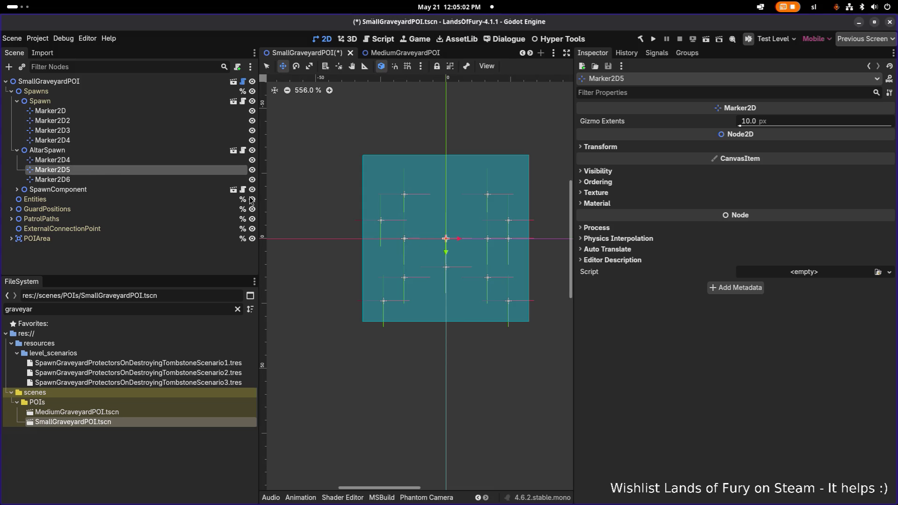
click(96, 179)
drag(523, 239, 502, 239)
key(ctrl+s)
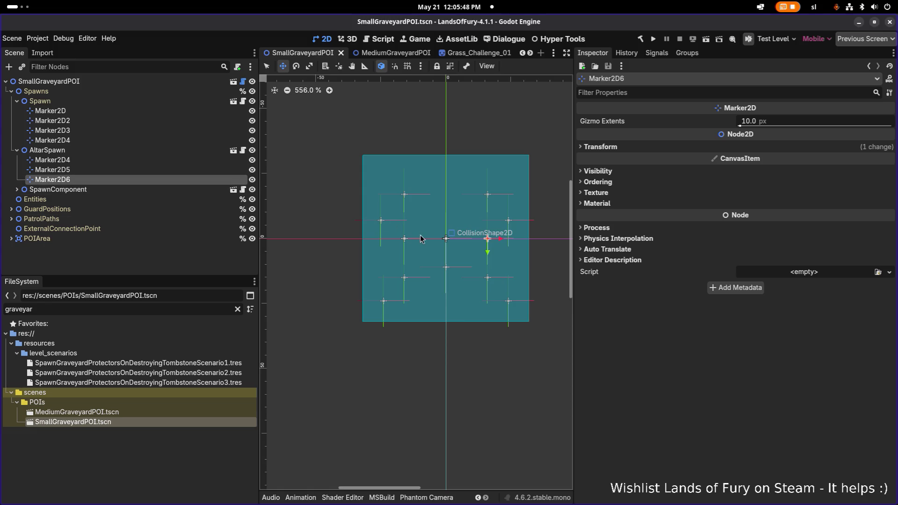
Move SpawnComponent's Marker2D and Marker2D2 down to the bottom row, nudging Marker2D2 left.
click(17, 189)
click(65, 199)
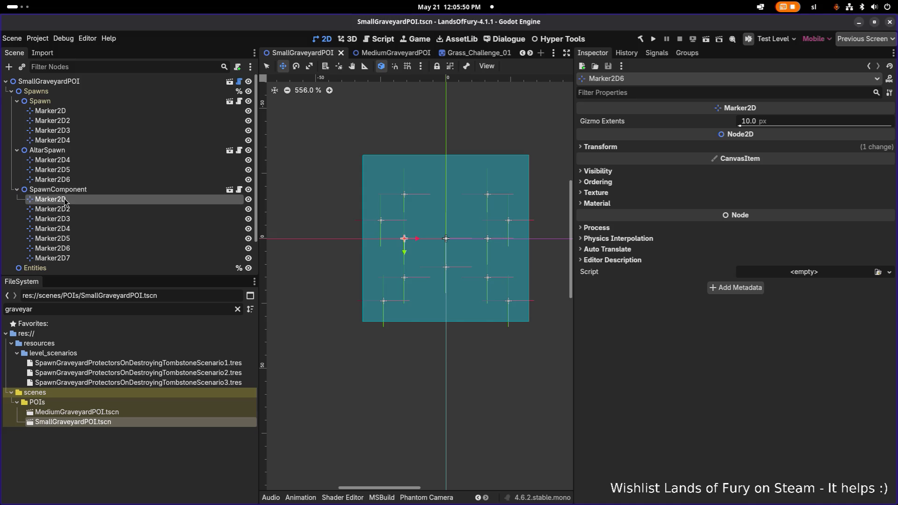
click(68, 209)
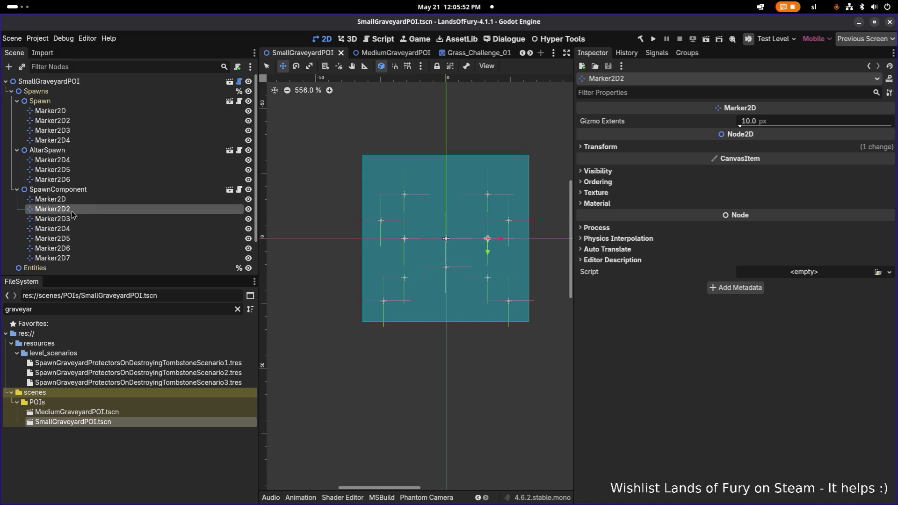
click(72, 201)
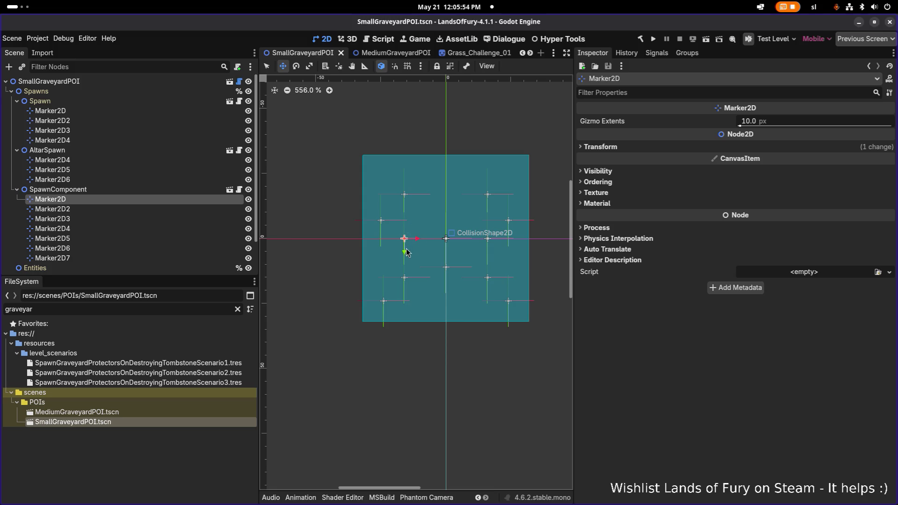
drag(407, 242, 430, 304)
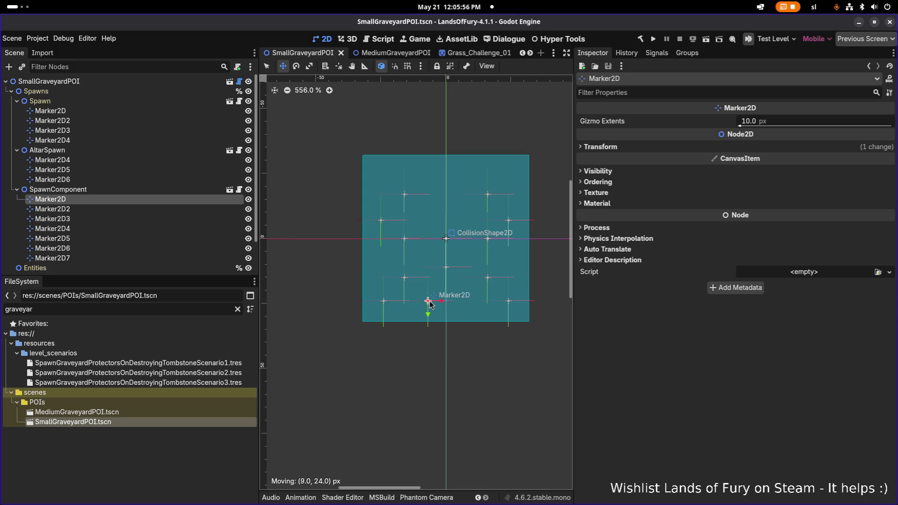
click(95, 209)
mouse_move(489, 246)
mouse_down()
mouse_move(471, 303)
mouse_move(480, 306)
mouse_move(435, 300)
mouse_move(443, 304)
mouse_up()
click(181, 199)
click(128, 209)
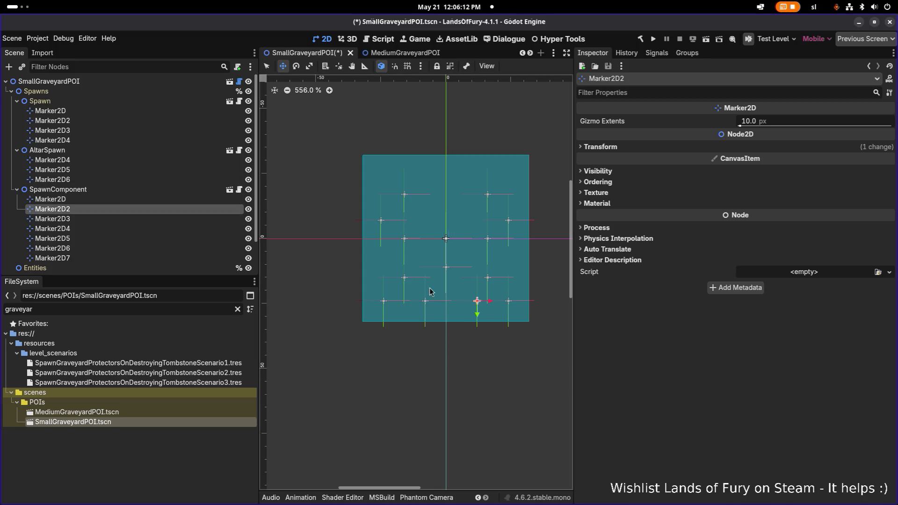
drag(491, 306, 483, 306)
Check Marker2D3–5, try raising Marker2D6 then undo it, and save the scene.
click(69, 221)
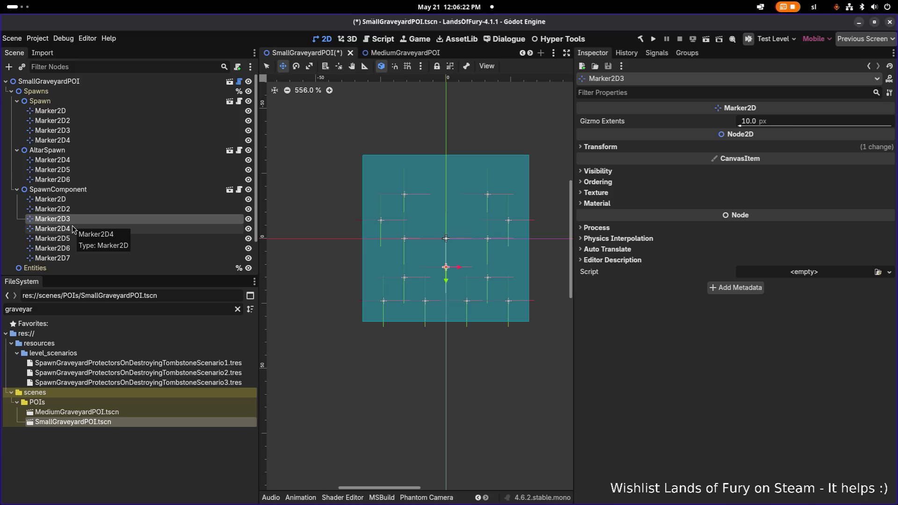
click(71, 230)
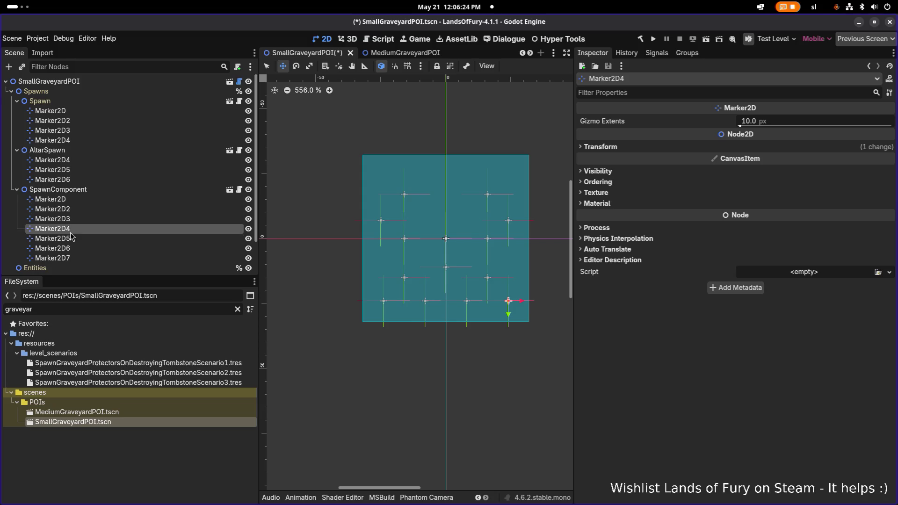
click(70, 238)
click(68, 241)
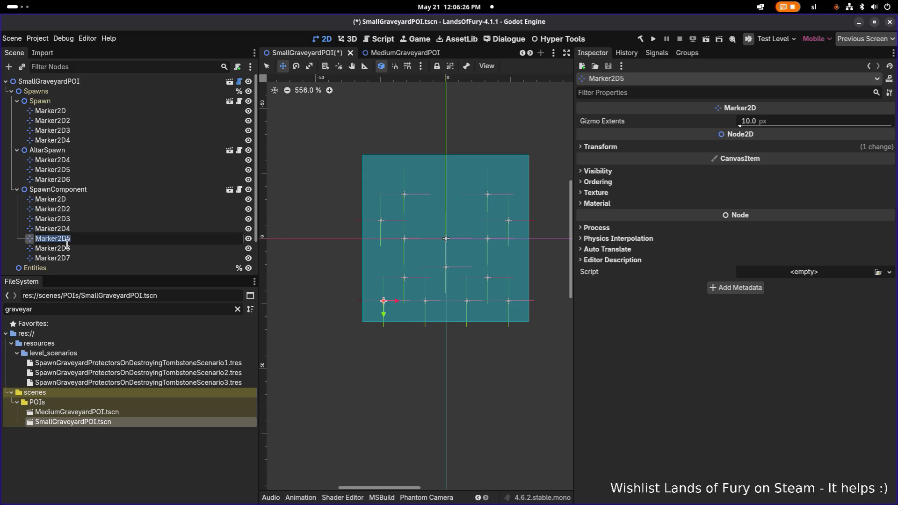
click(67, 248)
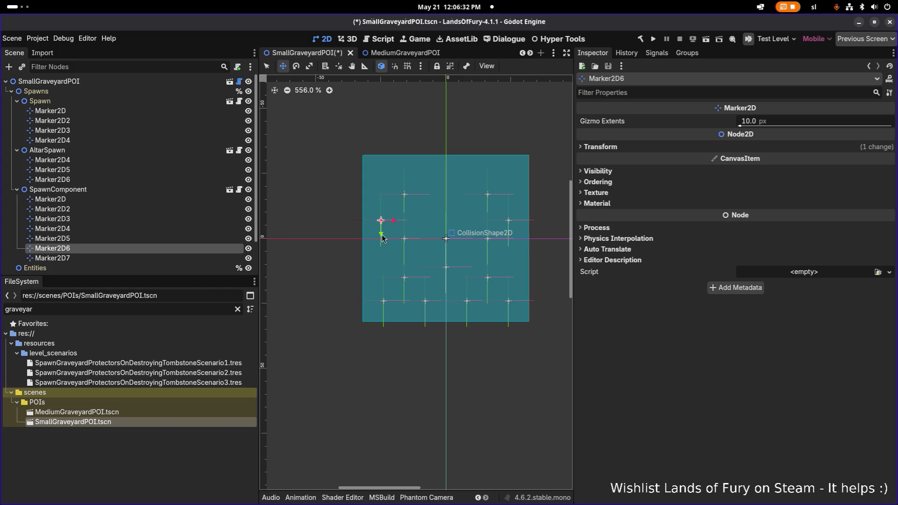
drag(382, 238, 381, 187)
drag(381, 186, 381, 188)
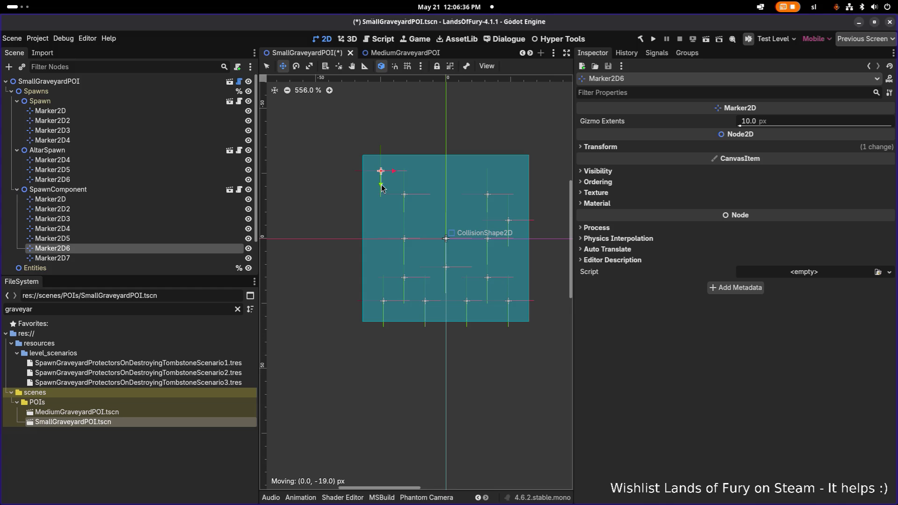
click(138, 257)
key(ctrl+z)
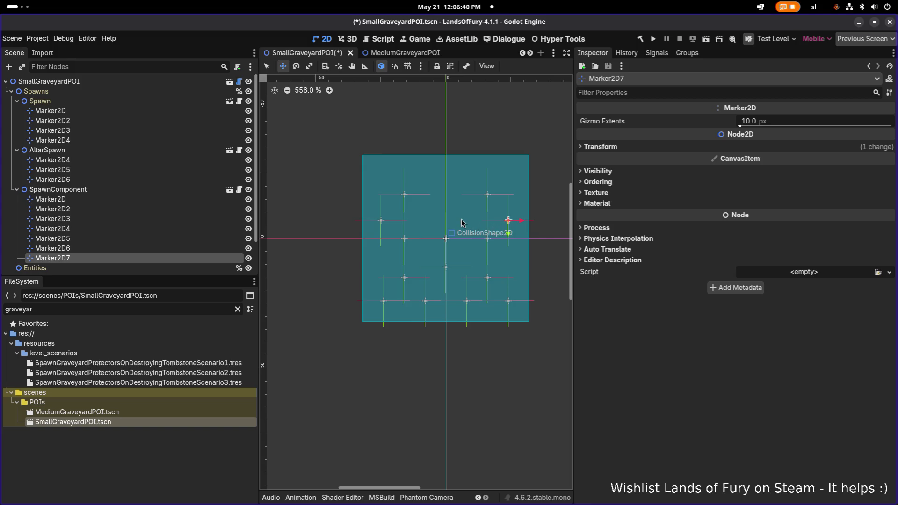
key(ctrl+s)
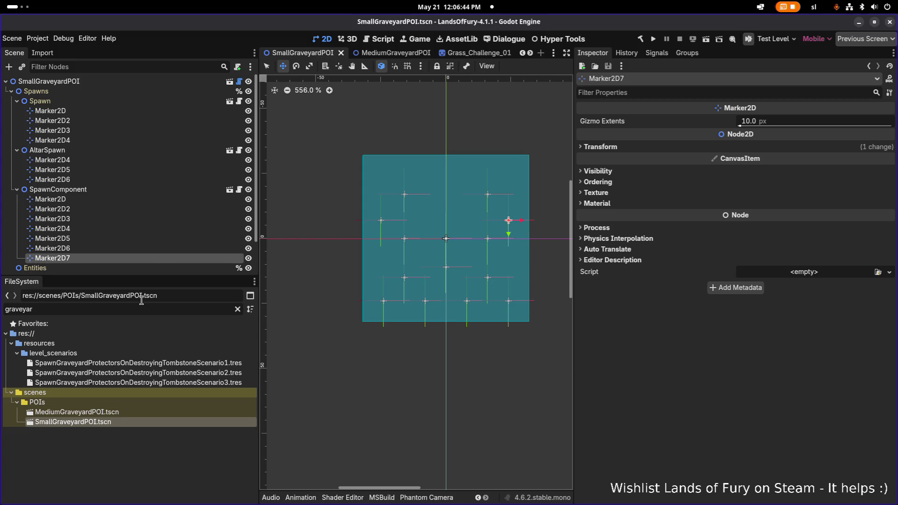
Review AltarSpawn's spawn settings and build and run the project.
click(155, 153)
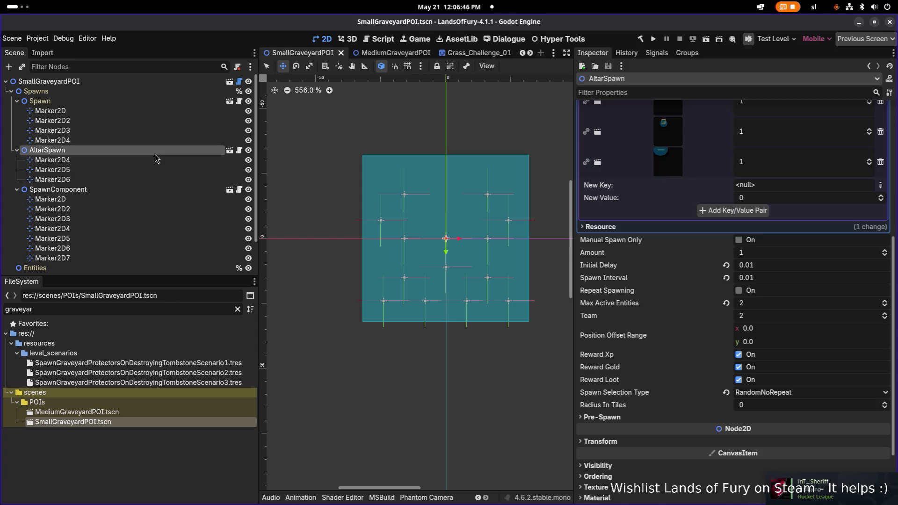
scroll(726, 276, up, 5)
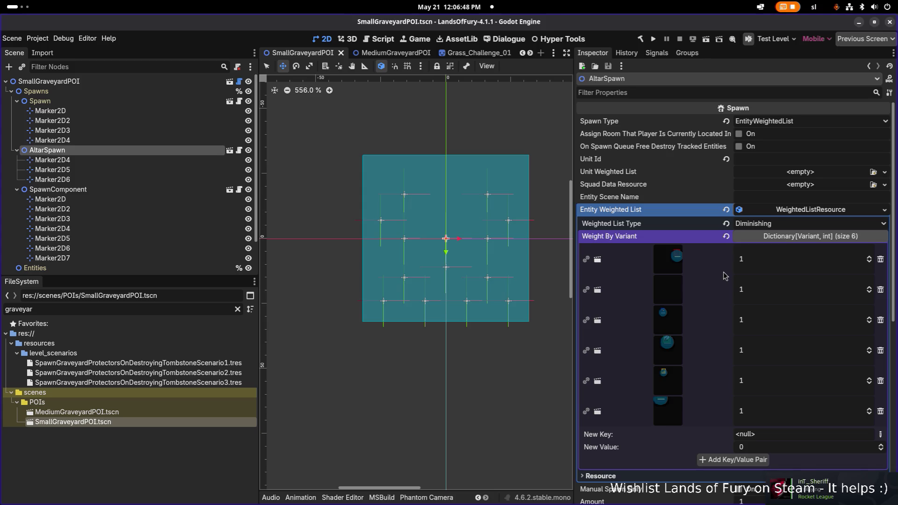
click(123, 309)
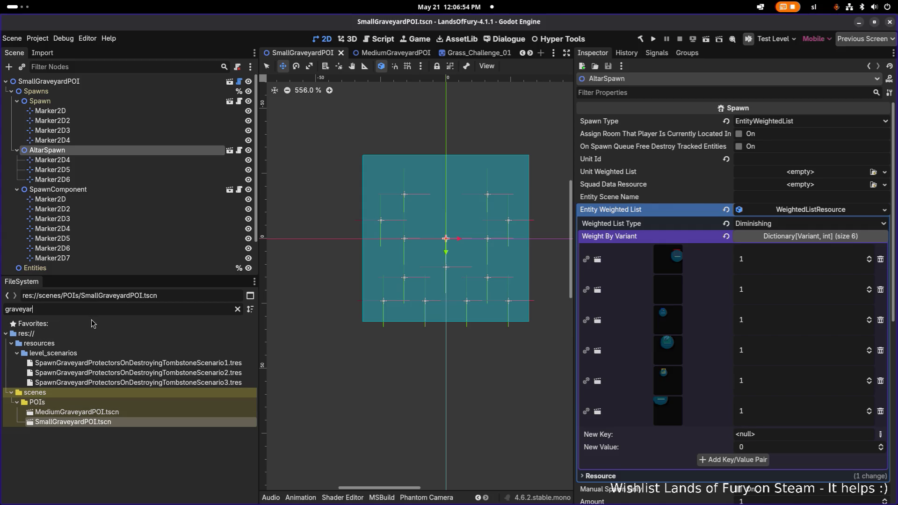
click(653, 39)
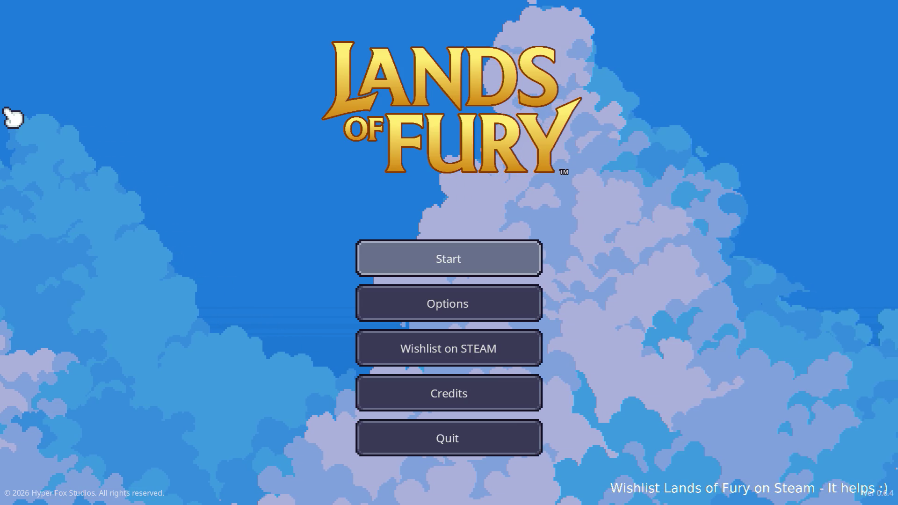
Start a new game and put the sword in hotbar slot 1.
key(Return)
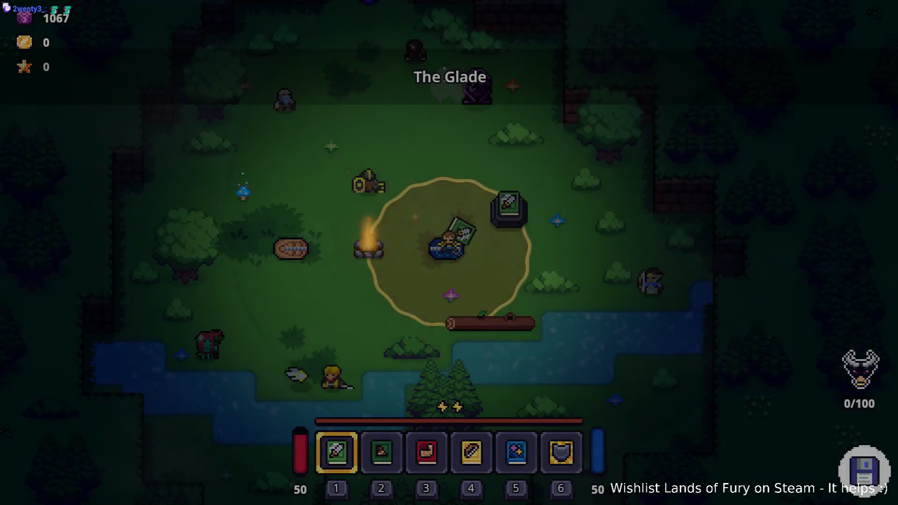
key(i)
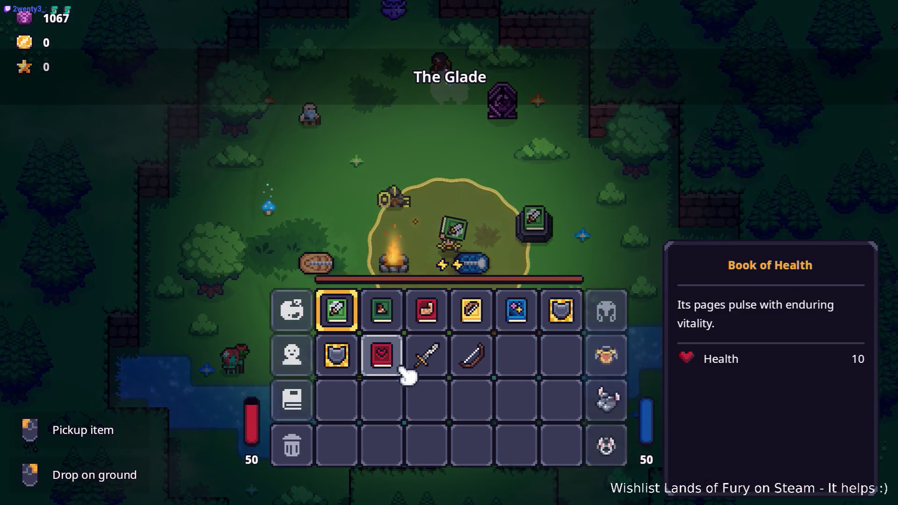
mouse_move(425, 377)
mouse_down()
mouse_move(363, 345)
mouse_move(365, 337)
mouse_up()
key(i)
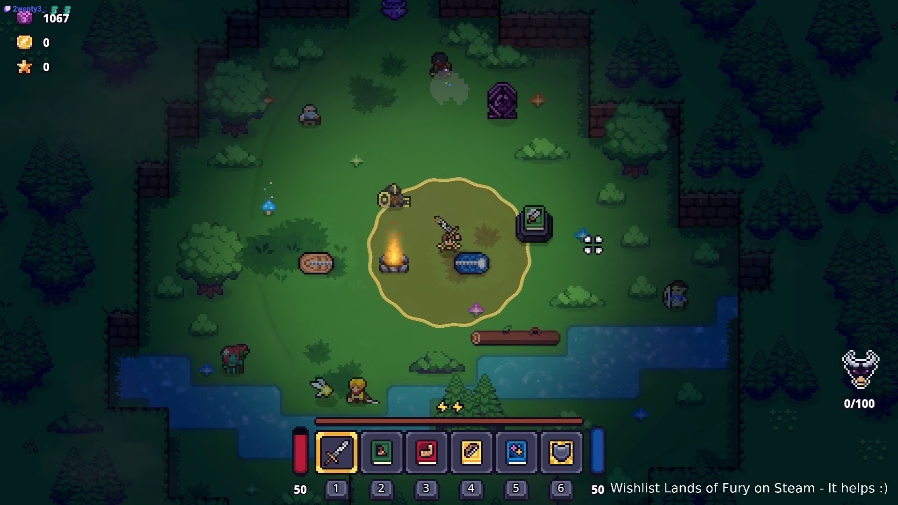
Walk around The Glade attacking with the sword, then quit back to the editor.
key(w)
key(d)
click(595, 247)
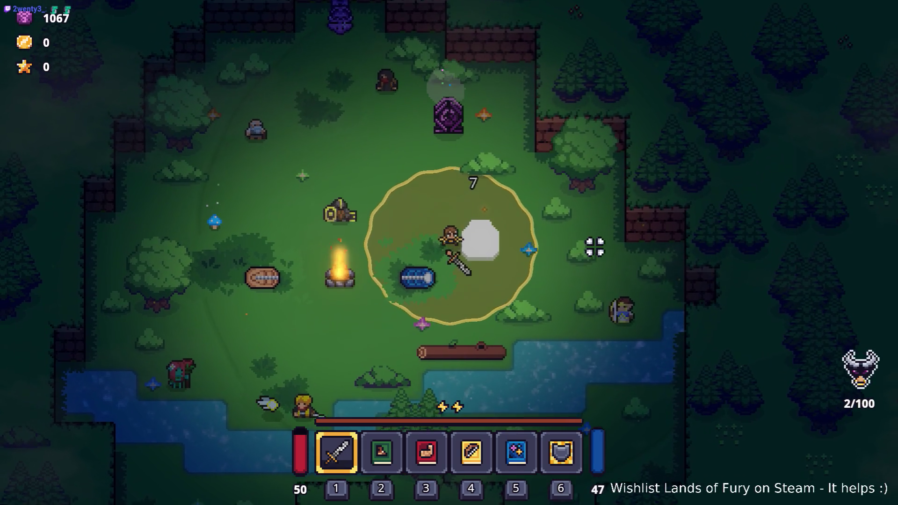
click(592, 249)
click(579, 262)
key(w)
key(a)
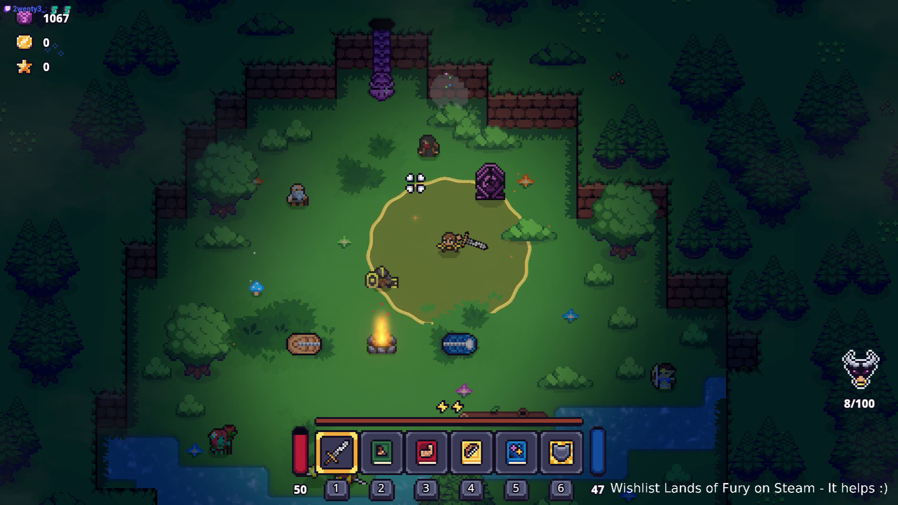
click(558, 181)
key(F8)
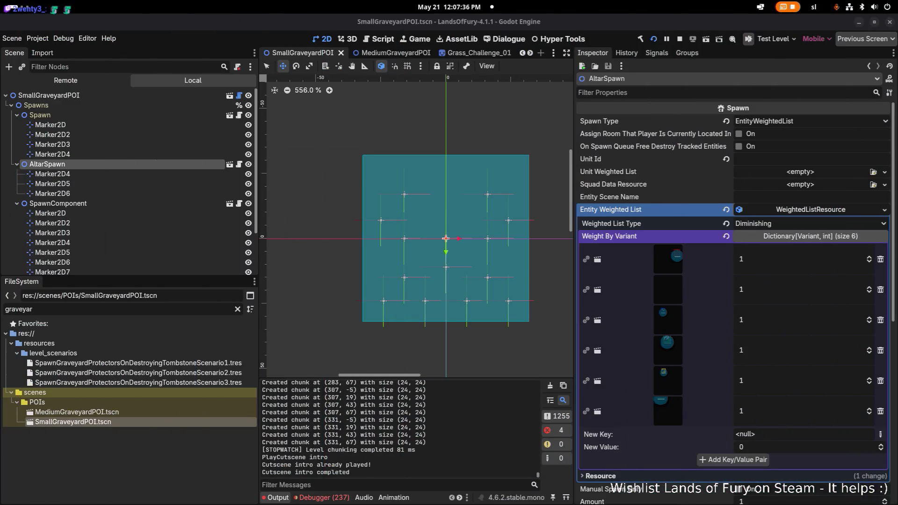
Review the debugger's Errors list and stop the running game.
click(327, 497)
scroll(340, 473, down, 5)
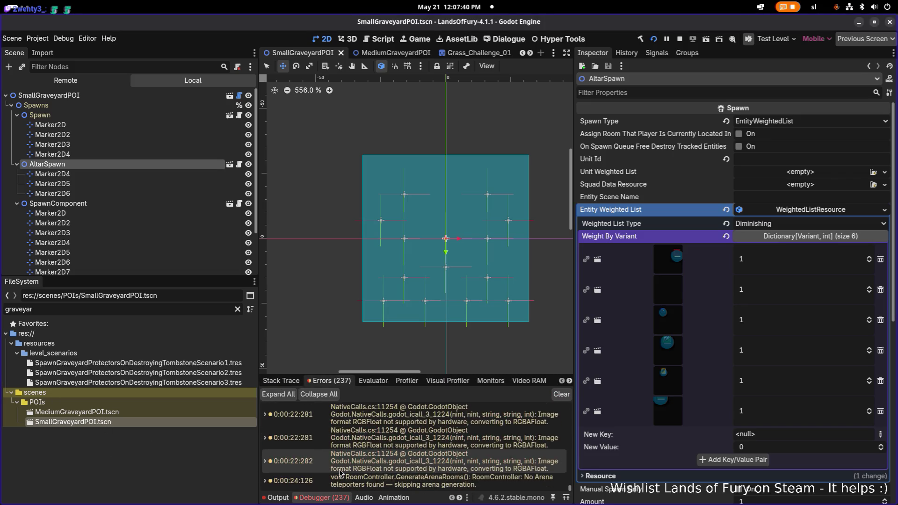
scroll(325, 472, up, 3)
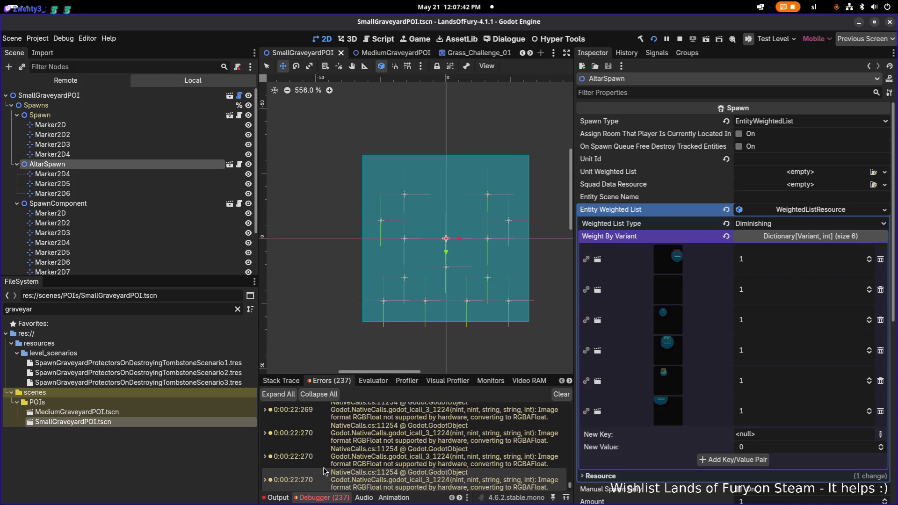
scroll(323, 471, up, 3)
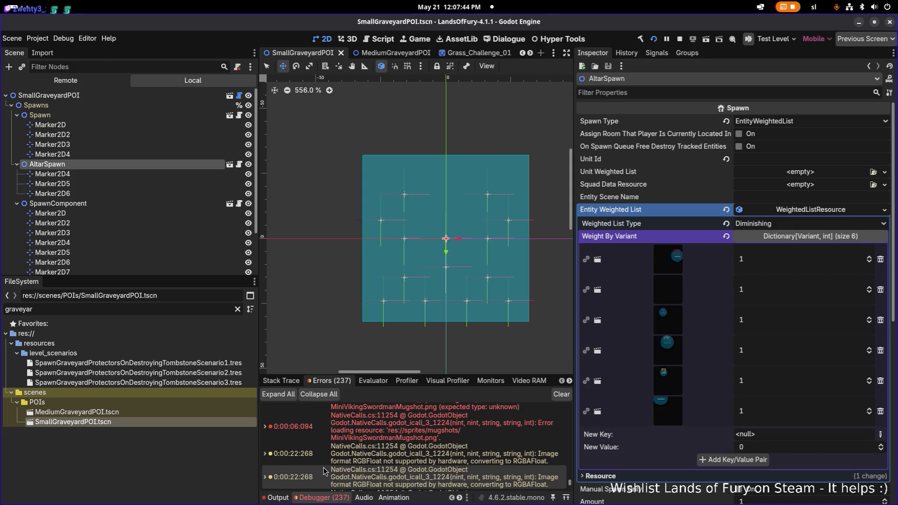
key(F8)
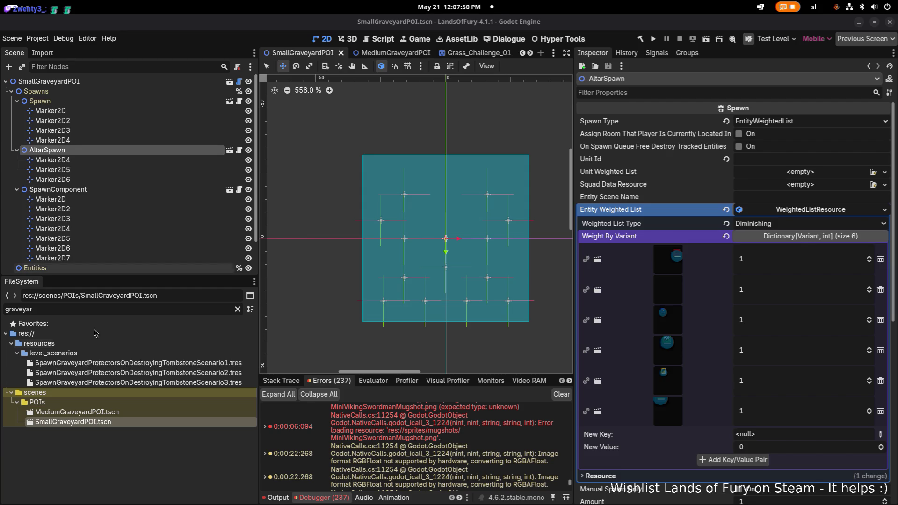
Filter the FileSystem by "altar".
click(151, 309)
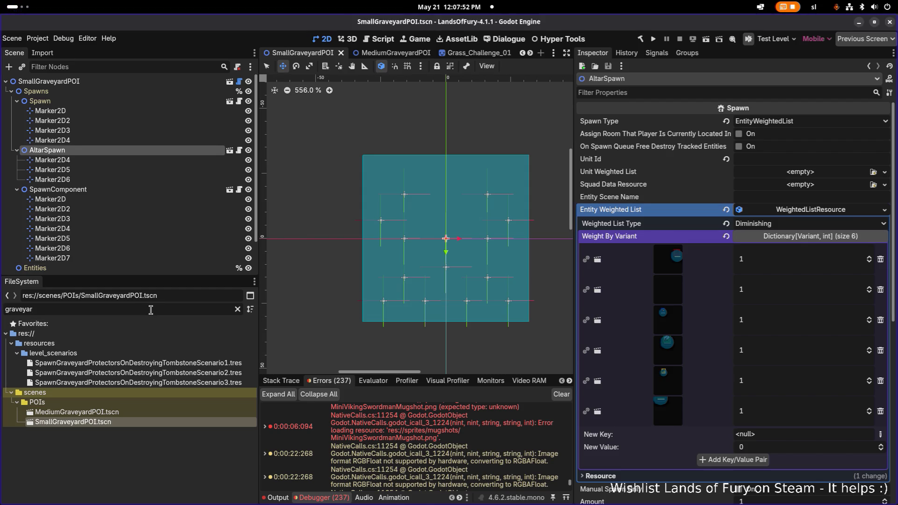
double_click(150, 309)
text(altar)
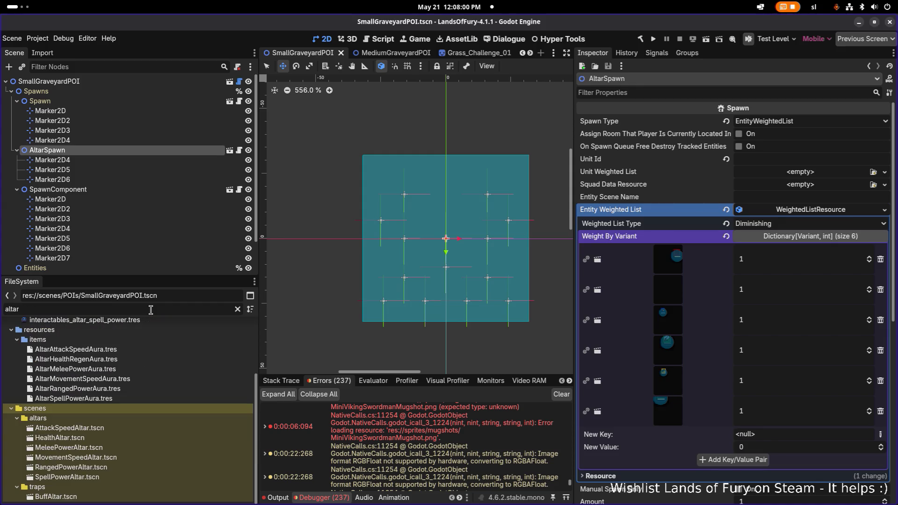
Open AttackSpeedAltar.tscn and inspect its LootDropComponent reward source options.
double_click(106, 429)
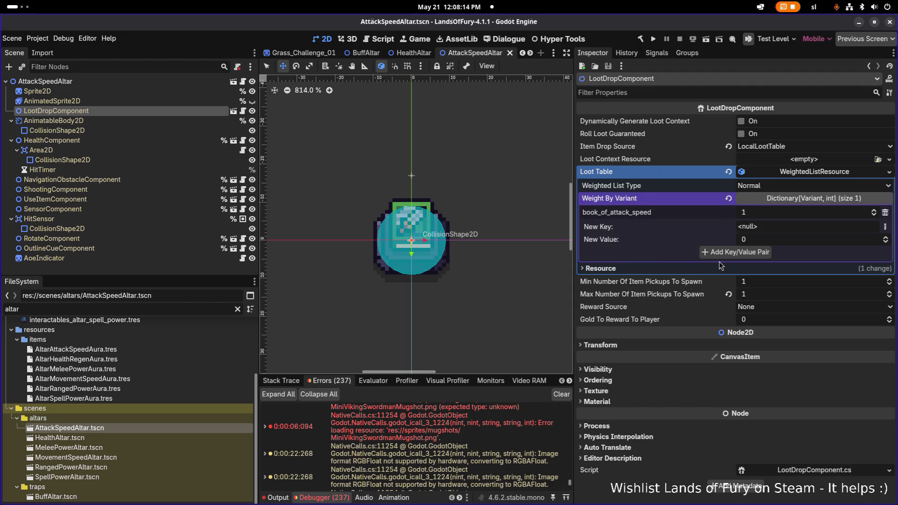
click(748, 308)
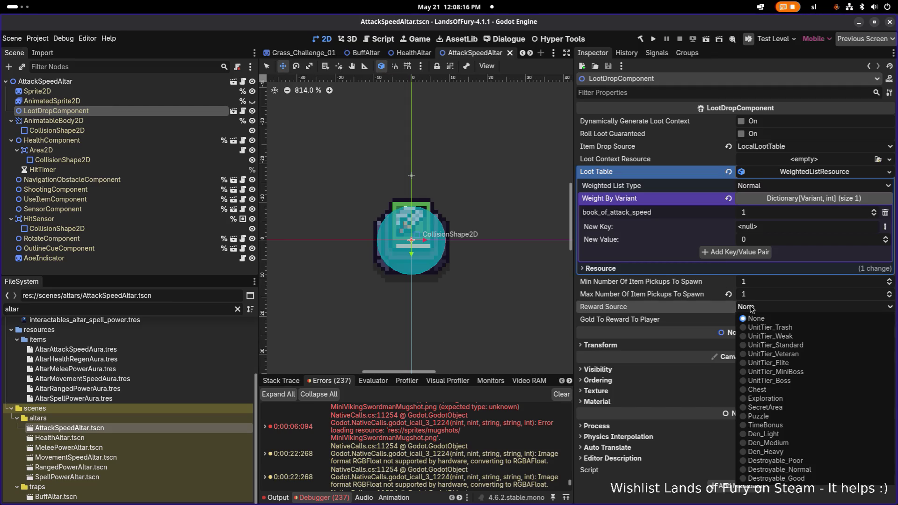
click(748, 308)
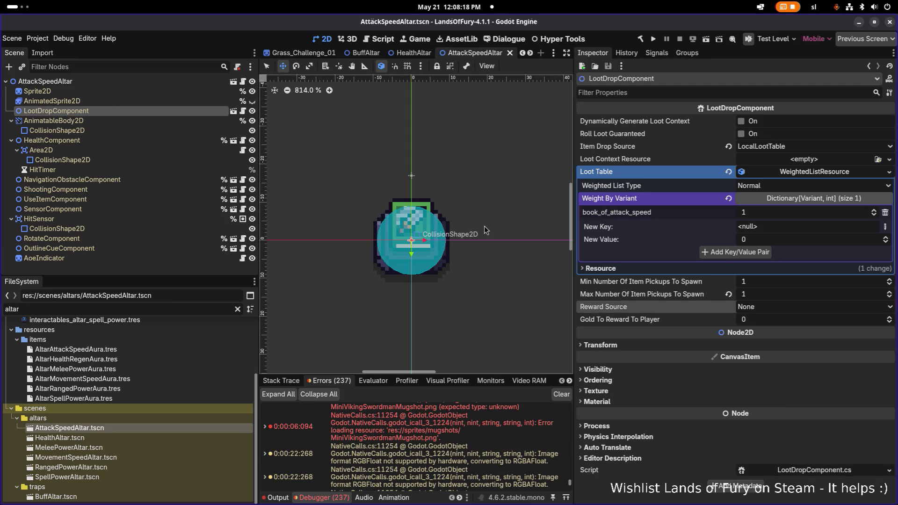
Open LootDropComponent.cs in VS Code via a 'lootdrop' quick search.
key(alt+Tab)
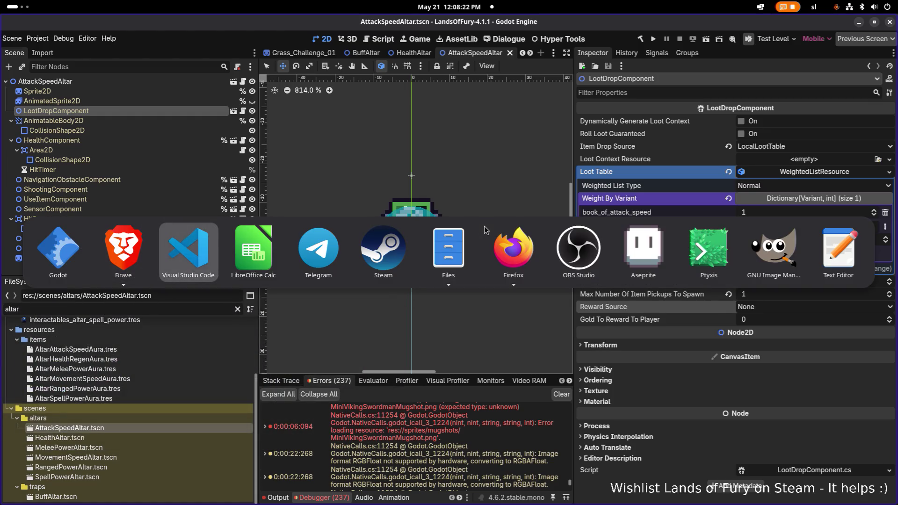
key(Escape)
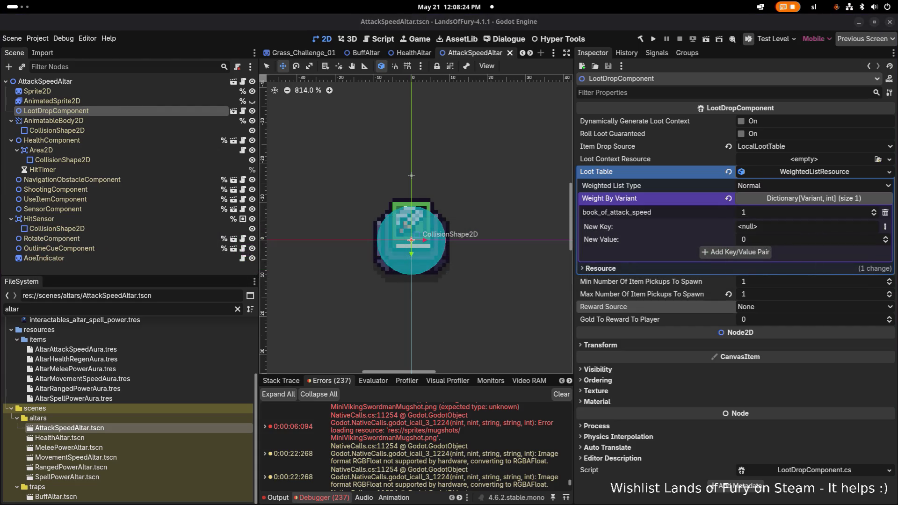
key(alt+Tab)
key(ctrl+p)
text(lootdrop)
key(Return)
Find DropLoot's references and open Destroyable.cs at its DropLoot call.
text(droplo)
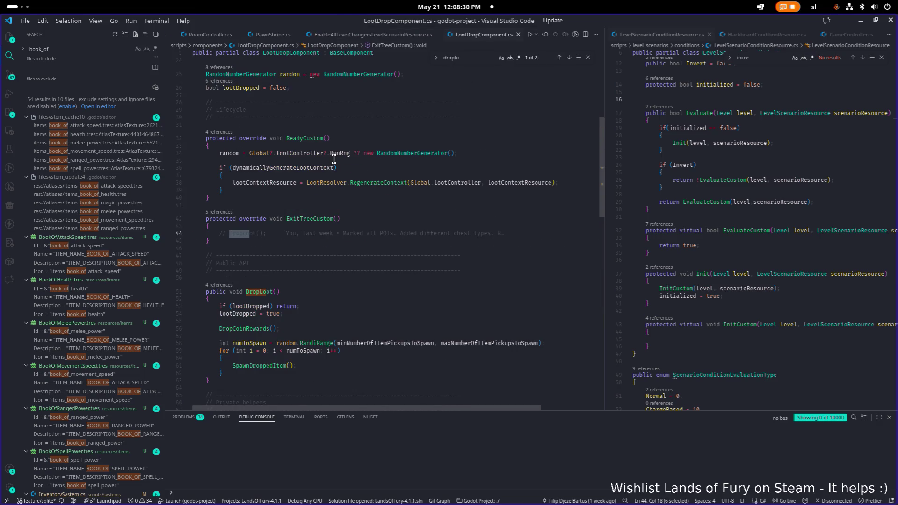
click(277, 233)
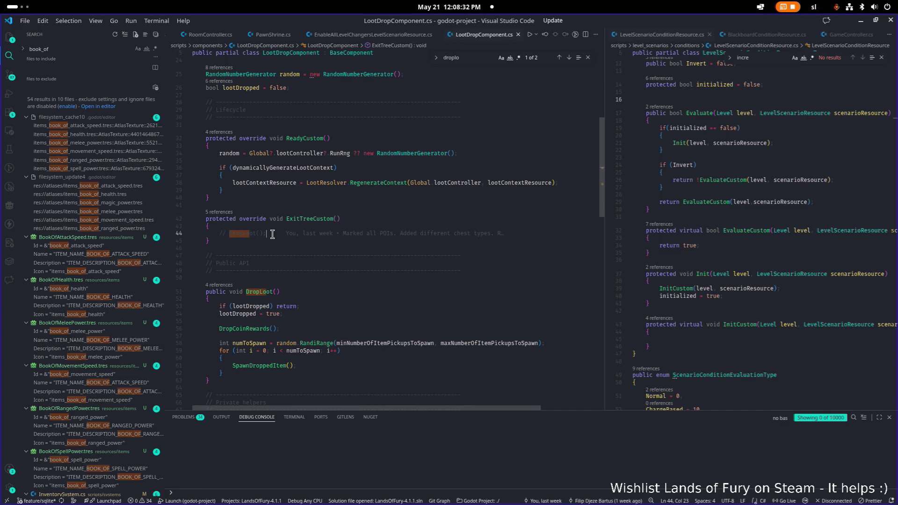
click(224, 285)
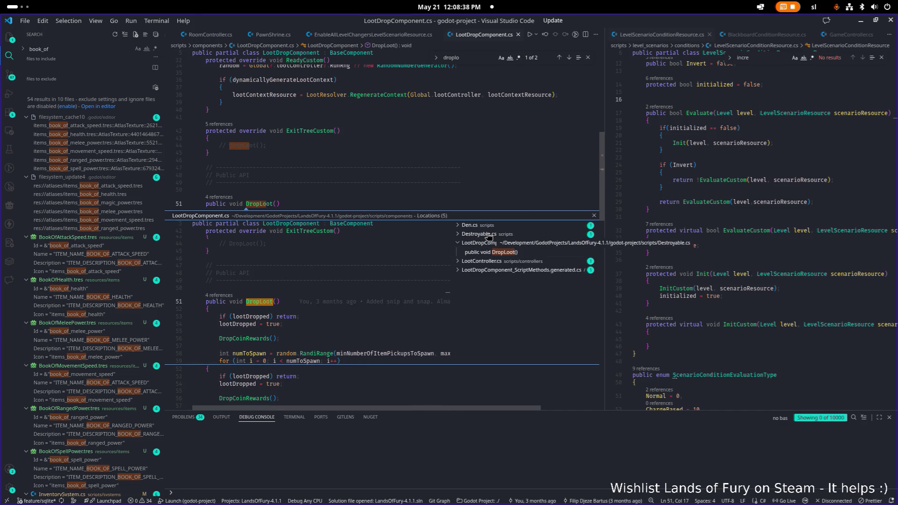
click(487, 235)
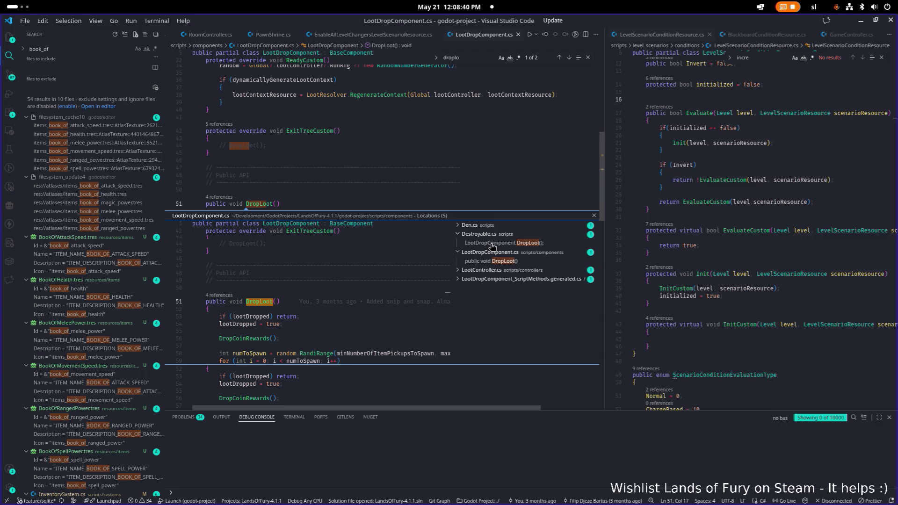
click(491, 243)
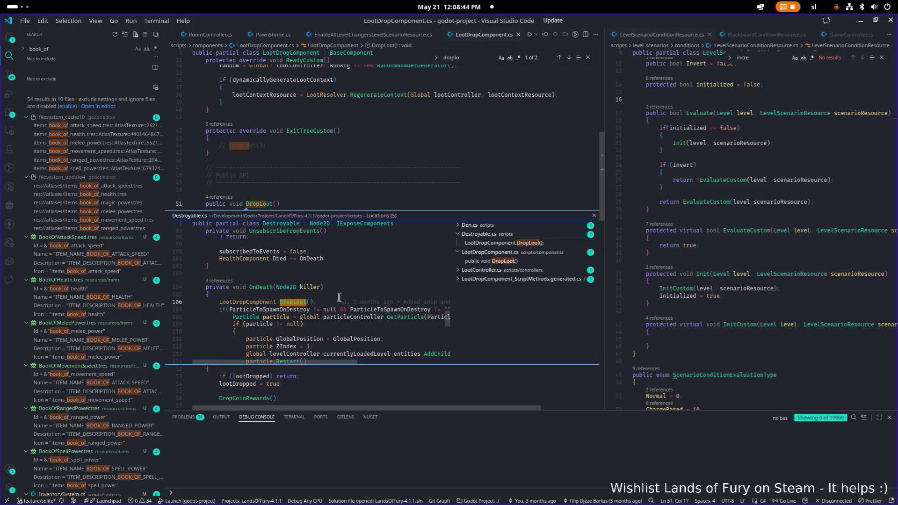
double_click(262, 301)
Look over Destroyable.cs's OnDeath method, then switch back to the Godot editor.
double_click(265, 219)
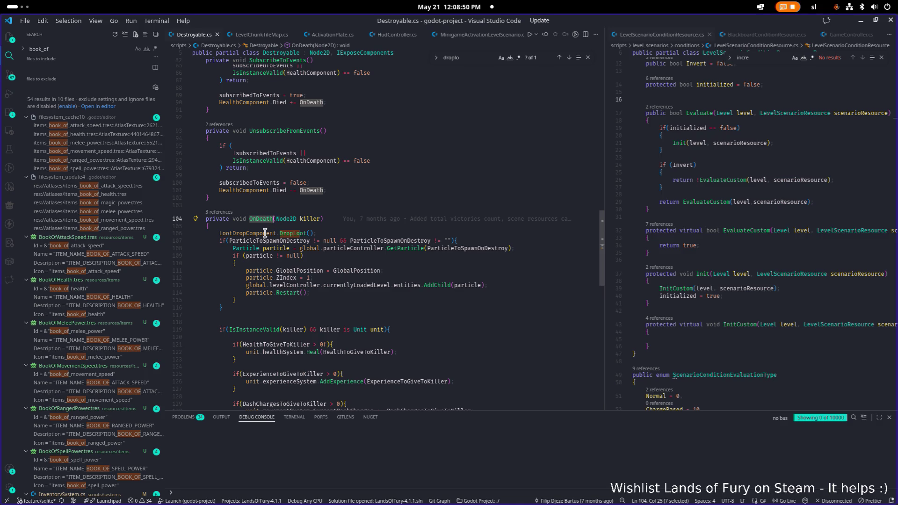
scroll(268, 230, up, 15)
scroll(264, 232, up, 3)
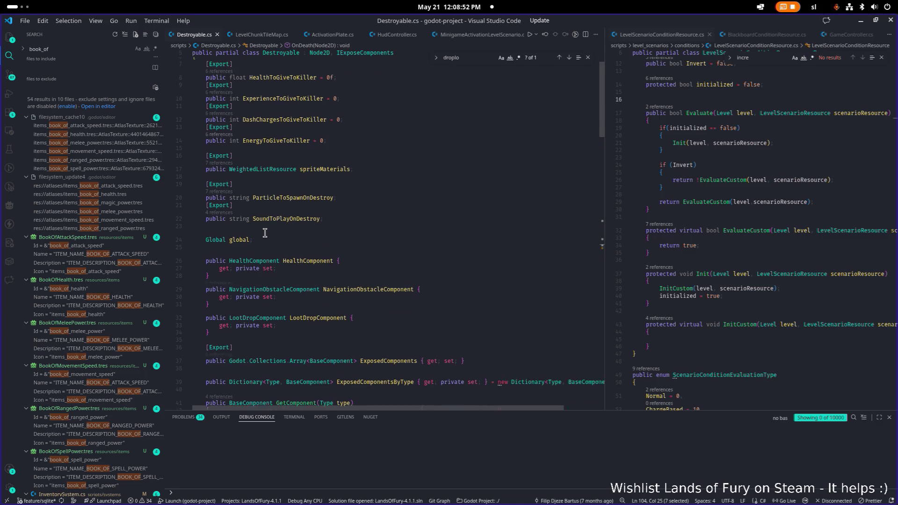
click(694, 187)
key(ctrl+p)
text(altar)
key(Escape)
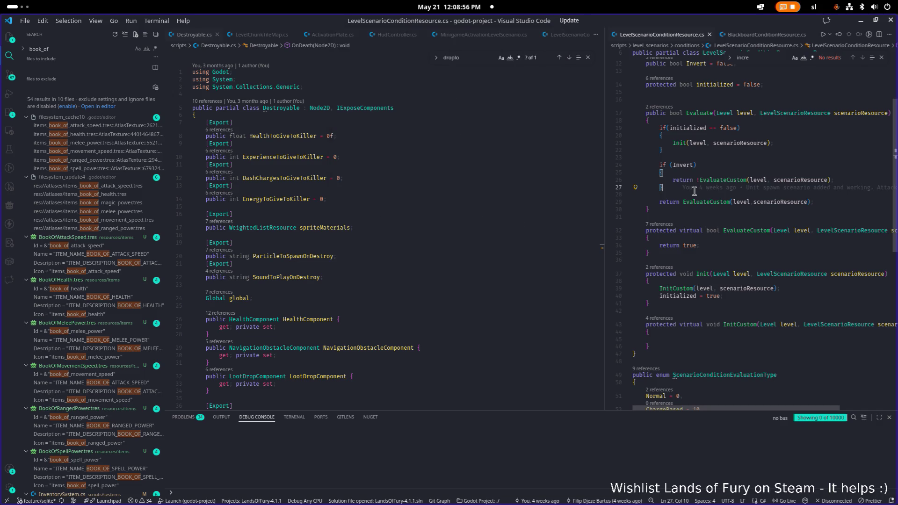
key(ctrl+p)
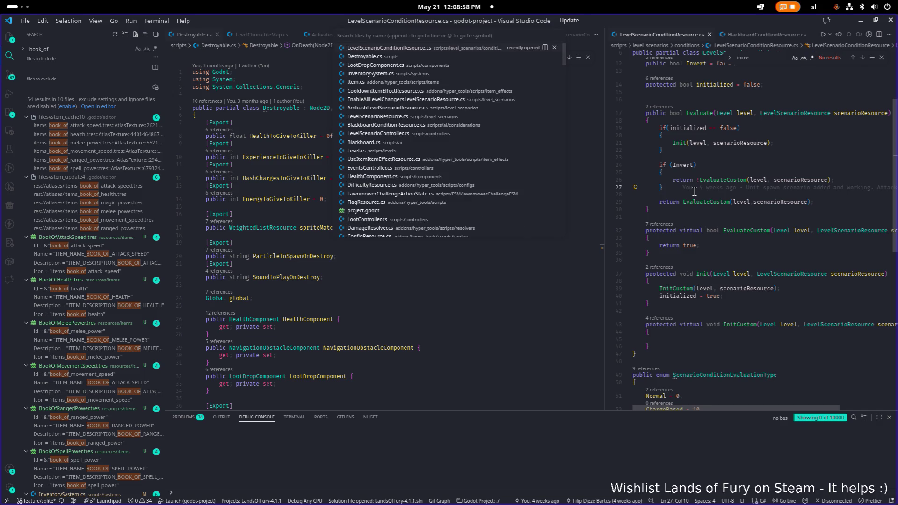
key(alt+Tab)
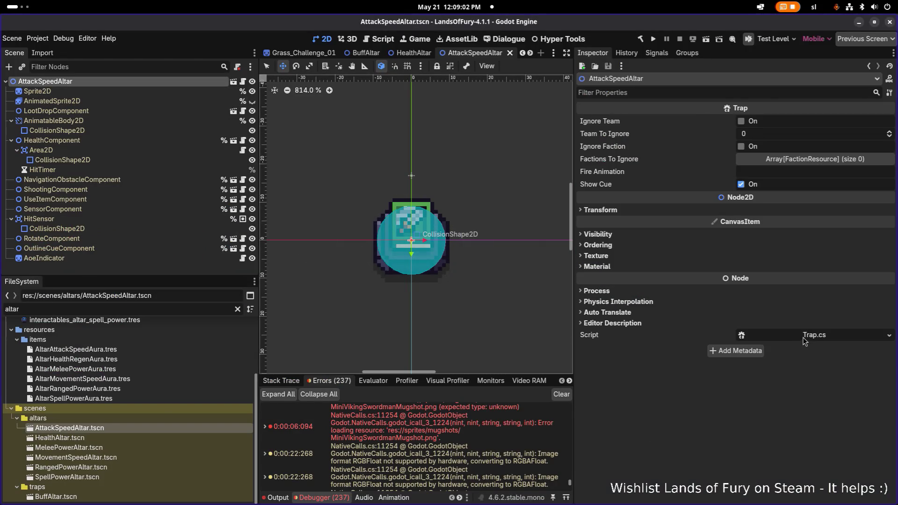
Return to VS Code and even out the Destroyable.cs and LevelScenarioConditionResource.cs panes.
key(alt+Tab)
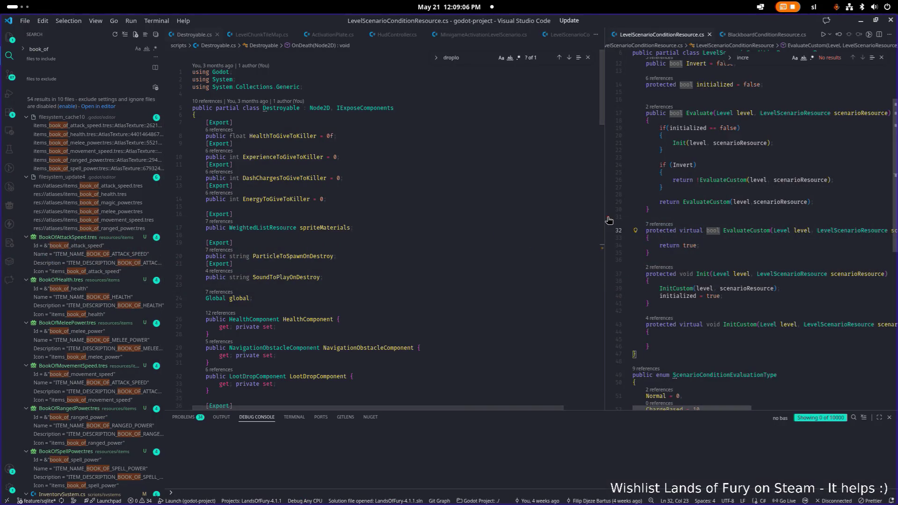
drag(607, 220, 575, 219)
double_click(575, 218)
click(658, 216)
key(ctrl+p)
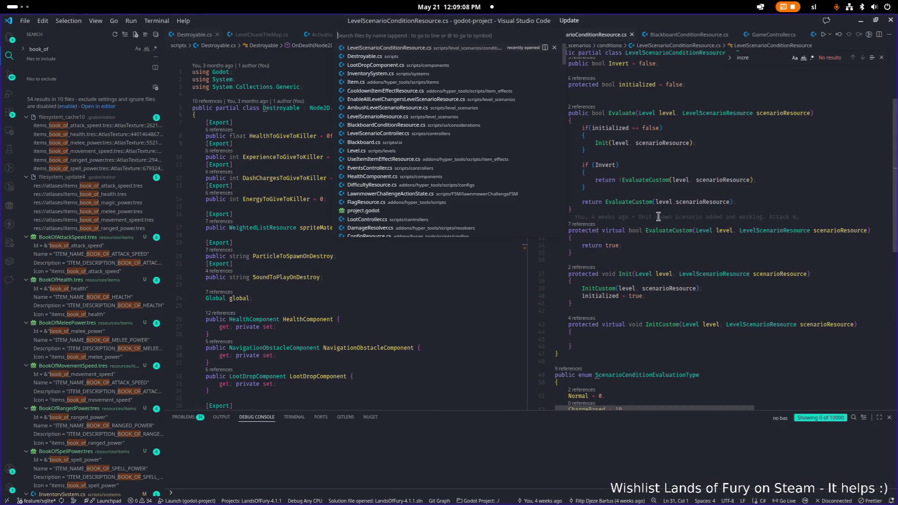
Open Trap.cs and search it for 'healthcom'.
text(trap)
key(Return)
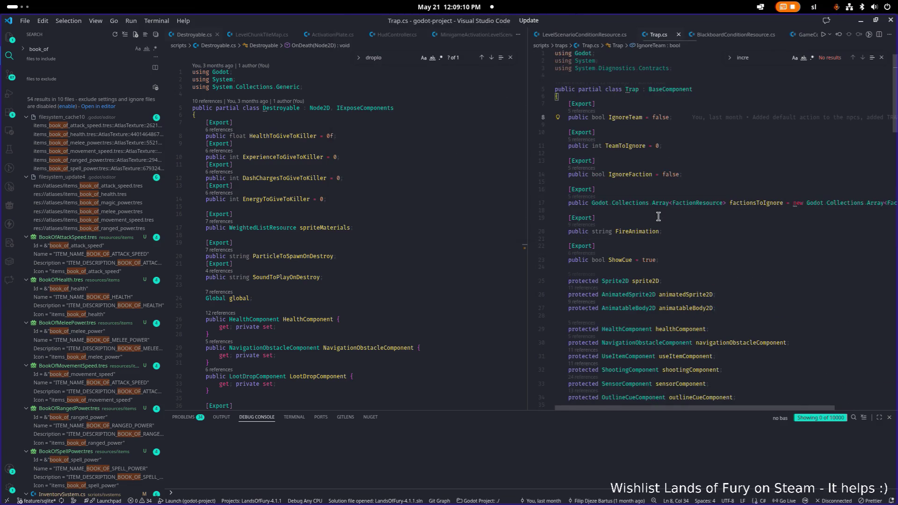
text(loot)
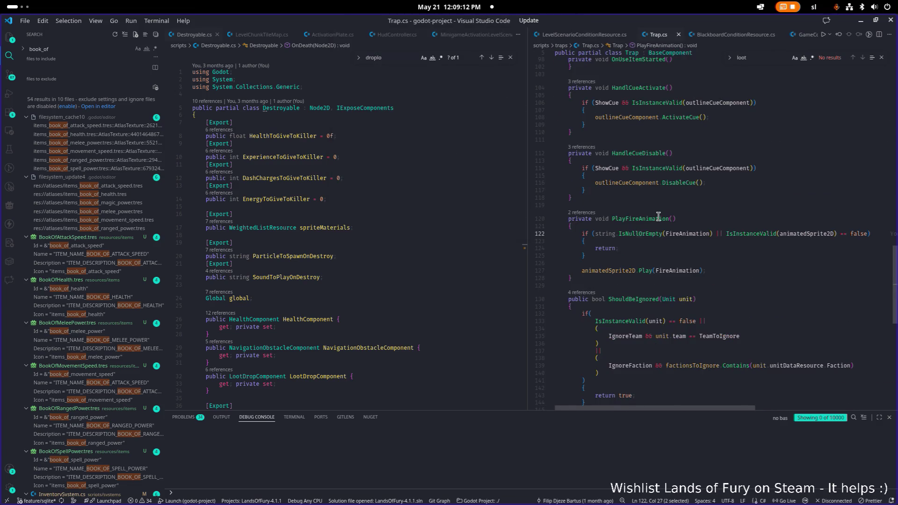
scroll(336, 180, down, 5)
scroll(335, 180, up, 2)
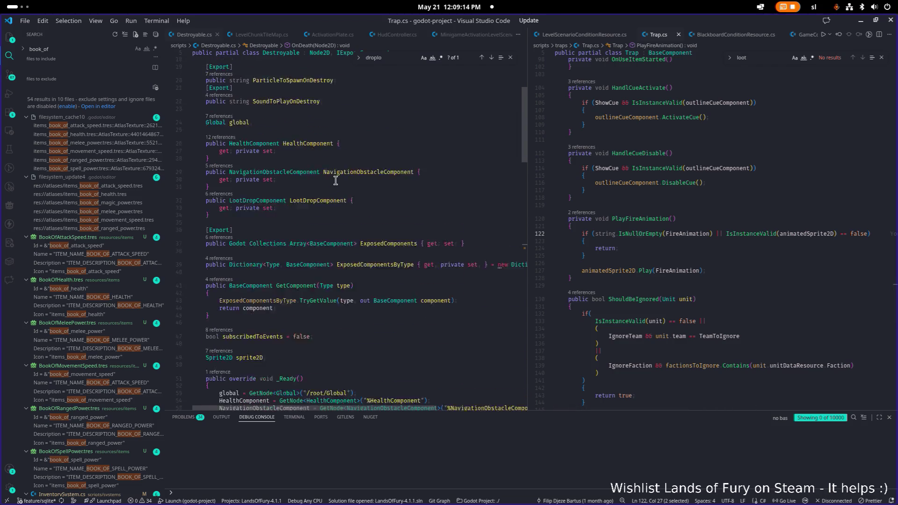
scroll(335, 180, up, 5)
scroll(336, 181, down, 4)
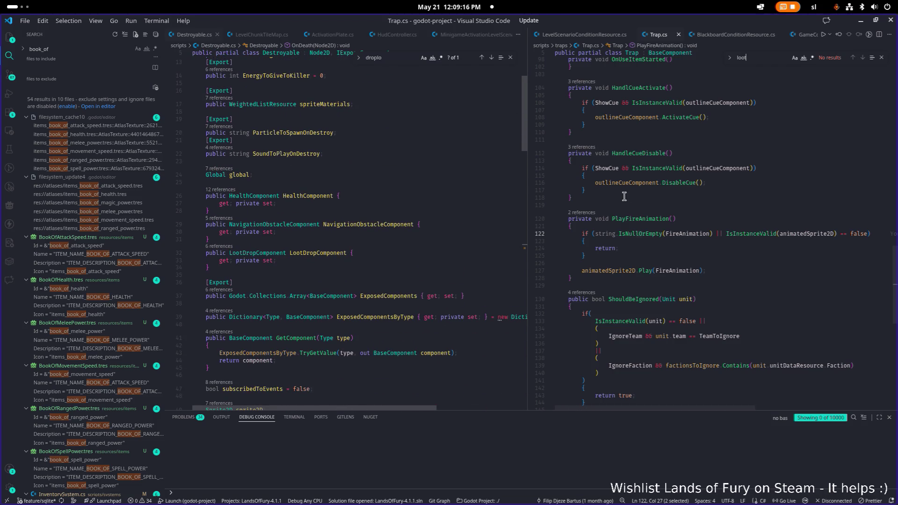
key(BackSpace)
key(BackSpace)
key(BackSpace)
text(healthcom)
Search Destroyable.cs for healthComponent and inspect its Died subscription lines.
double_click(680, 233)
key(ctrl+c)
click(462, 213)
key(ctrl+f)
key(ctrl+v)
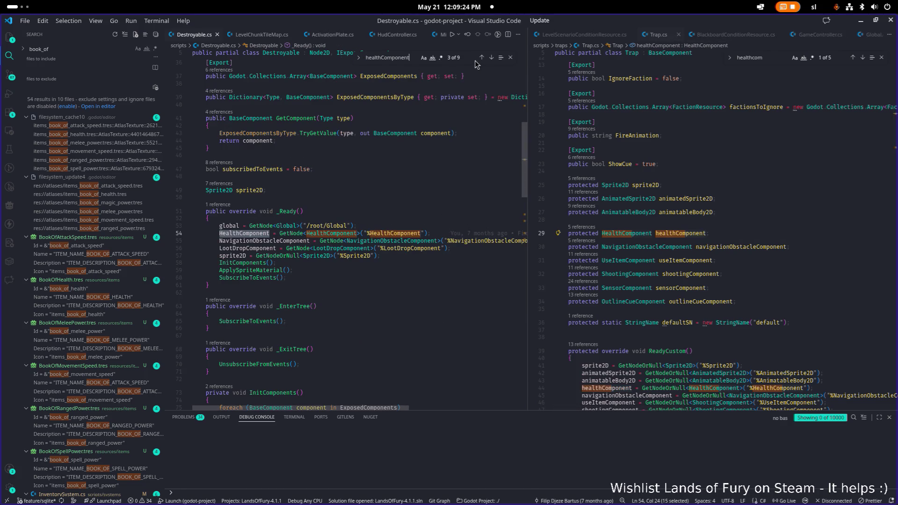
click(491, 58)
click(490, 58)
click(491, 58)
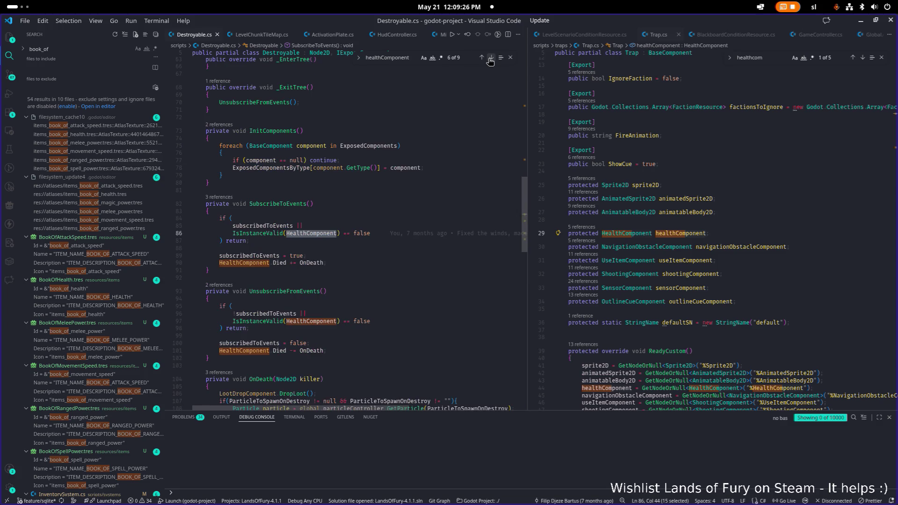
click(329, 256)
click(340, 263)
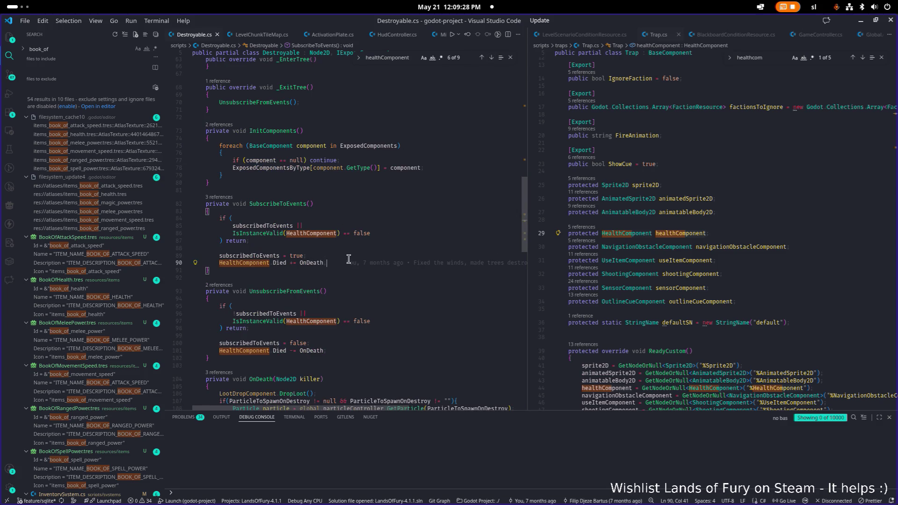
Trace Trap.cs's healthComponent uses through UnsubscribeFromEventsCustom and SubscribeToEventsCustom.
scroll(335, 257, down, 1)
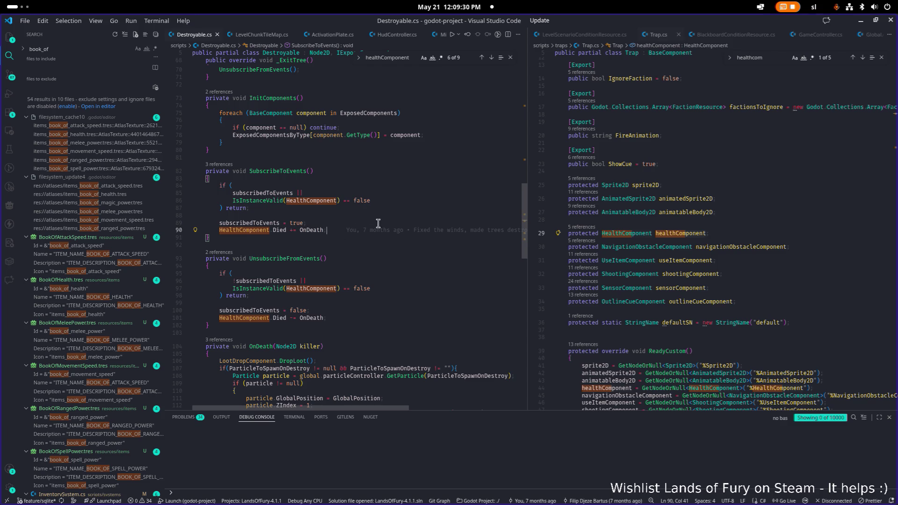
scroll(332, 260, down, 1)
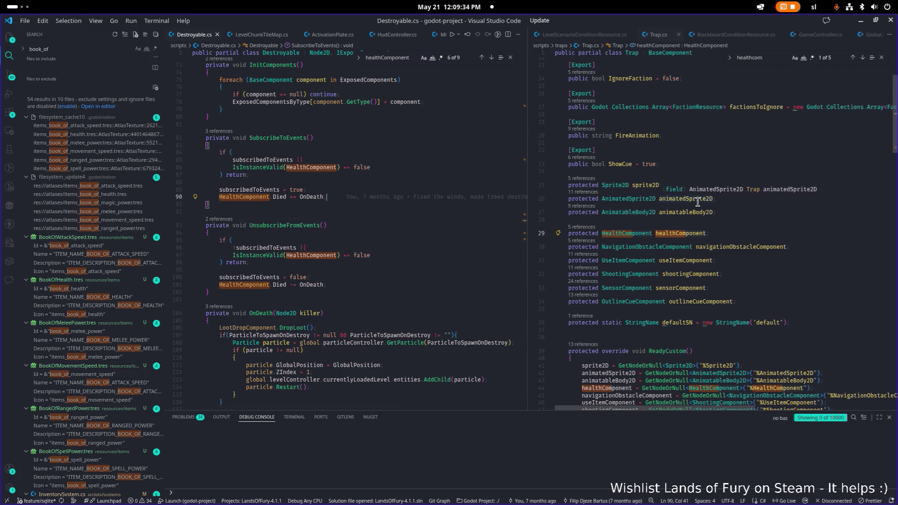
scroll(697, 202, down, 5)
click(609, 274)
key(ctrl+f)
key(Return)
key(Return)
key(Return)
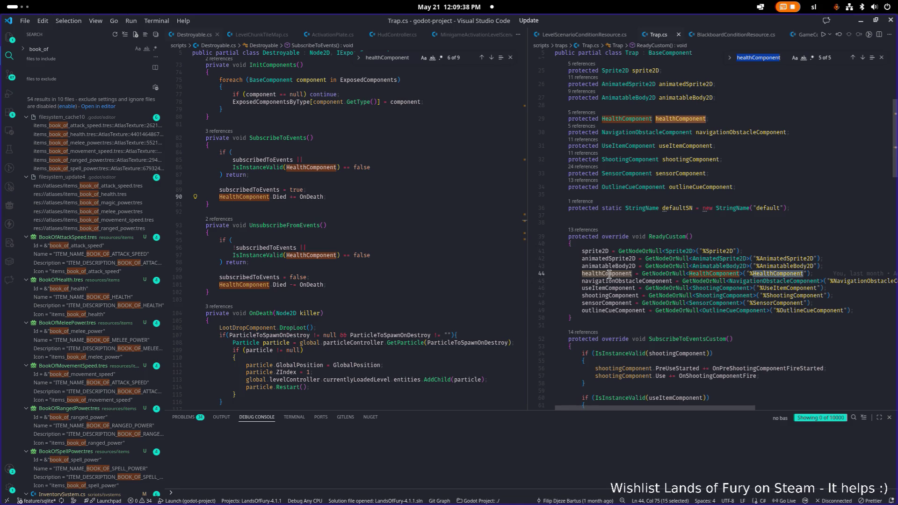
scroll(612, 274, down, 5)
scroll(648, 261, down, 4)
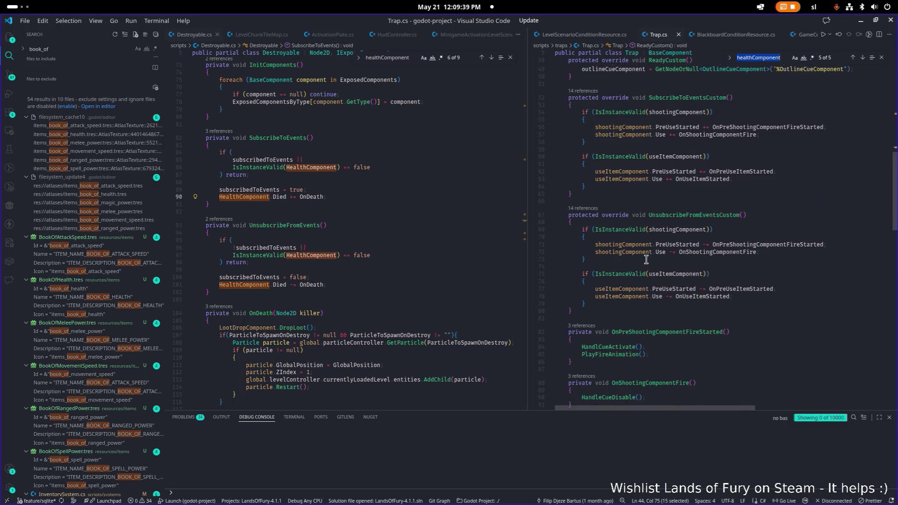
click(716, 236)
scroll(697, 211, up, 4)
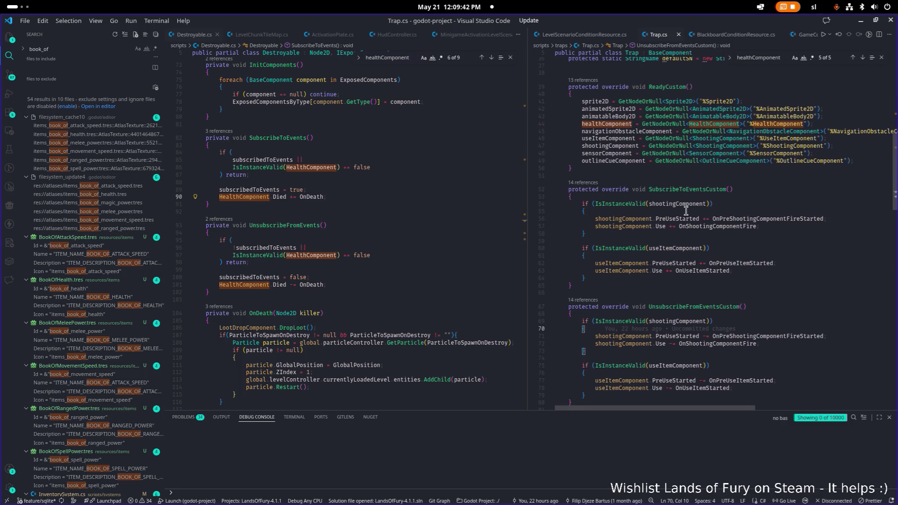
click(640, 283)
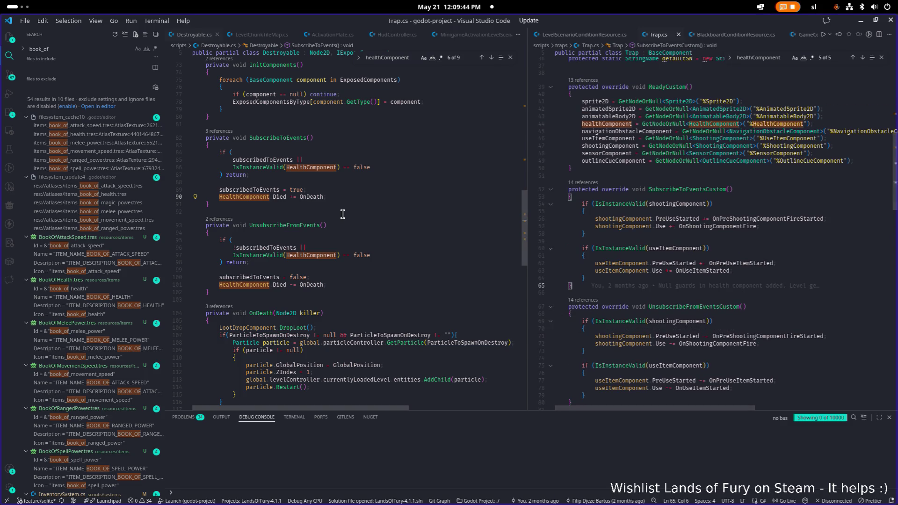
Select Destroyable.cs's early-return health guard and go to Trap.cs's useItem subscriptions.
click(343, 190)
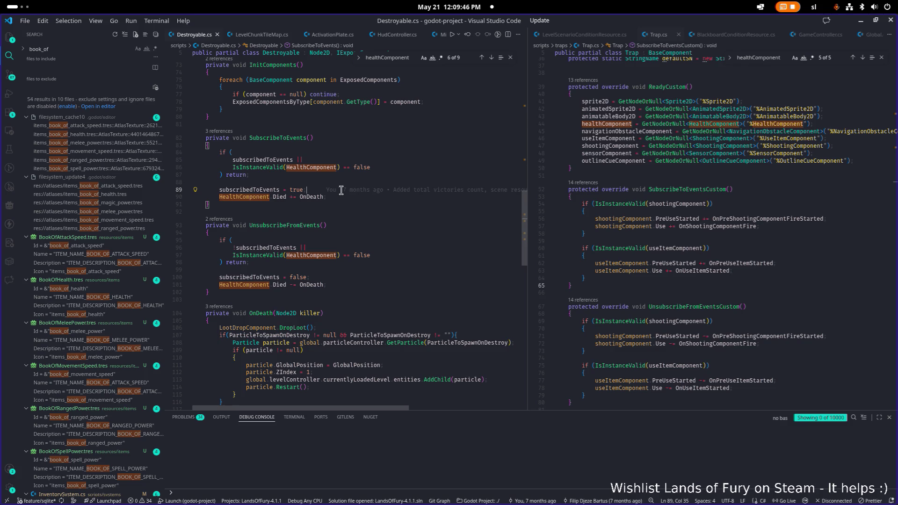
click(290, 181)
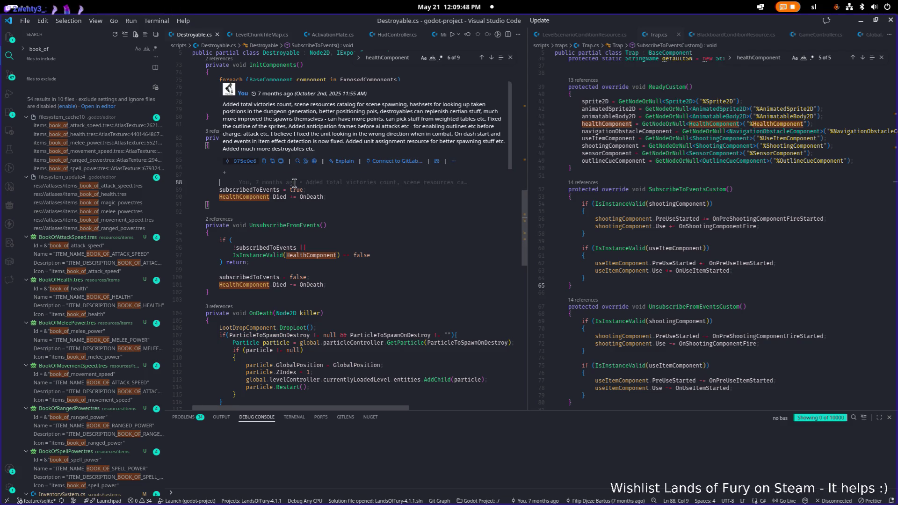
drag(256, 175, 218, 153)
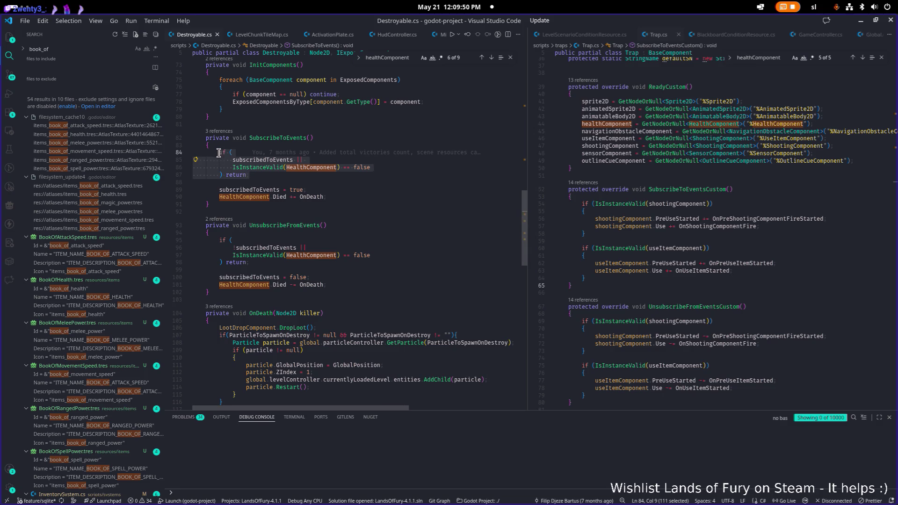
click(660, 271)
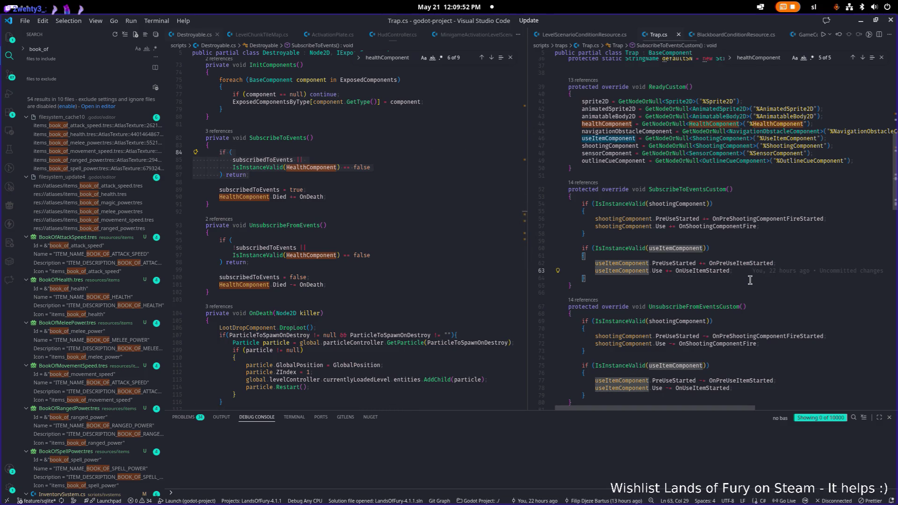
Paste the health guard into SubscribeToEventsCustom, turning it into an if-block without the subscribedToEvents condition.
click(750, 280)
key(Return)
key(Return)
key(ctrl+v)
key(Down)
key(Down)
key(ctrl+shift+Left)
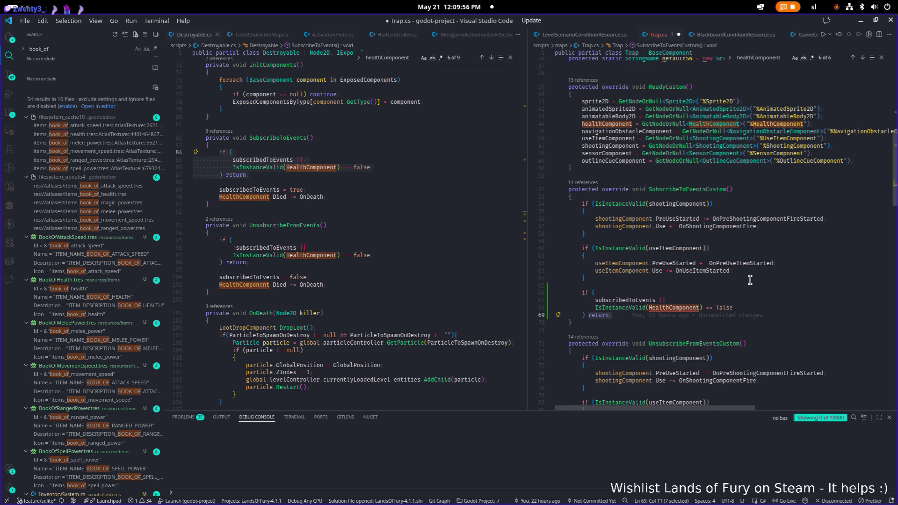
key(BackSpace)
key(Return)
text({)
key(Return)
key(Up)
key(Up)
key(Up)
key(Home)
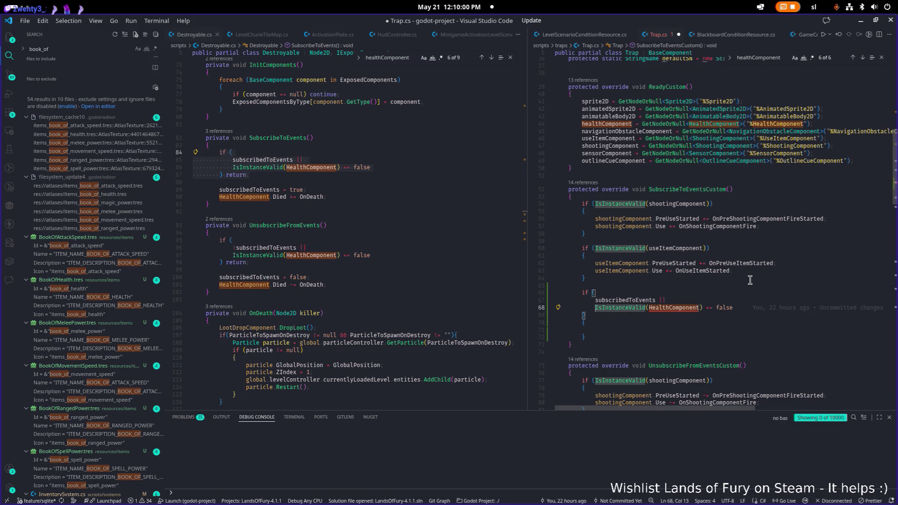
key(ctrl+Right)
key(ctrl+Right)
key(Up)
key(End)
key(shift+Up)
key(BackSpace)
key(BackSpace)
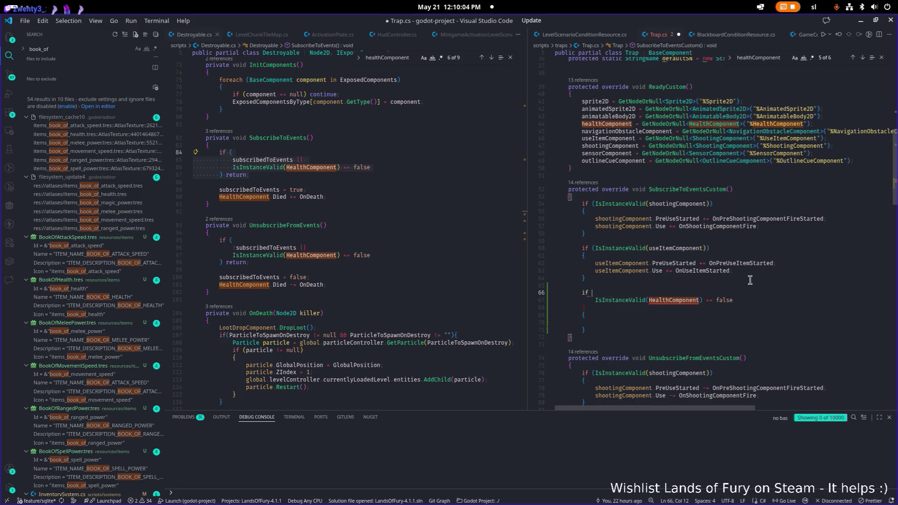
text(()
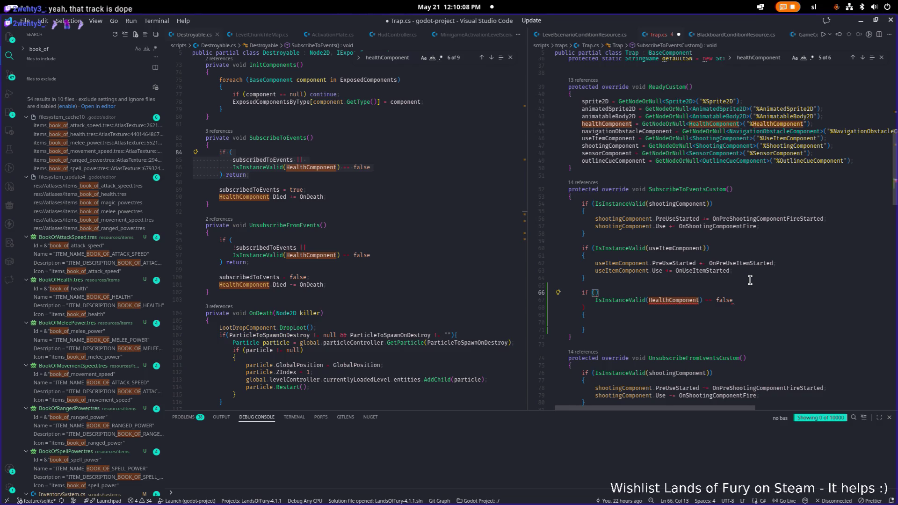
Make the if check IsInstanceValid(healthComponent) and hook healthComponent.Died to OnDeath inside it.
key(ctrl+Delete)
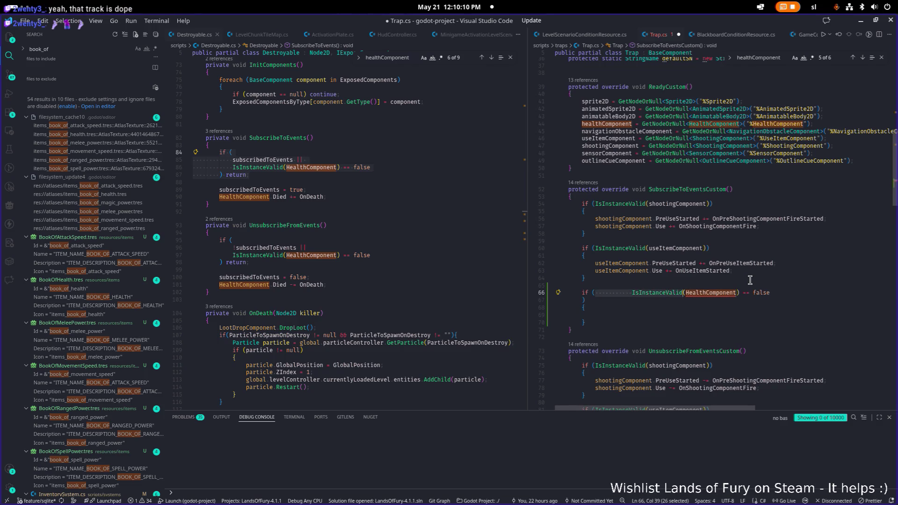
key(End)
key(Delete)
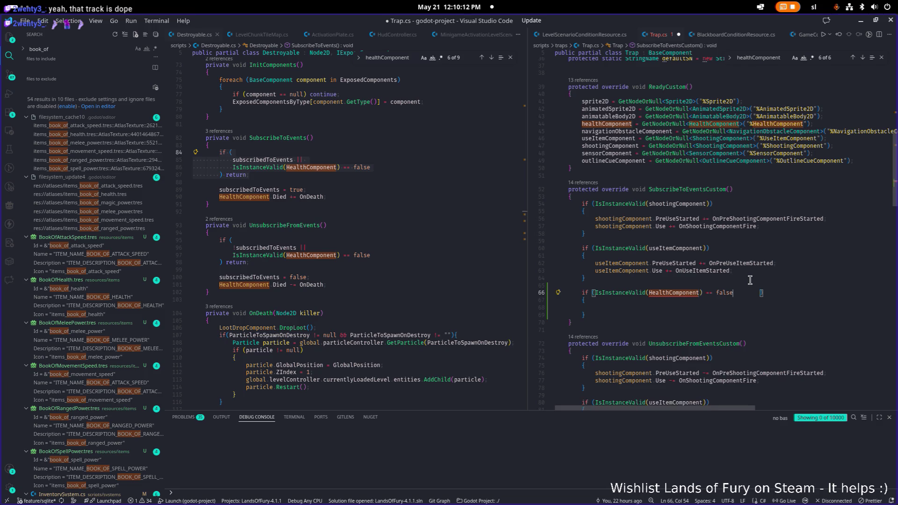
key(ctrl+shift+Left)
key(Right)
key(ctrl+Delete)
key(ctrl+Left)
key(ctrl+Right)
key(Right)
key(Delete)
text(h)
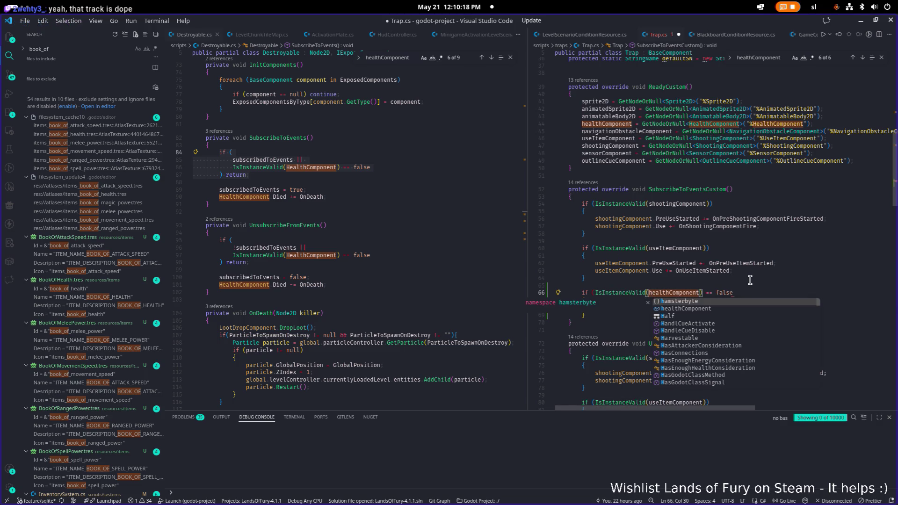
key(Escape)
key(End)
text())
key(Down)
key(Down)
text(healthComponent.)
key(Escape)
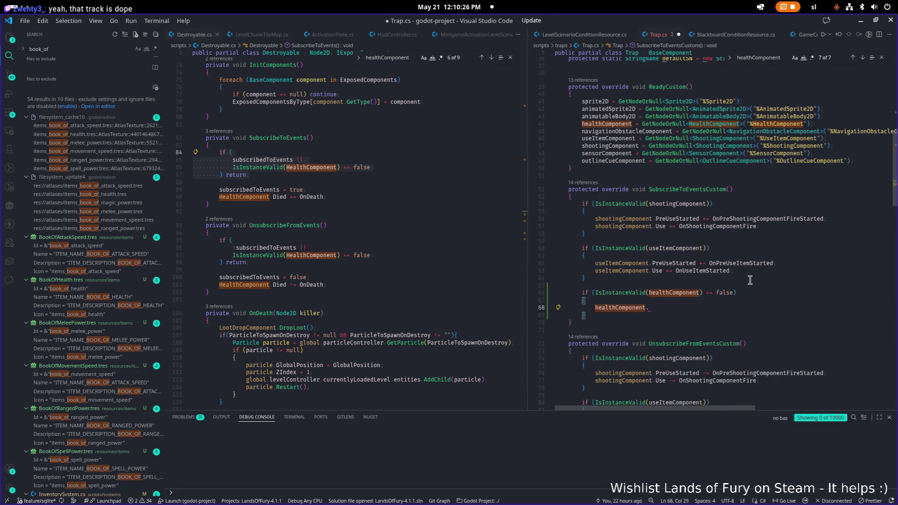
text(Died)
text( += OnDeath)
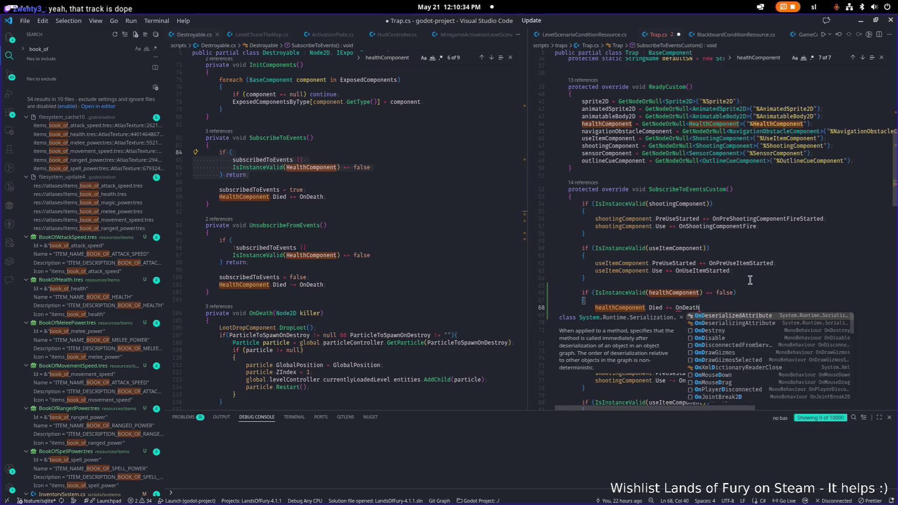
Copy the healthComponent block into UnsubscribeFromEventsCustom, changing it to -= so it unhooks OnDeath.
key(Down)
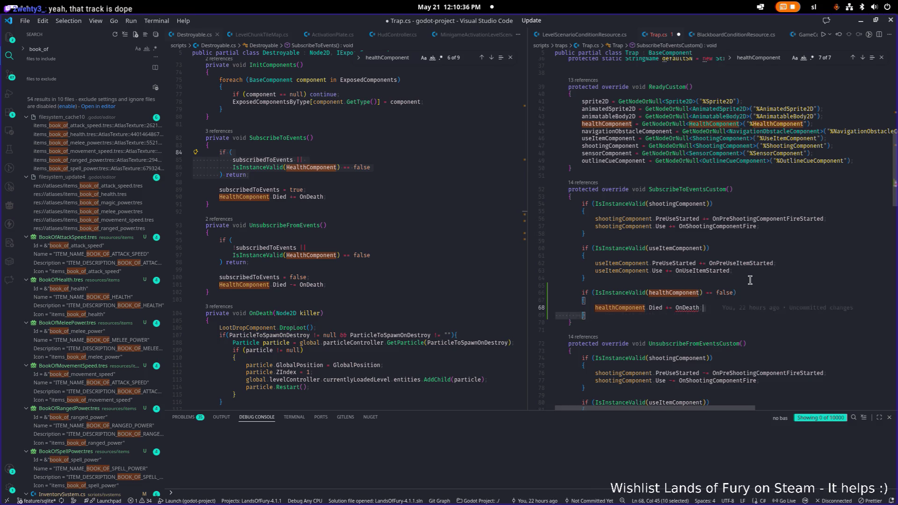
key(shift+Up)
key(shift+Up)
key(shift+Up)
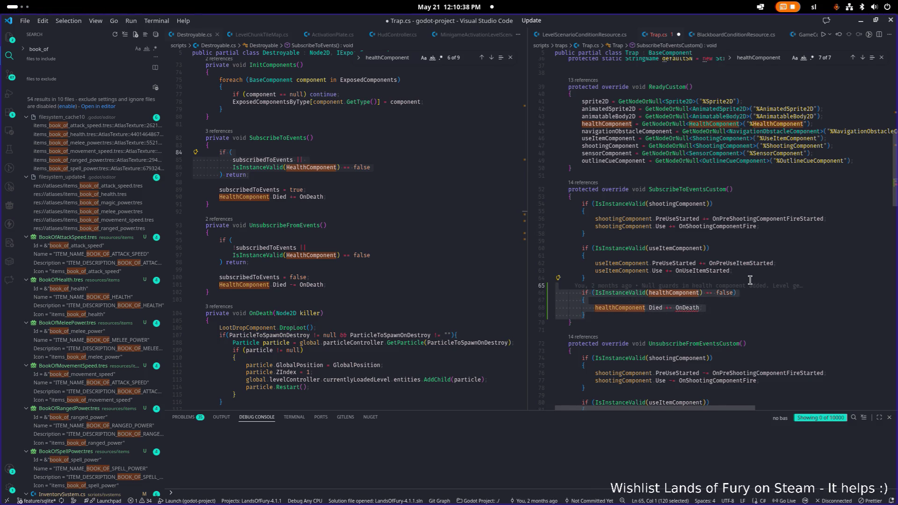
scroll(749, 280, down, 7)
click(740, 273)
key(ctrl+v)
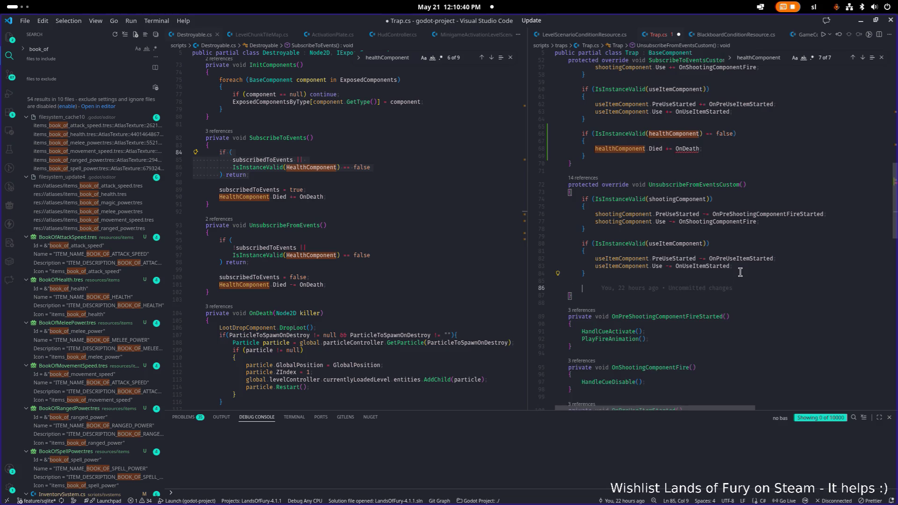
key(ctrl+s)
key(End)
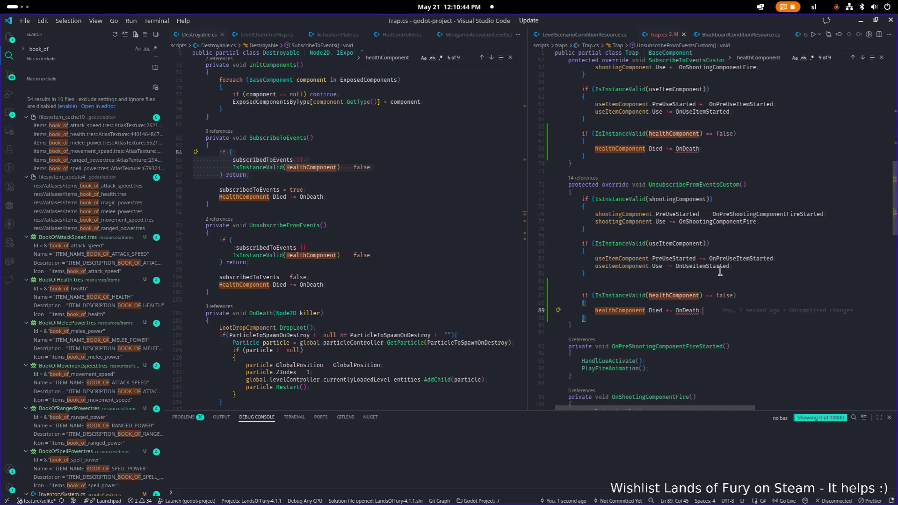
scroll(716, 284, down, 1)
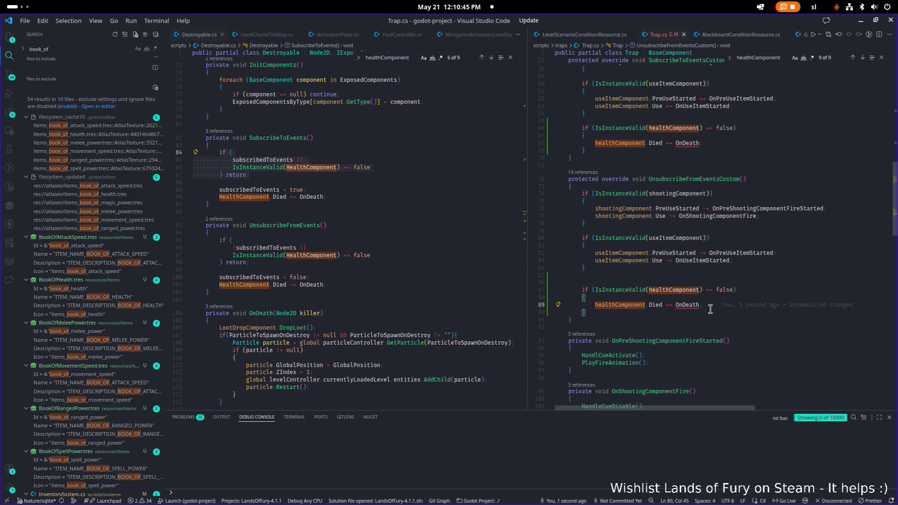
double_click(665, 305)
text(-=)
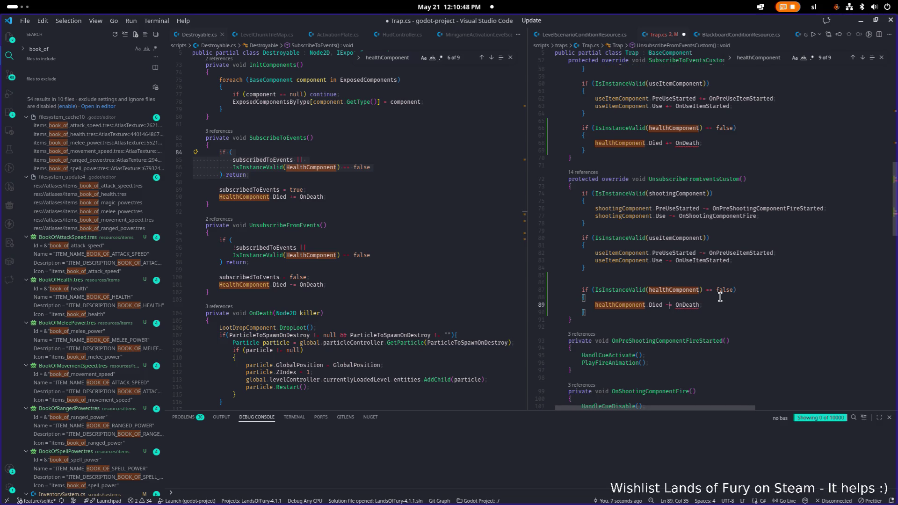
double_click(684, 305)
Select Destroyable.cs's OnDeath method, close both search widgets, and place the cursor after ShouldBeIgnored in Trap.cs.
click(300, 298)
scroll(301, 310, down, 8)
scroll(302, 311, down, 3)
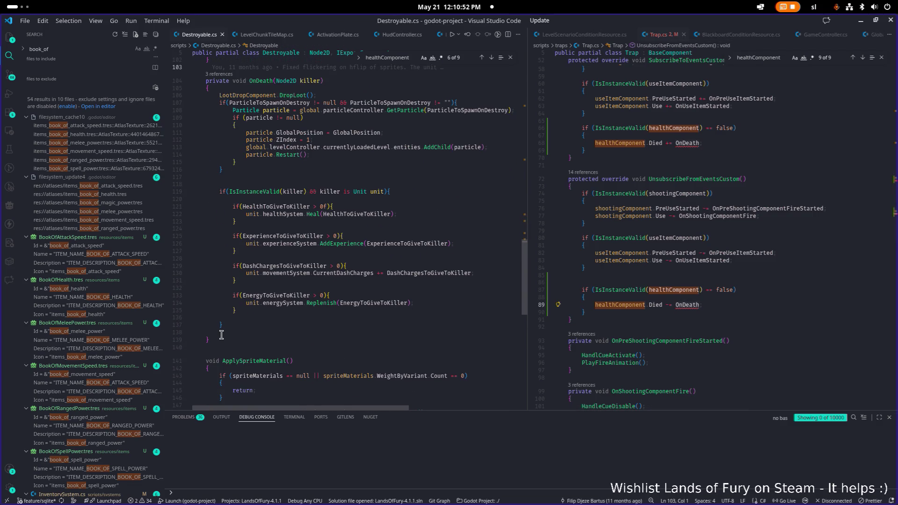
mouse_move(220, 336)
mouse_down()
mouse_move(266, 192)
mouse_move(175, 182)
mouse_up()
click(791, 233)
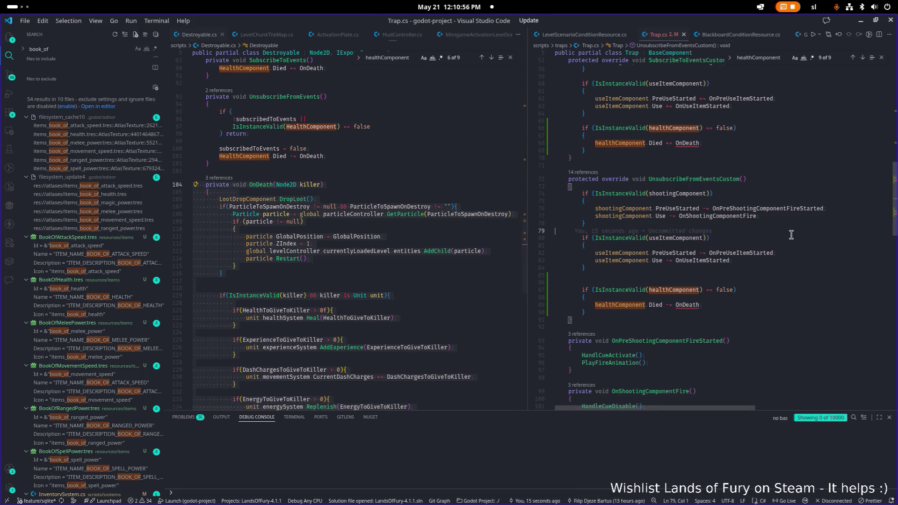
click(880, 57)
click(510, 57)
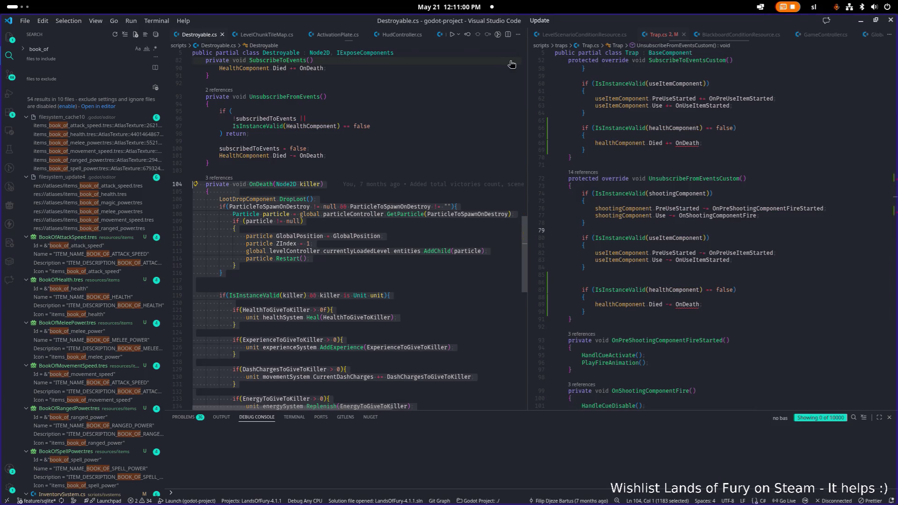
click(429, 267)
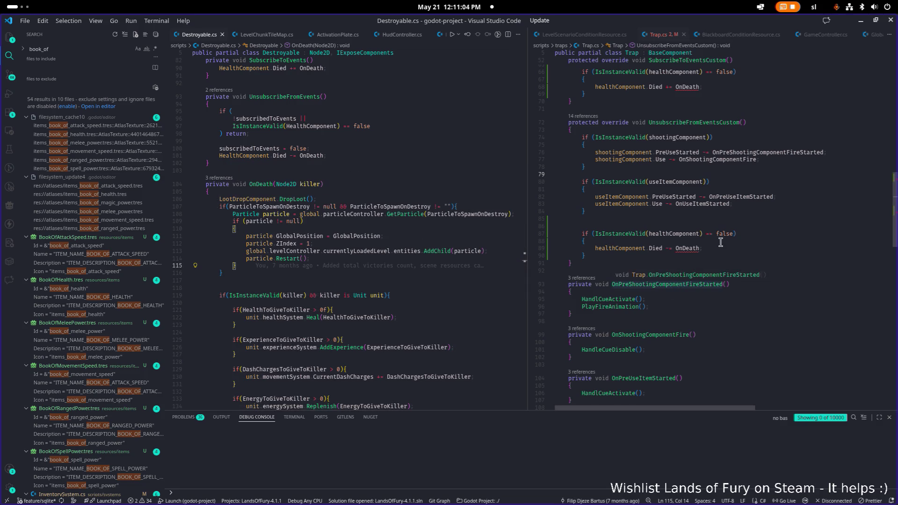
scroll(676, 260, down, 10)
click(610, 283)
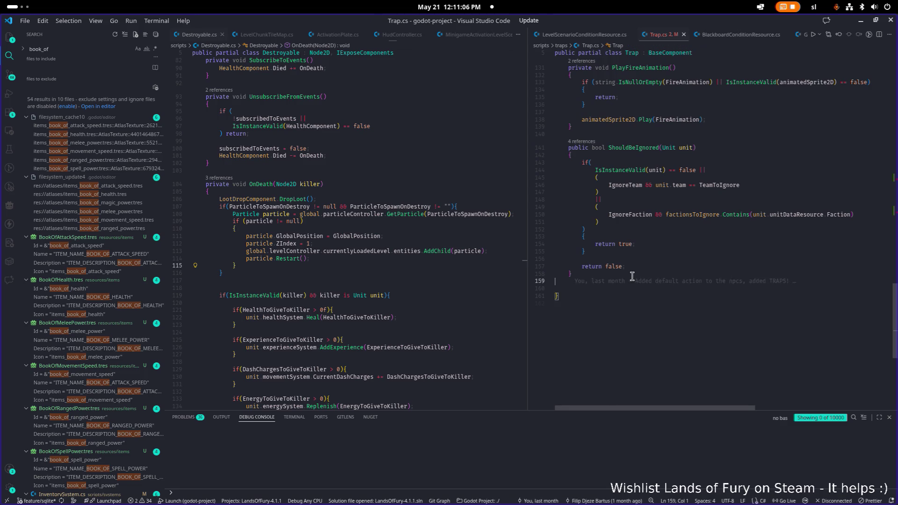
Paste the OnDeath method after ShouldBeIgnored in Trap.cs and outdent its signature.
text(private void OnDeath(Node2D killer)     {         LootDropComponent.DropLoot();         if(ParticleToSpawnOnDestroy != null && ParticleToSpawnOnDestroy != ""){             Particle particle = global.particleController.GetParticle(ParticleToSpawnOnDestroy);             if (particle != null)             {                 particle.GlobalPosition = GlobalPosition;                 particle.ZIndex = 1;                 global.levelController.currentlyLoadedLevel.entities.AddChild(particle);                 particle.Restart();             }         }           if(IsInstanceValid(killer) && killer is Unit unit){              if(HealthToGiveToKiller > 0f){                 unit.healthSystem.Heal(HealthToGiveToKiller);             }              if(ExperienceToGiveToKiller > 0){                 unit.experienceSystem.AddExperience(ExperienceToGiveToKiller);             }              if(DashChargesToGiveToKiller > 0){                 unit.movementSystem.CurrentDashCharges += DashChargesToGiveToKiller;             }              if(EnergyToGiveToKiller > 0){                 unit.energySystem.Replenish(EnergyToGiveToKiller);             }          }      })
scroll(642, 276, up, 3)
click(652, 168)
key(shift+Tab)
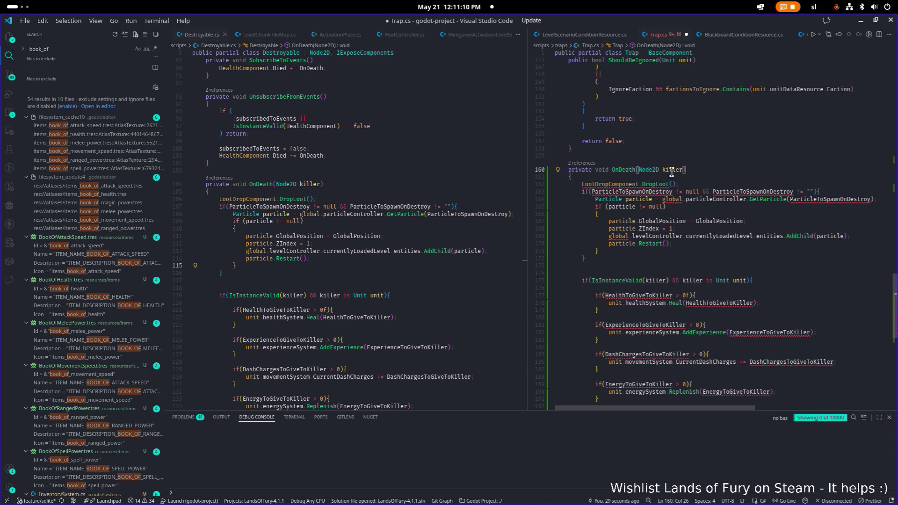
scroll(628, 167, down, 1)
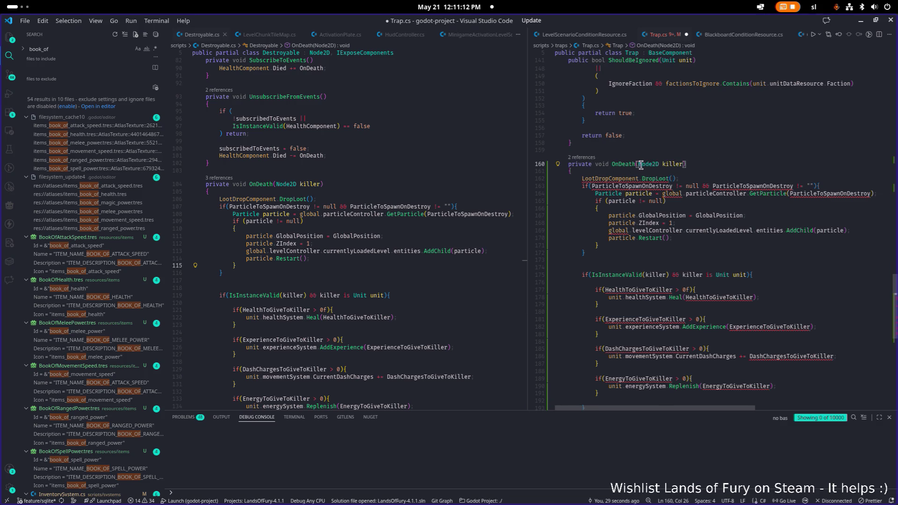
scroll(637, 324, down, 4)
click(601, 330)
Add an empty protected virtual void OnDeathCustom(Node2D killer) method after OnDeath.
key(Return)
key(Return)
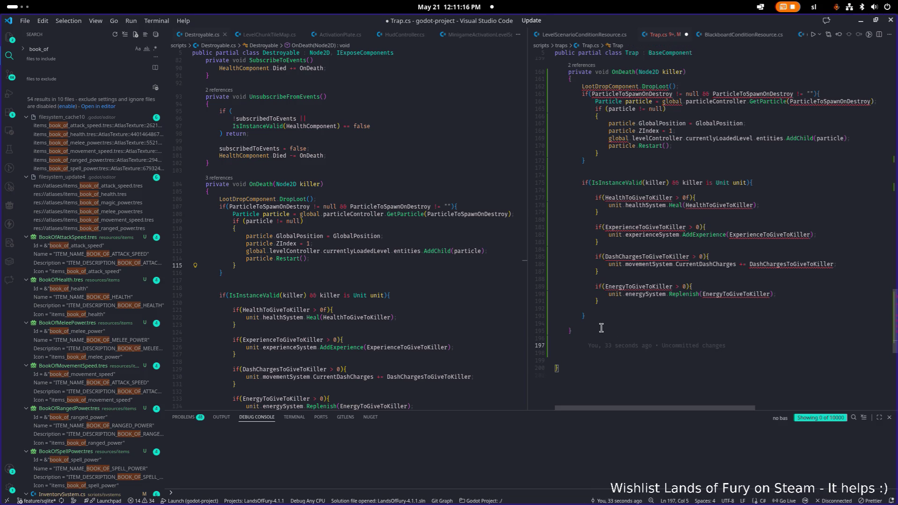
text(protected vi)
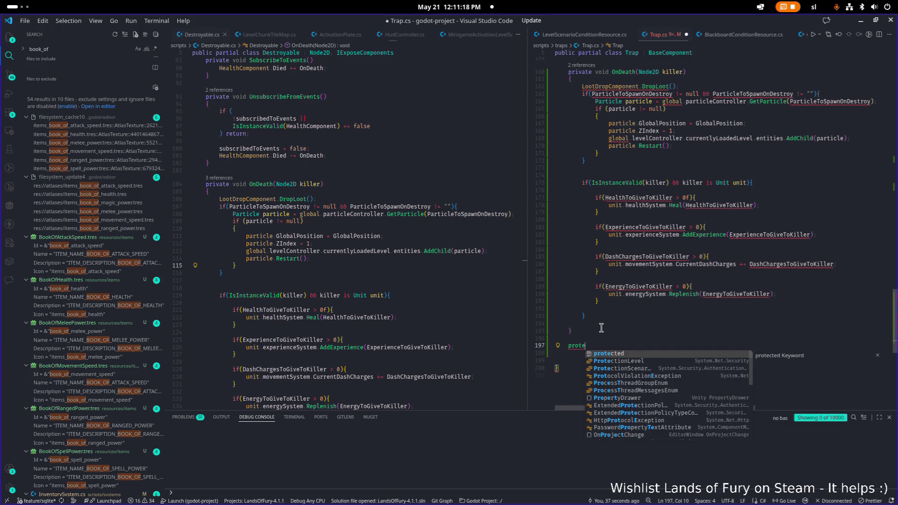
key(Tab)
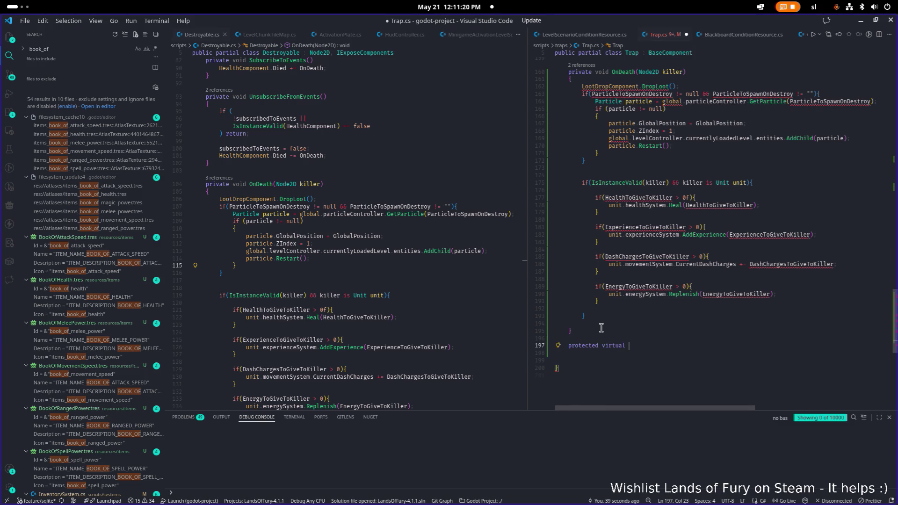
text(vo)
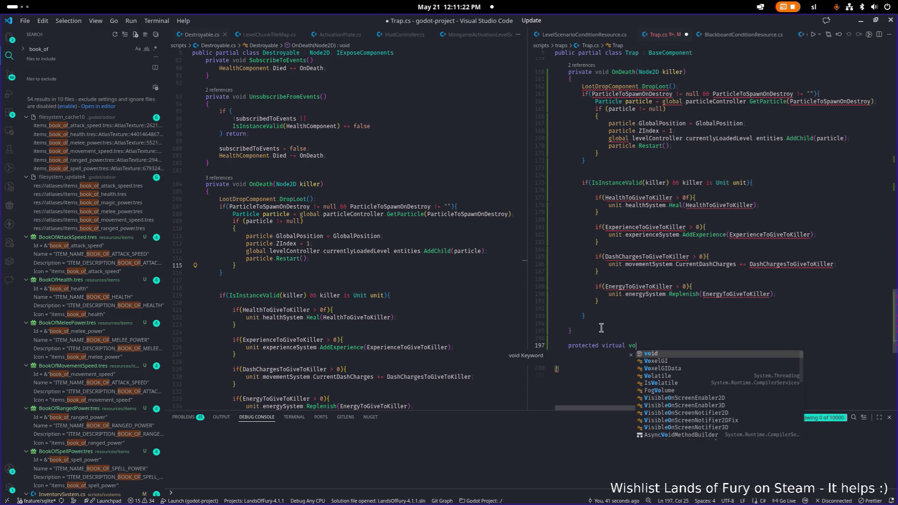
text(id On)
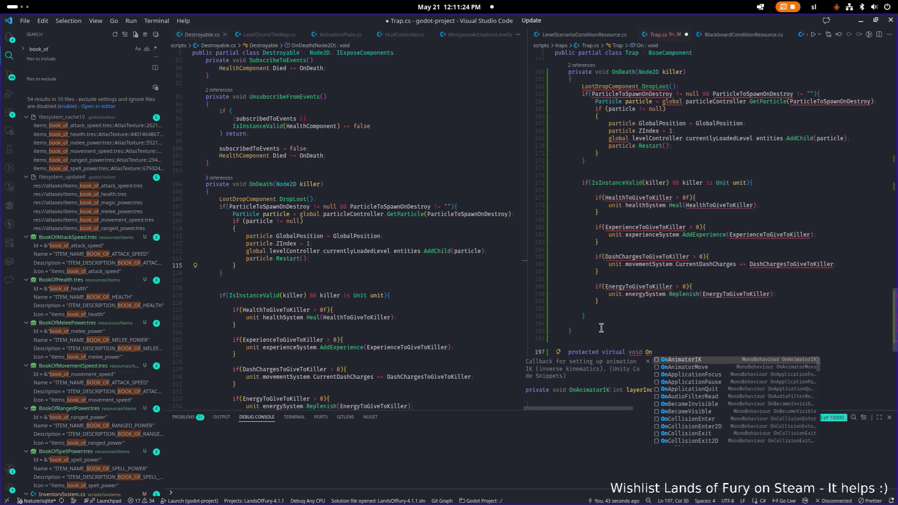
text(DeathCustom(Ned)
key(BackSpace)
key(BackSpace)
text(ode)
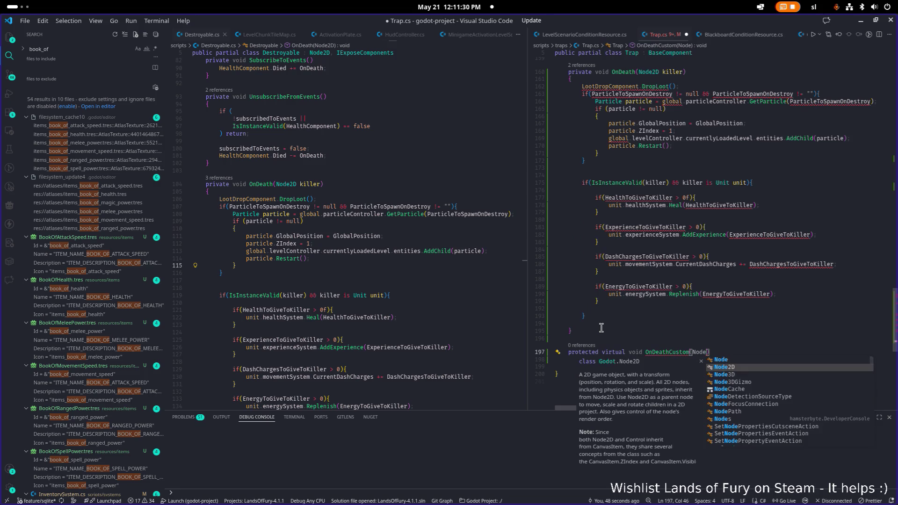
key(Tab)
text(killer)
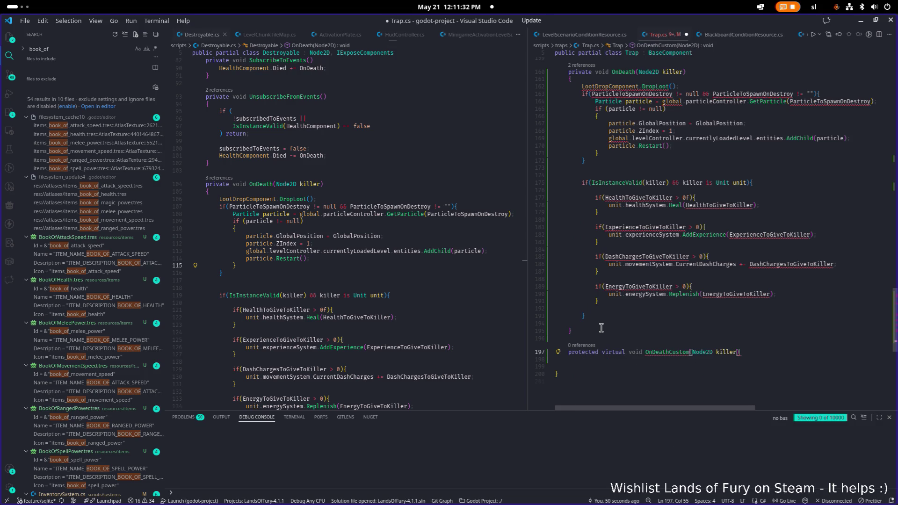
text())
key(Return)
text({)
key(Return)
key(Up)
key(Up)
key(Up)
key(Up)
key(Up)
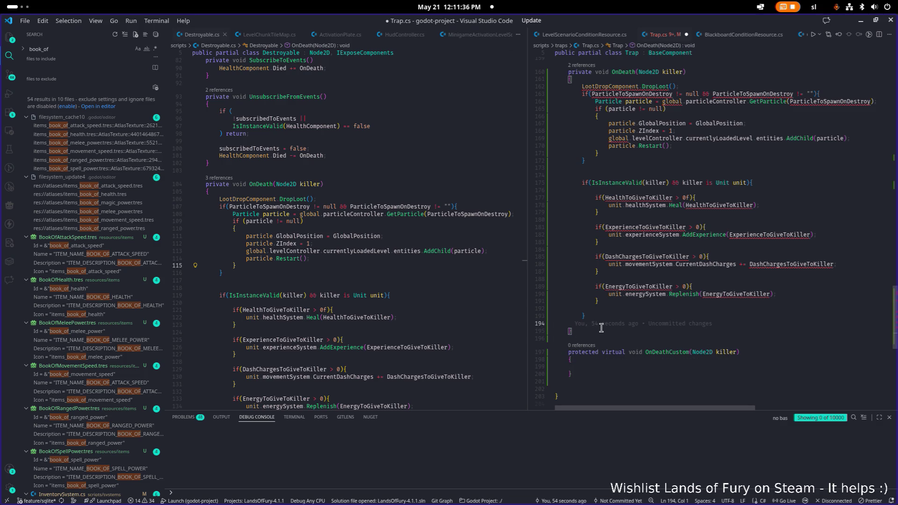
Call OnDeathCustom(killer); at the end of OnDeath and save Trap.cs.
key(Return)
text(Ondea)
key(Down)
key(Tab)
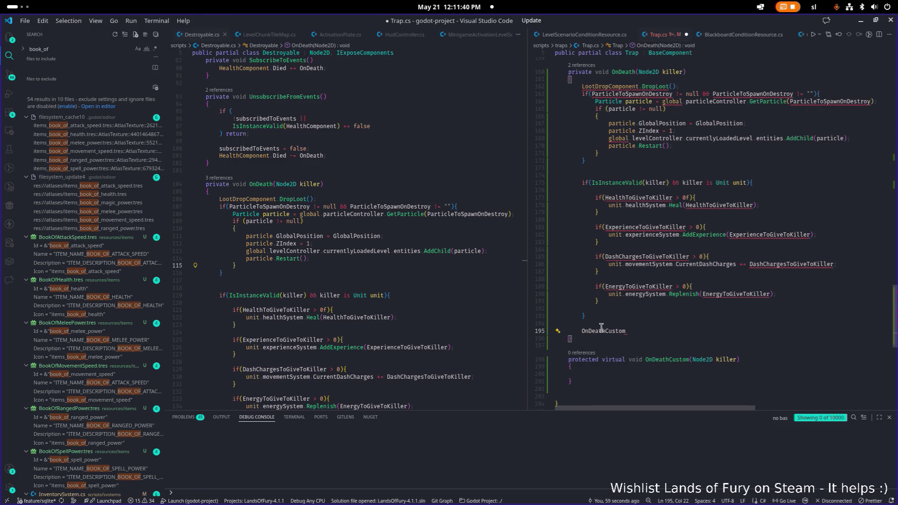
text(()
text(killer)
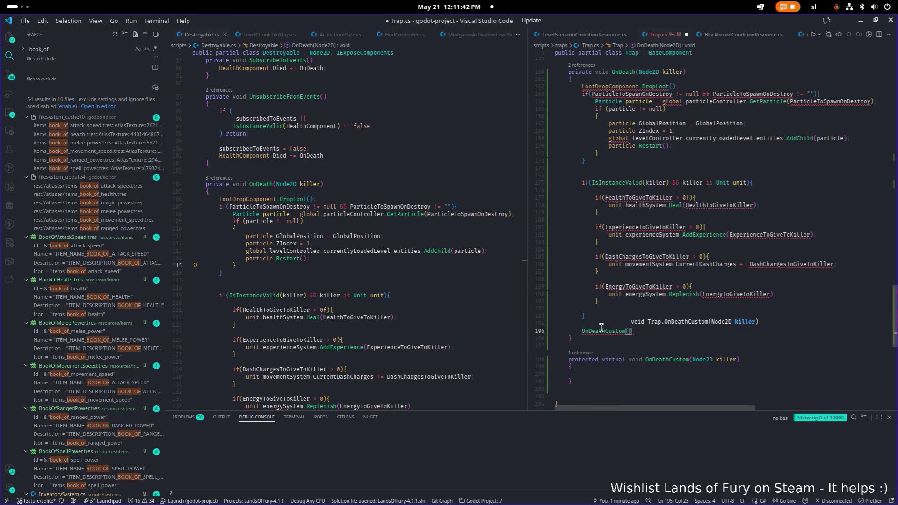
text();)
key(ctrl+s)
Lowercase LootDropComponent to lootDropComponent on the DropLoot line and search Trap.cs for it.
key(Up)
key(Up)
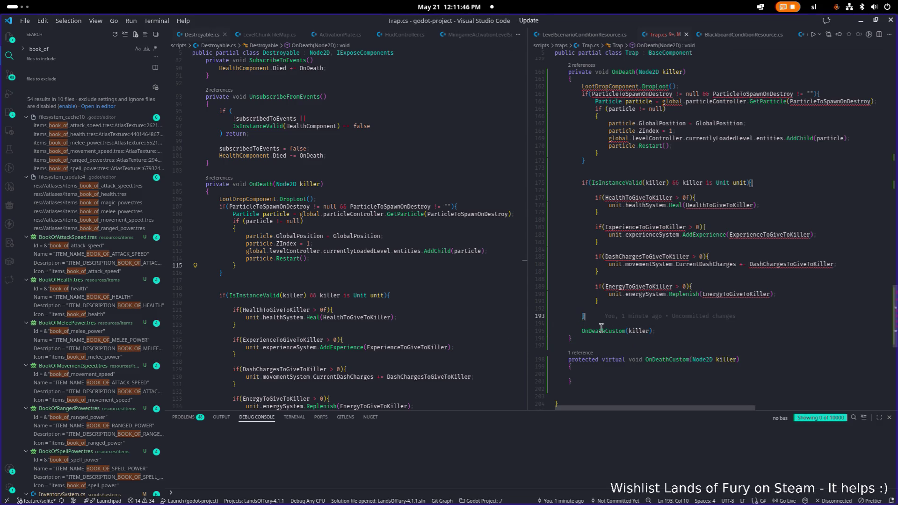
key(Up)
key(Up)
key(Up)
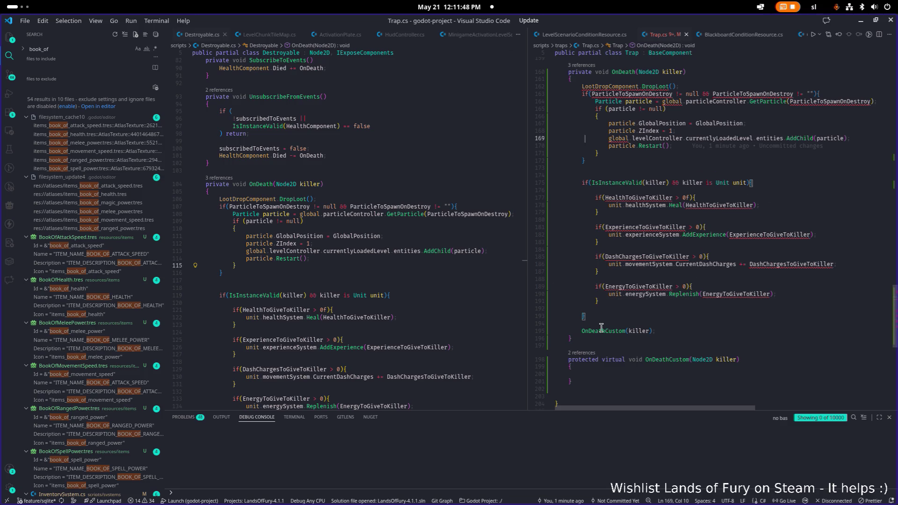
key(BackSpace)
text(l)
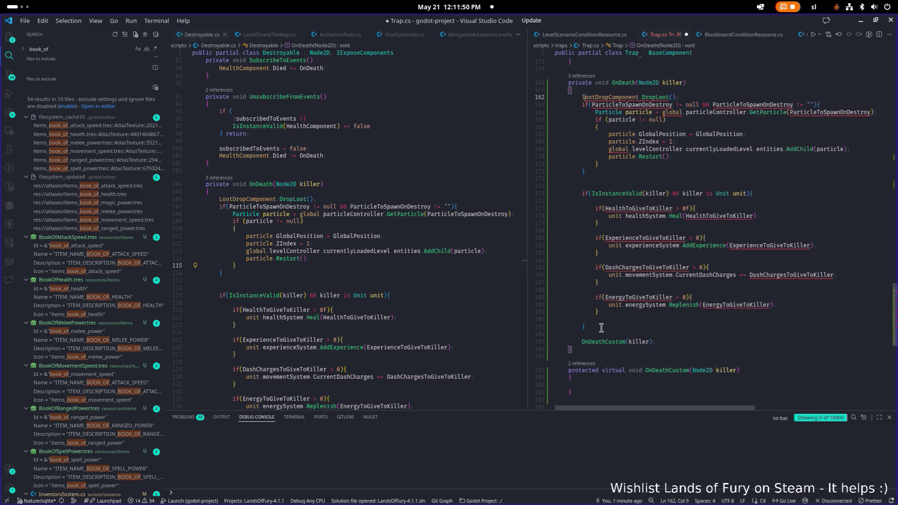
key(Escape)
key(ctrl+d)
key(ctrl+f)
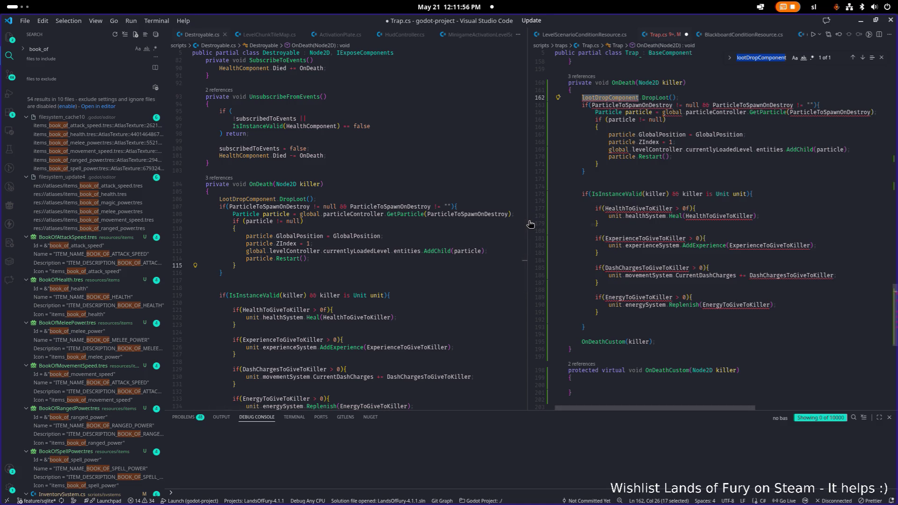
Duplicate the healthComponent field declaration and change the copy's type to LootDropComponent.
drag(527, 222, 508, 221)
scroll(598, 172, up, 3)
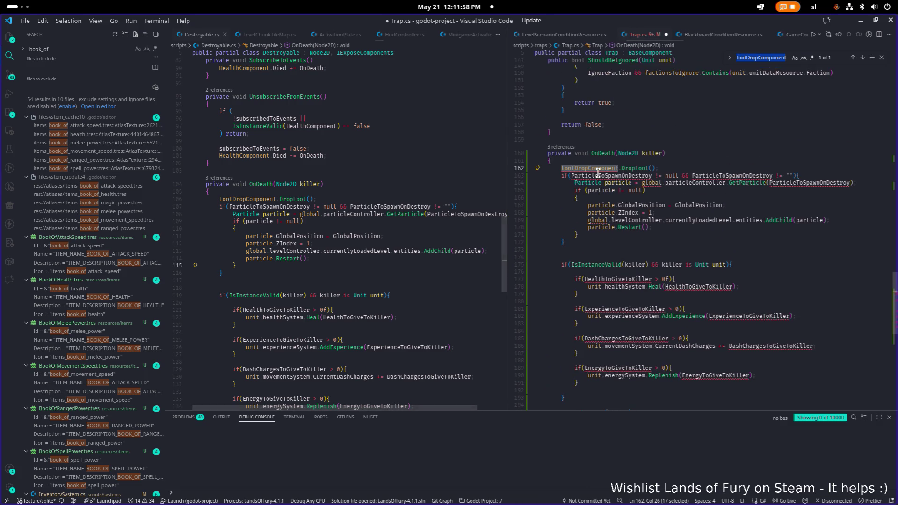
scroll(598, 173, up, 20)
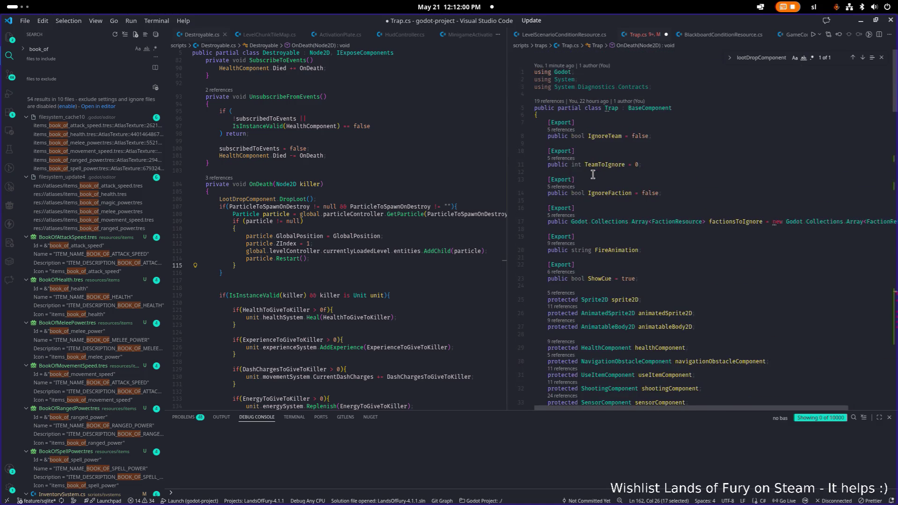
scroll(592, 174, down, 3)
key(ctrl+f)
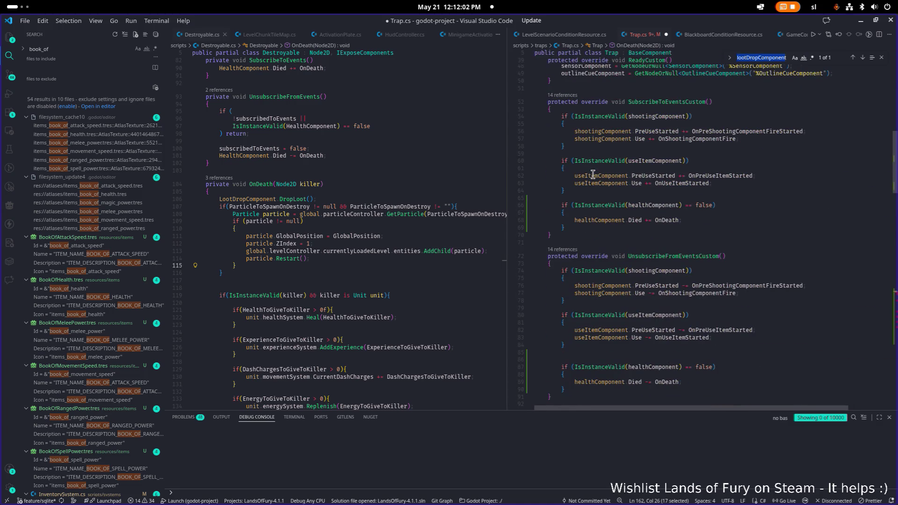
scroll(592, 174, up, 7)
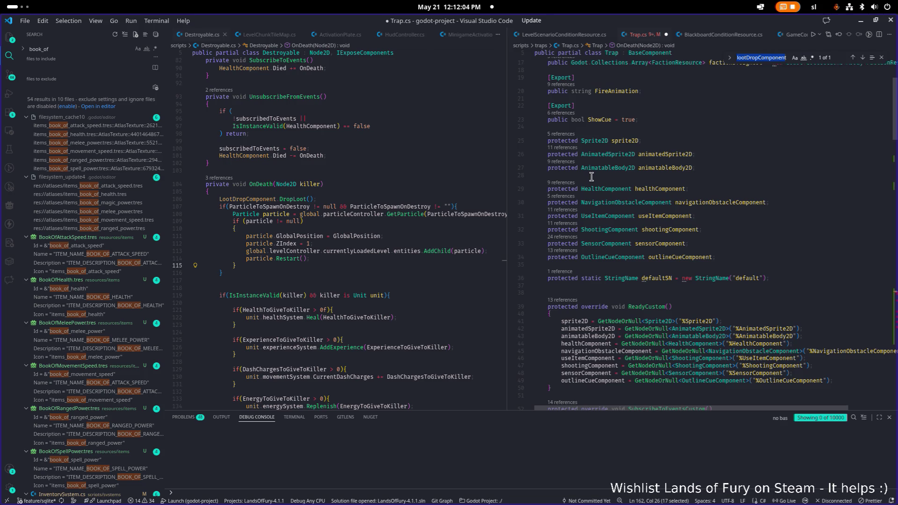
scroll(608, 195, down, 3)
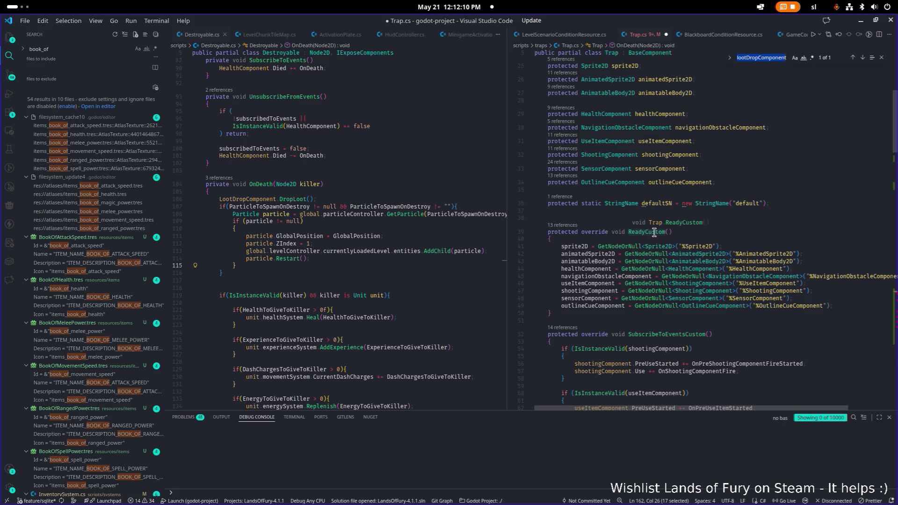
scroll(662, 216, up, 3)
click(635, 215)
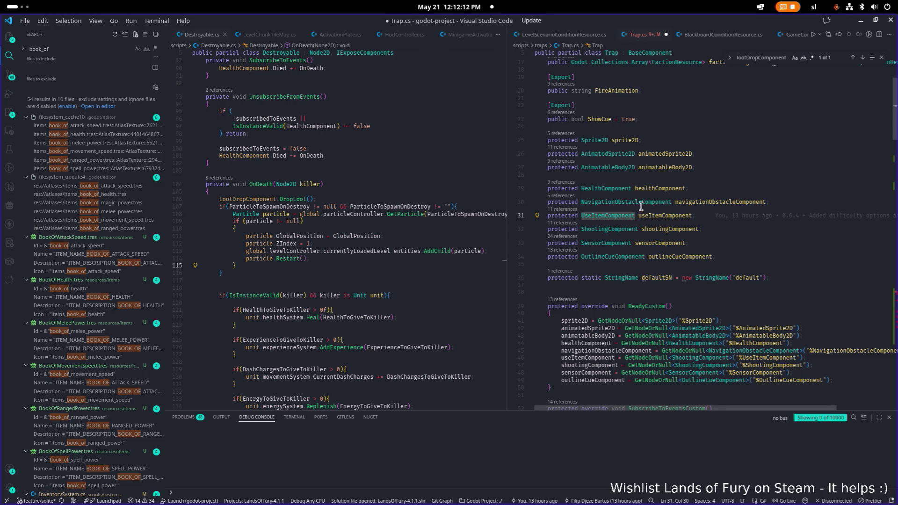
click(688, 229)
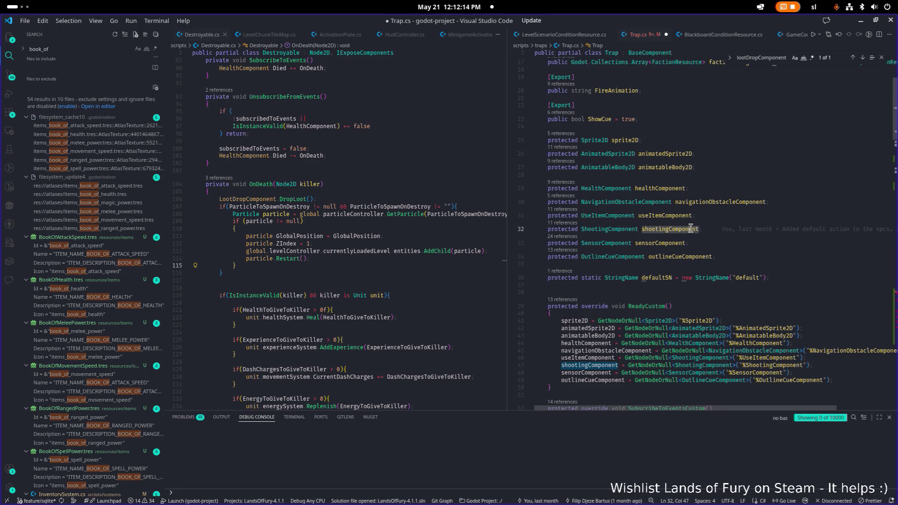
key(Up)
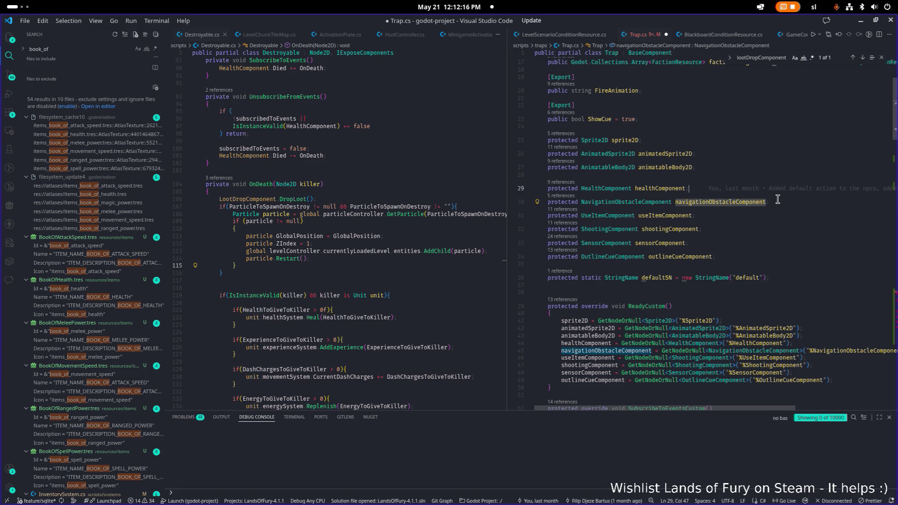
key(Up)
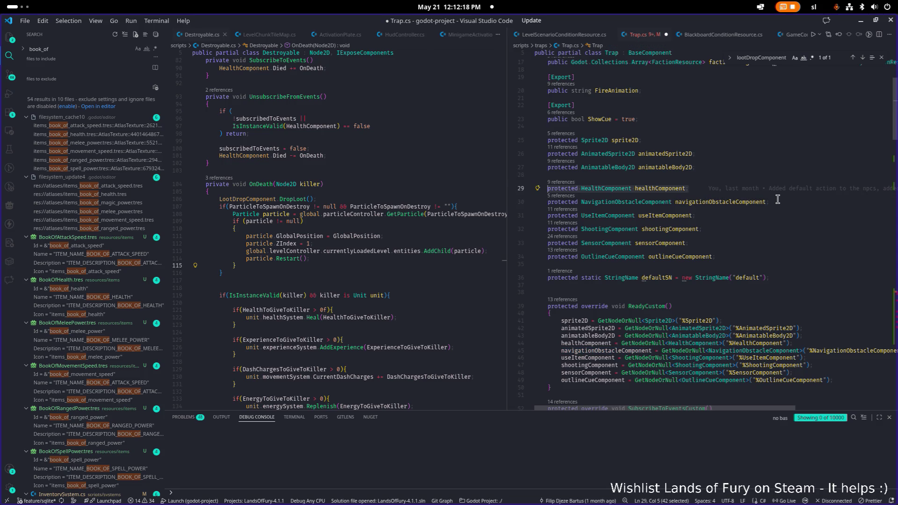
key(shift+alt+Down)
key(BackSpace)
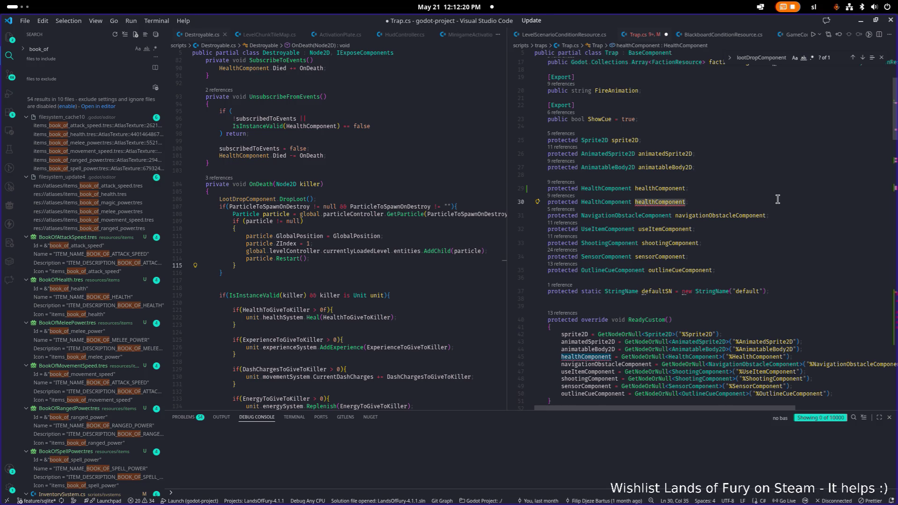
key(Left)
key(Left)
key(Left)
key(ctrl+BackSpace)
text(Loot)
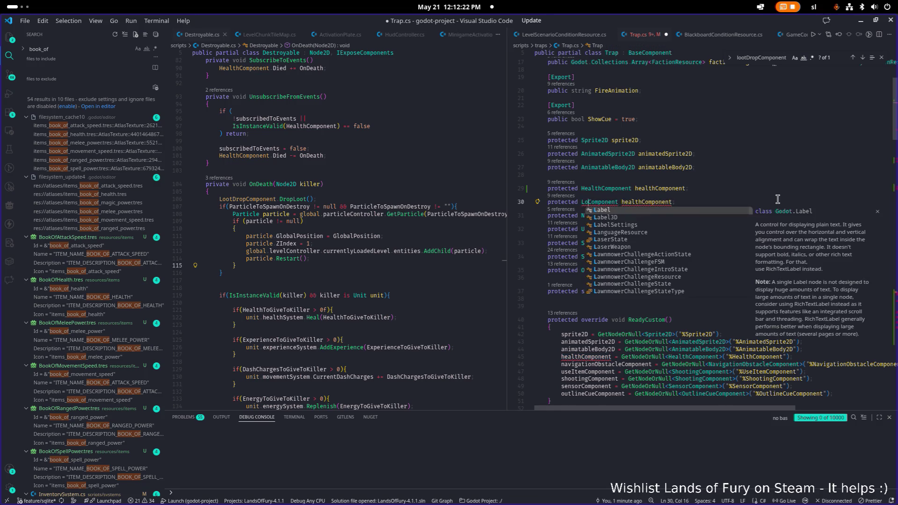
text(Drop)
key(Tab)
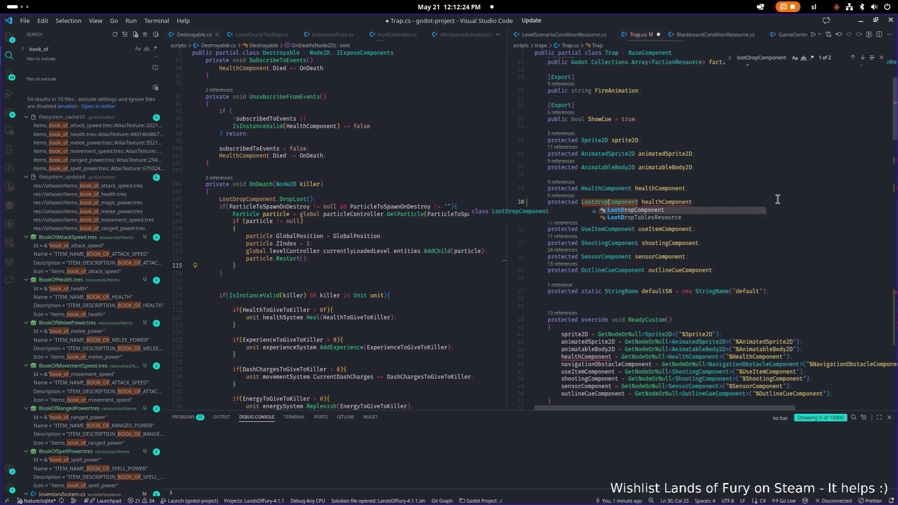
Name the new field lootDropComponent and save Trap.cs.
key(Right)
key(Right)
key(Right)
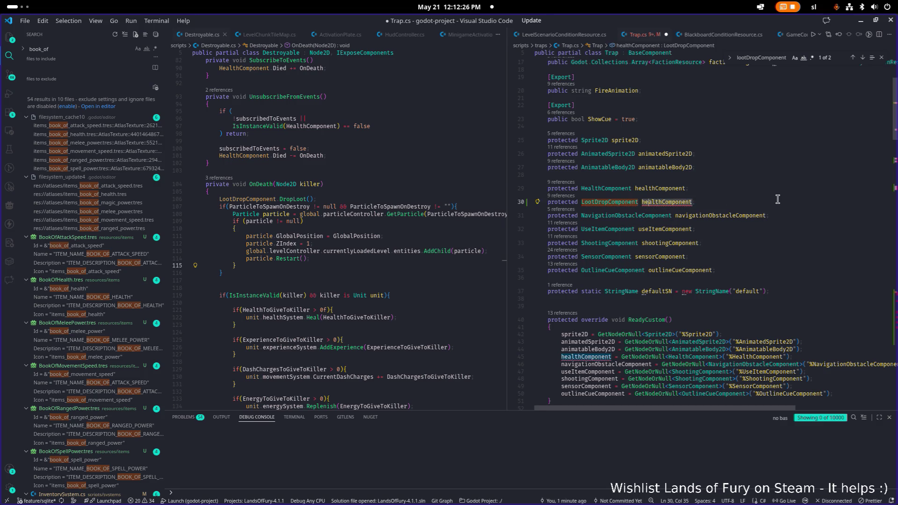
key(shift+Left)
key(shift+Left)
key(shift+Left)
text(loot)
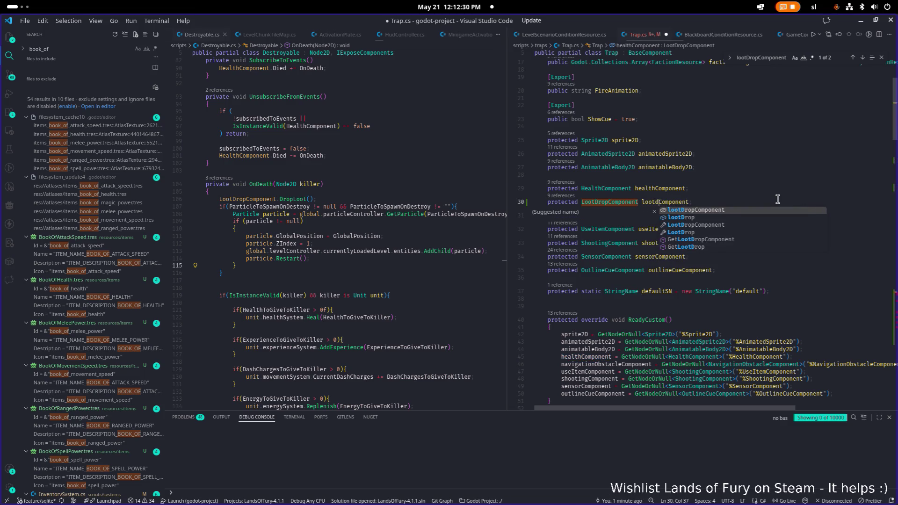
key(Tab)
key(ctrl+Delete)
key(ctrl+shift+Left)
key(ctrl+s)
Duplicate the healthComponent assignment in ReadyCustom as a GetNodeOrNull<LootDropComponent> assignment to lootDropComponent.
key(ctrl+c)
click(795, 357)
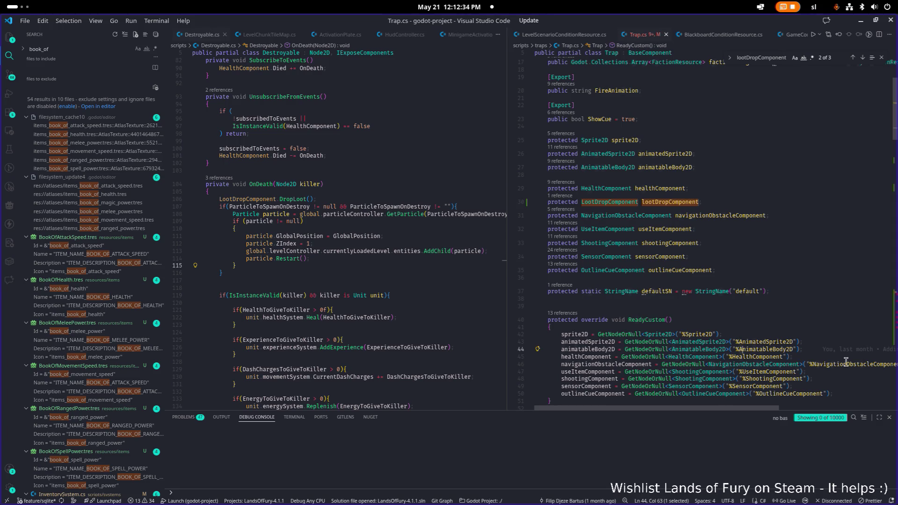
key(Return)
key(ctrl+v)
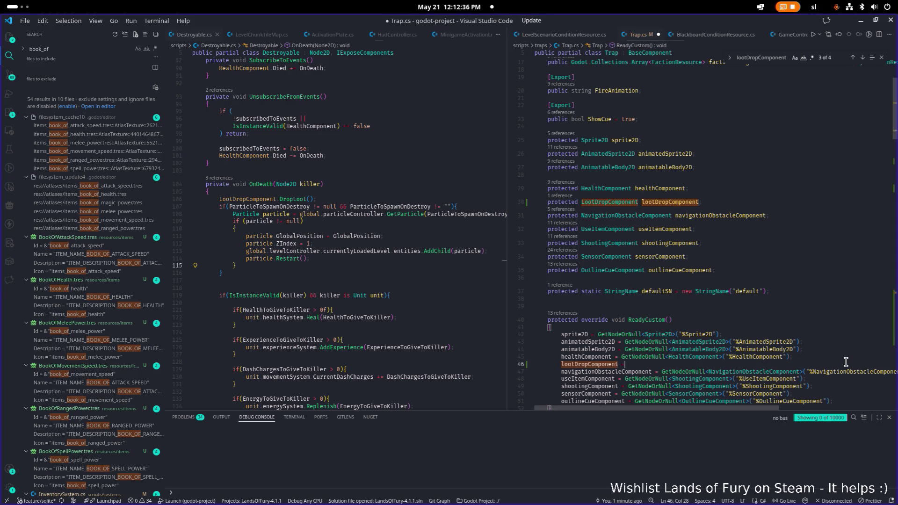
key(Tab)
key(ctrl+Right)
key(Right)
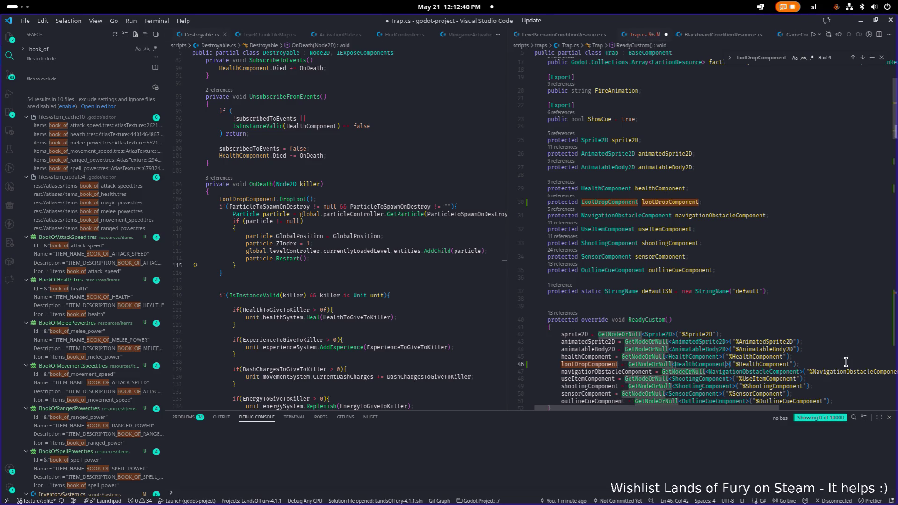
key(ctrl+shift+Right)
text(LootD)
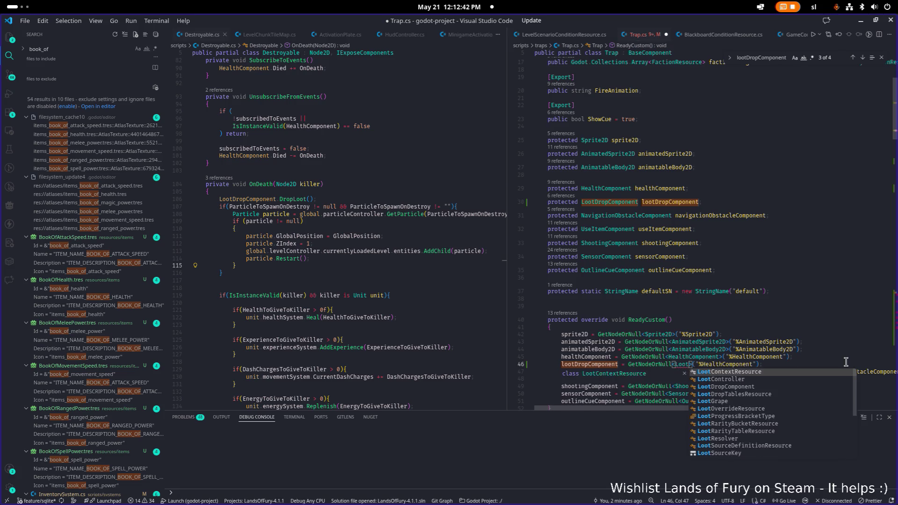
key(Tab)
Change the new line's node path to "%LootDropComponent" and save Trap.cs.
key(End)
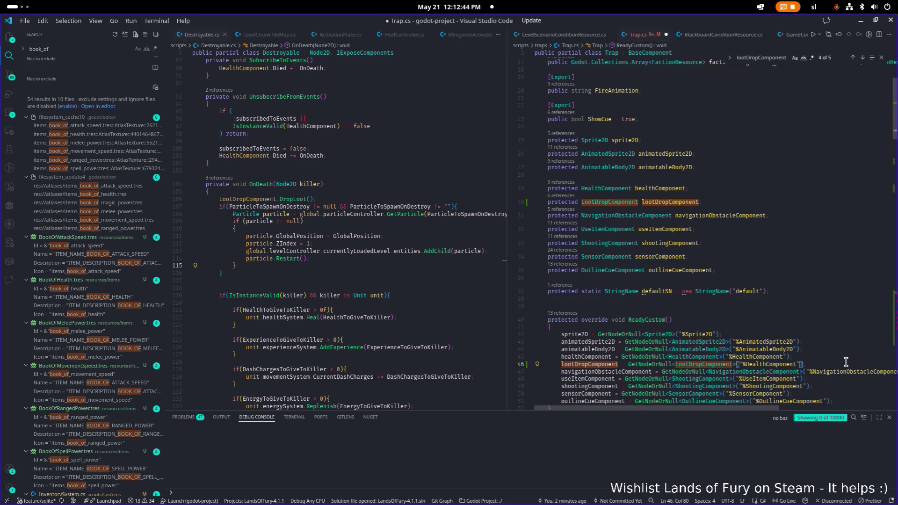
key(ctrl+shift+Left)
key(BackSpace)
text(LootDrop)
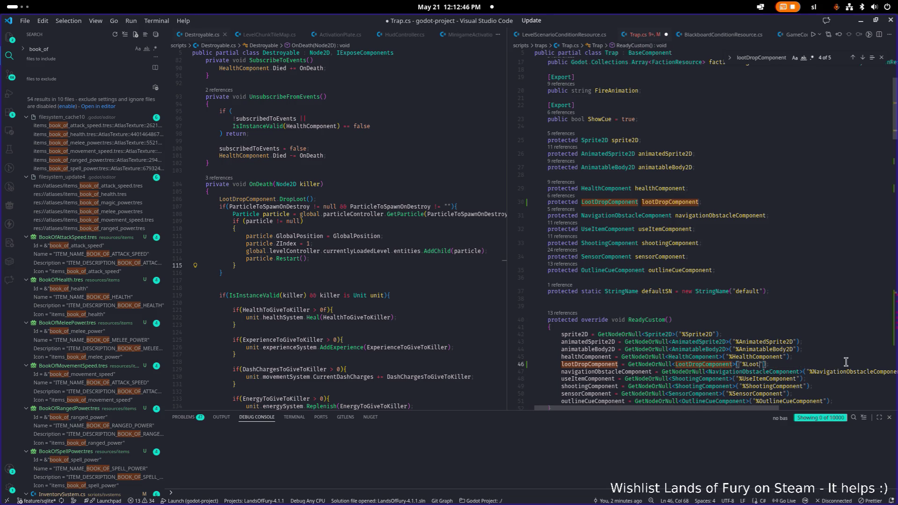
text(Component)
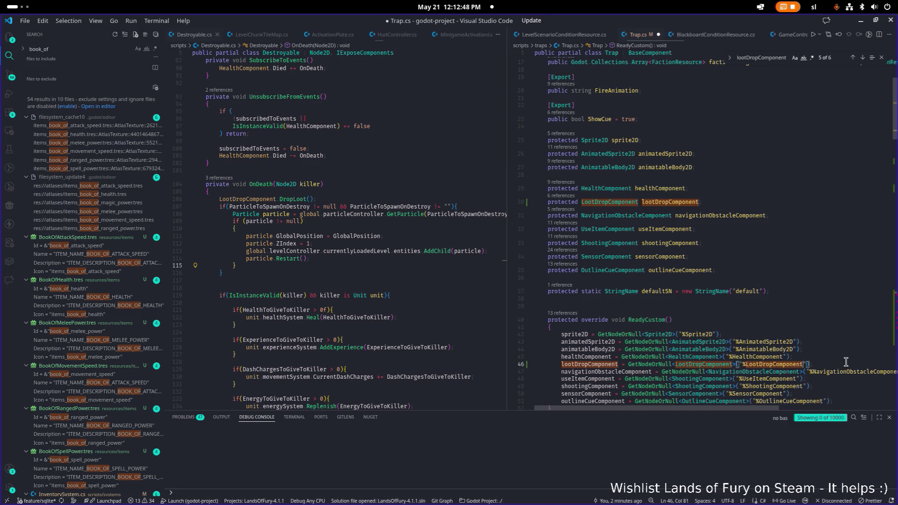
key(Return)
key(BackSpace)
key(BackSpace)
key(BackSpace)
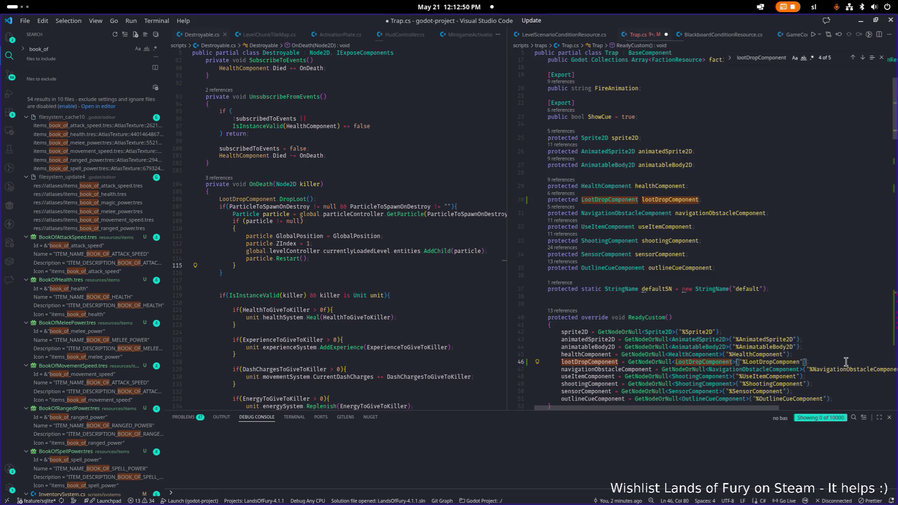
text(t)
key(ctrl+s)
key(alt+Tab)
key(alt+Tab)
key(alt+Tab)
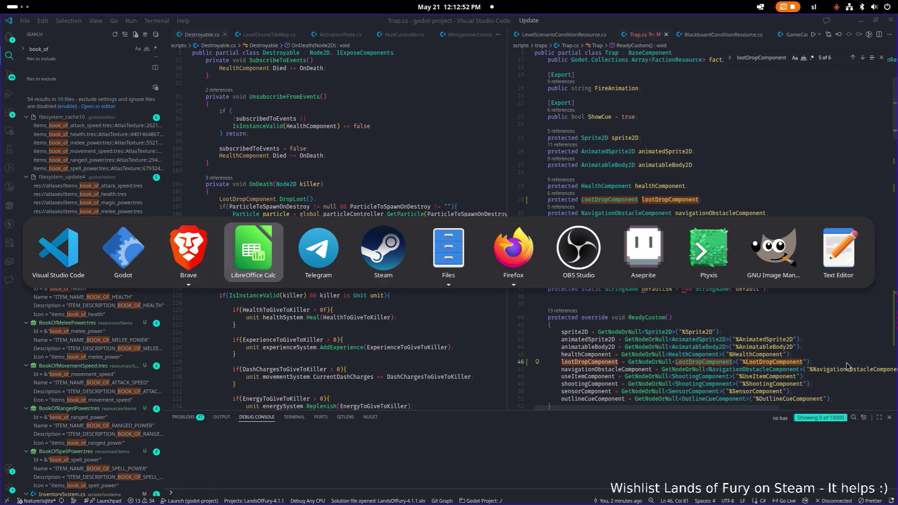
Check in Godot that AttackSpeedAltar's LootDropComponent loot table gives book_of_attack_speed weight 1.
key(alt+shift+Tab)
key(alt+shift+Tab)
key(alt+shift+Tab)
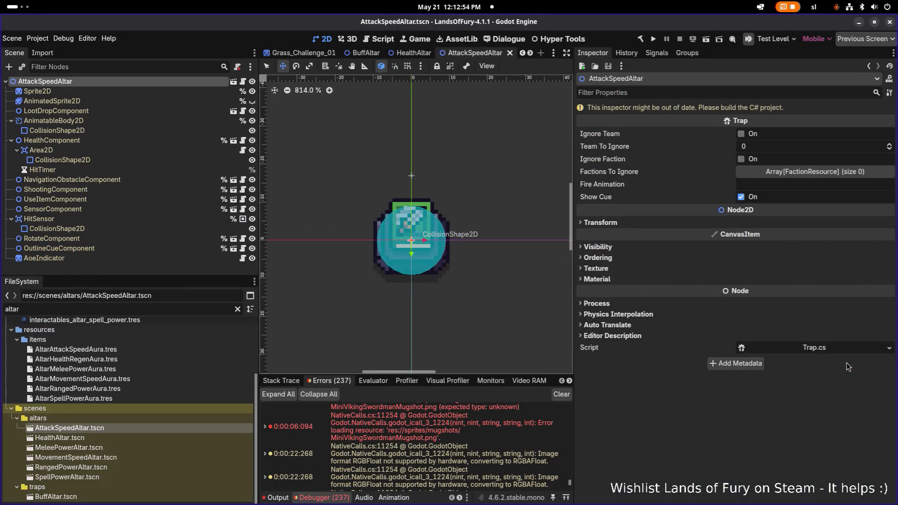
click(210, 112)
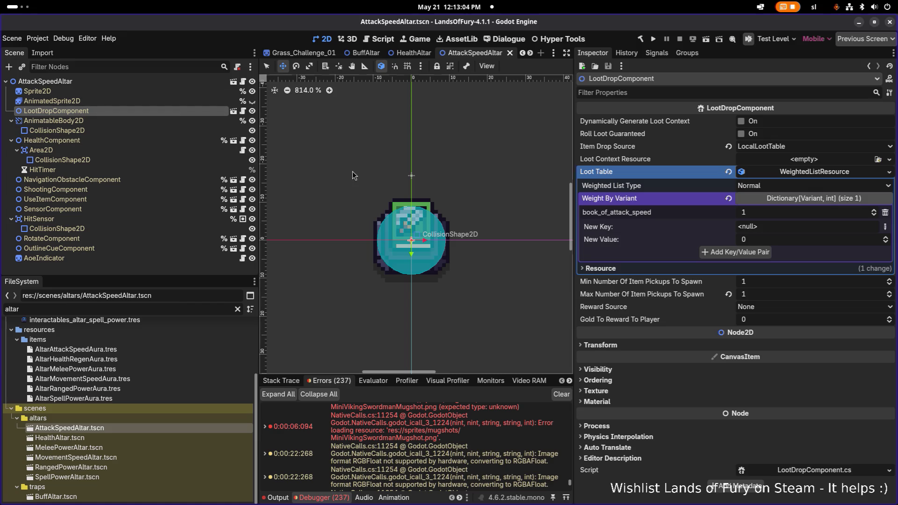
key(alt+Tab)
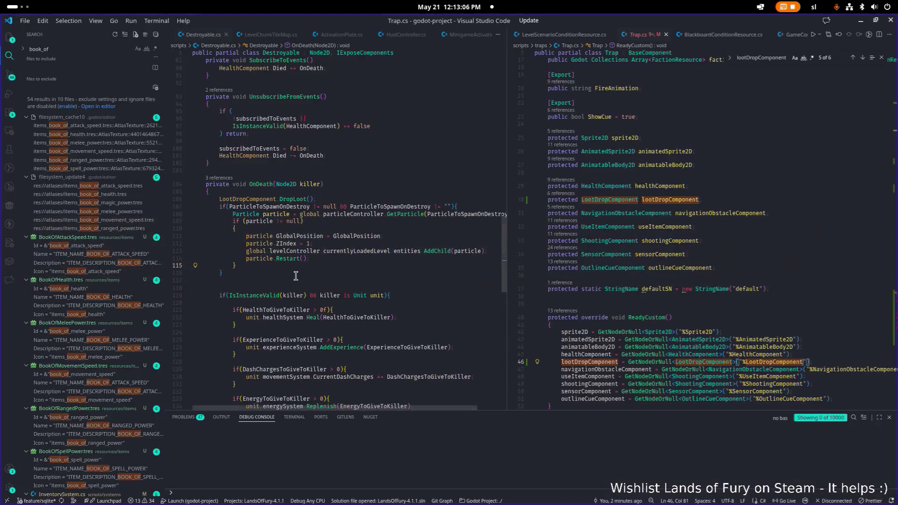
Show the uncommitted changes in the Source Control view and scroll through them.
key(ctrl+shift+g)
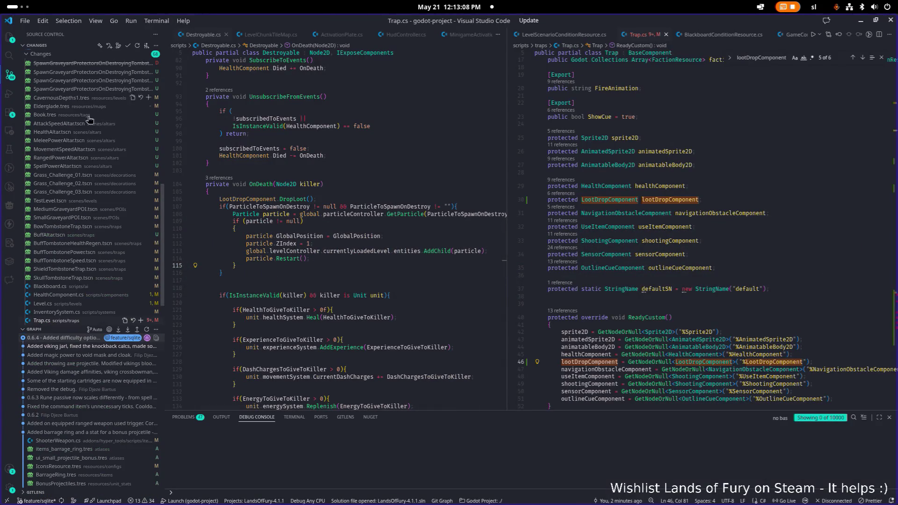
scroll(117, 197, up, 10)
scroll(98, 201, down, 1)
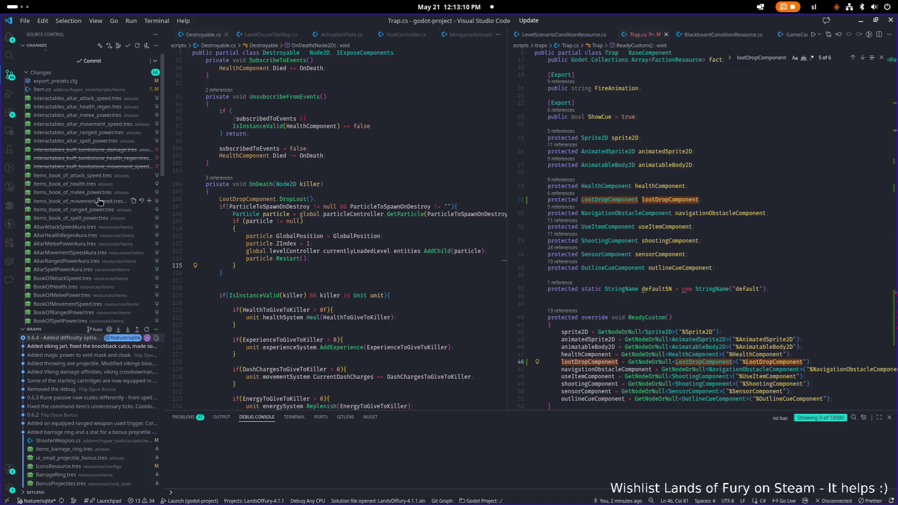
scroll(93, 201, down, 10)
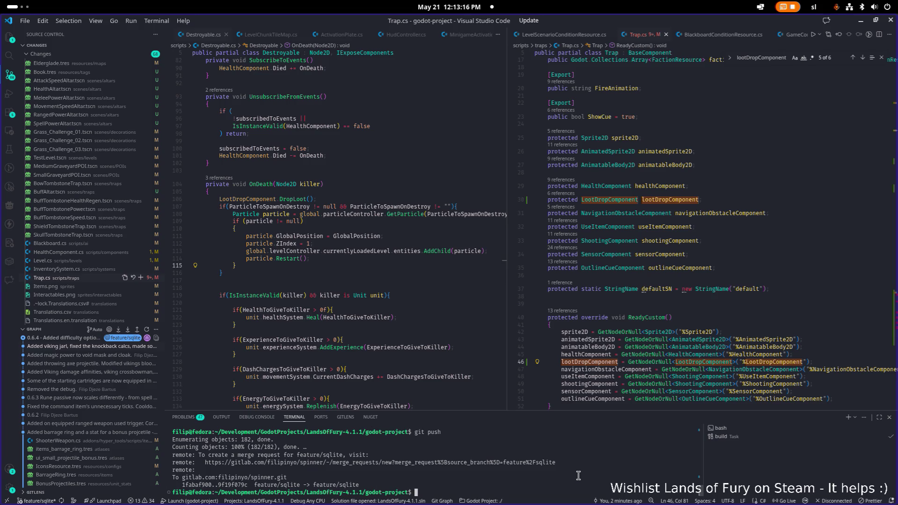
Stage all changes with git add ., begin git commit -m, and review the staged Item.cs diff.
text(git add .)
key(Return)
text(git commit -m ")
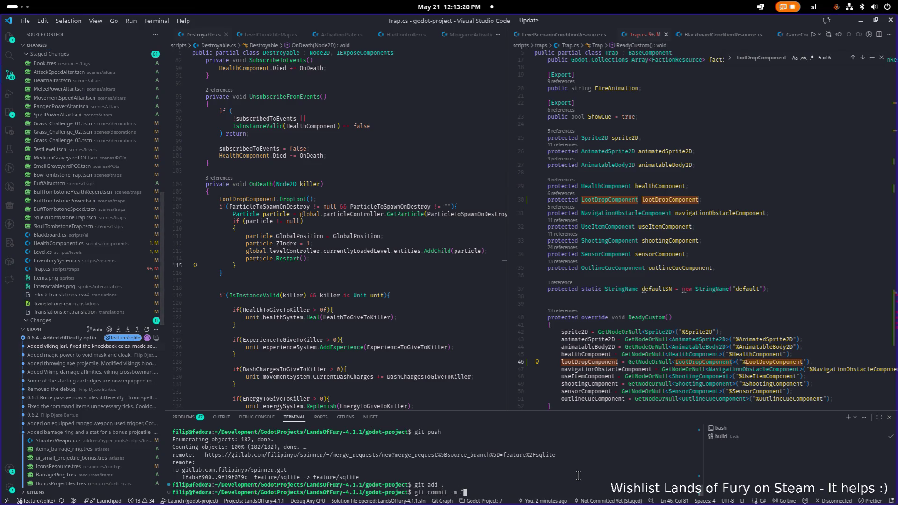
scroll(137, 217, up, 6)
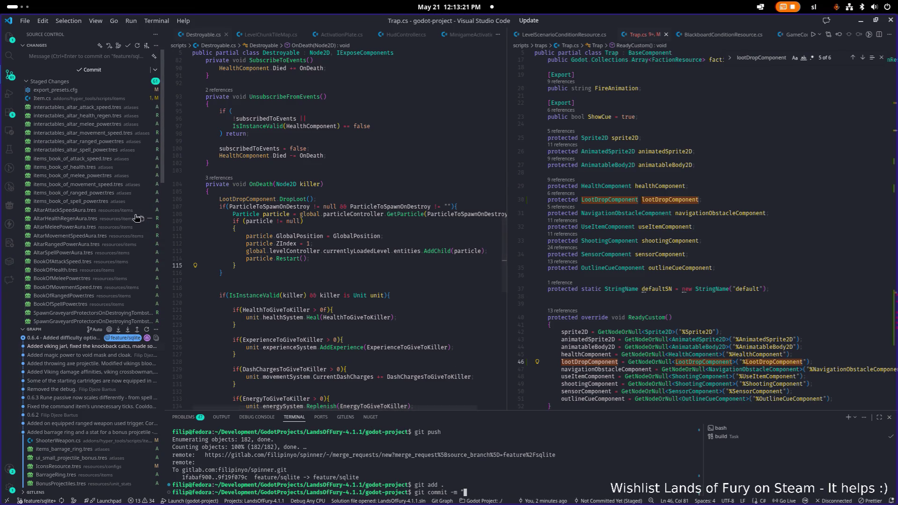
click(65, 99)
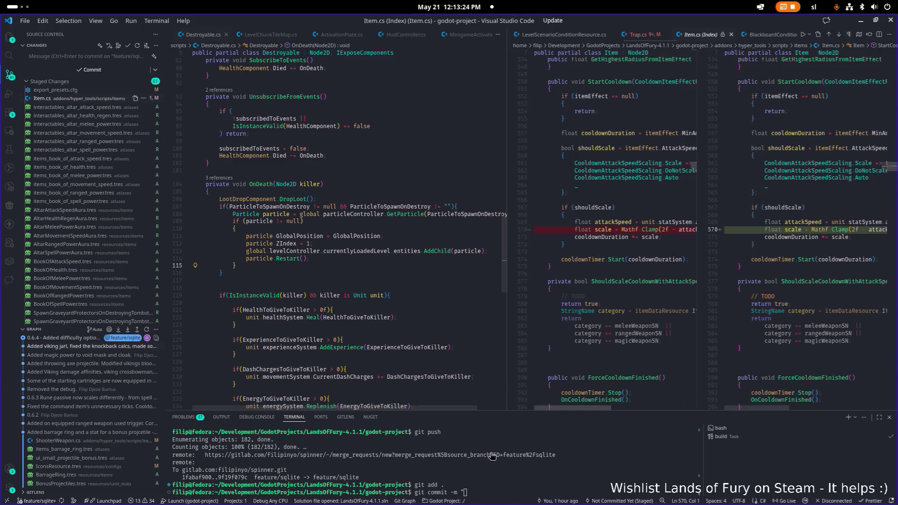
Write the commit message on the max cooldown reduced by attack speed and the added altars.
click(574, 475)
text("Clamped)
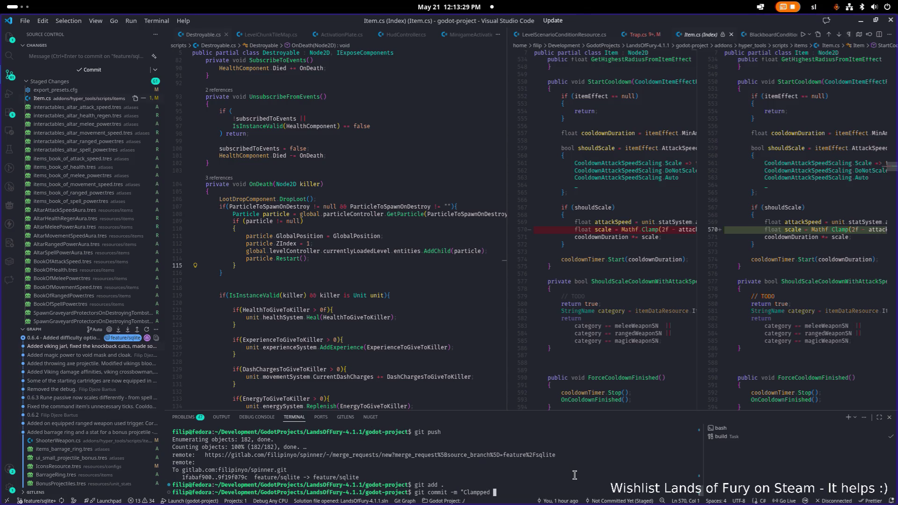
text(the max )
text(cooldown on the i)
text(tem reduced by t)
text(he attack speed. A)
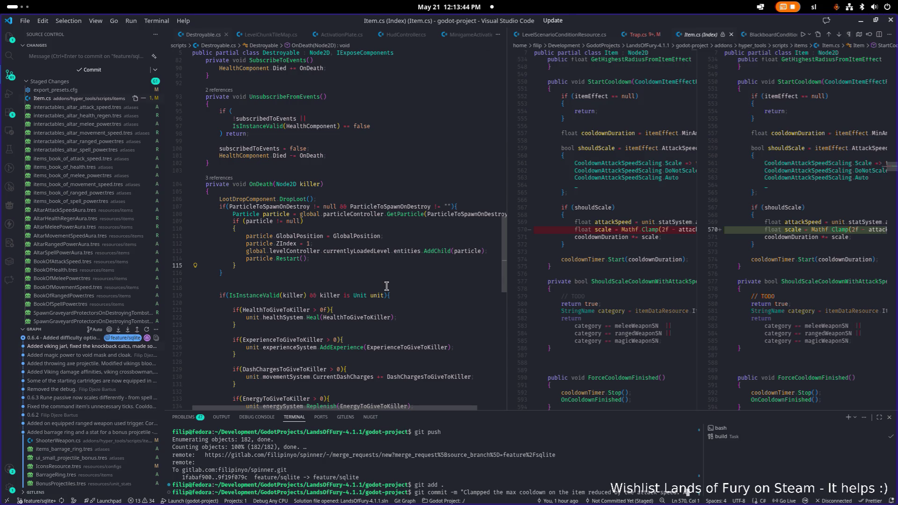
text(dded a lot of altars and book)
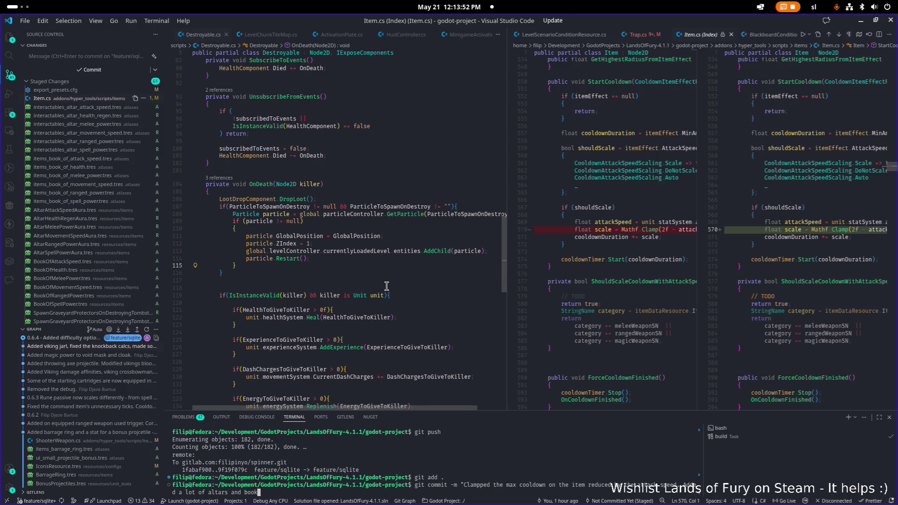
text(s.)
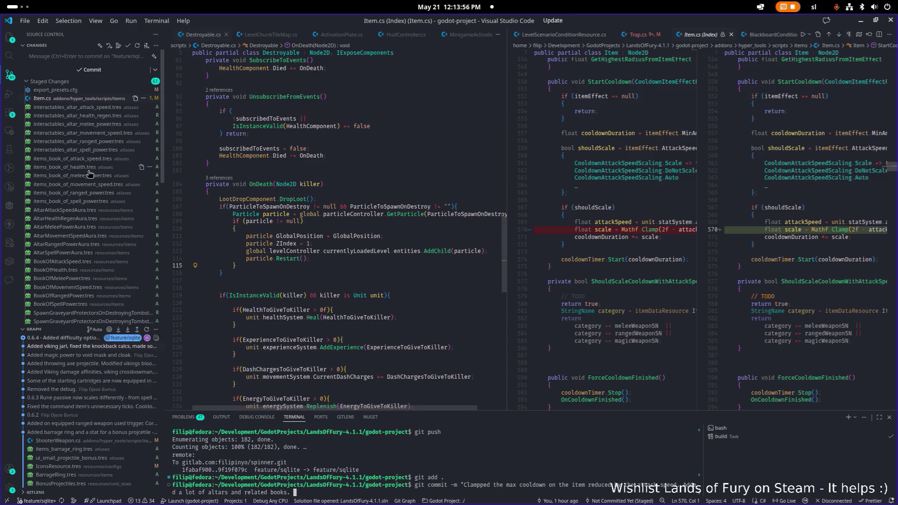
scroll(89, 173, down, 3)
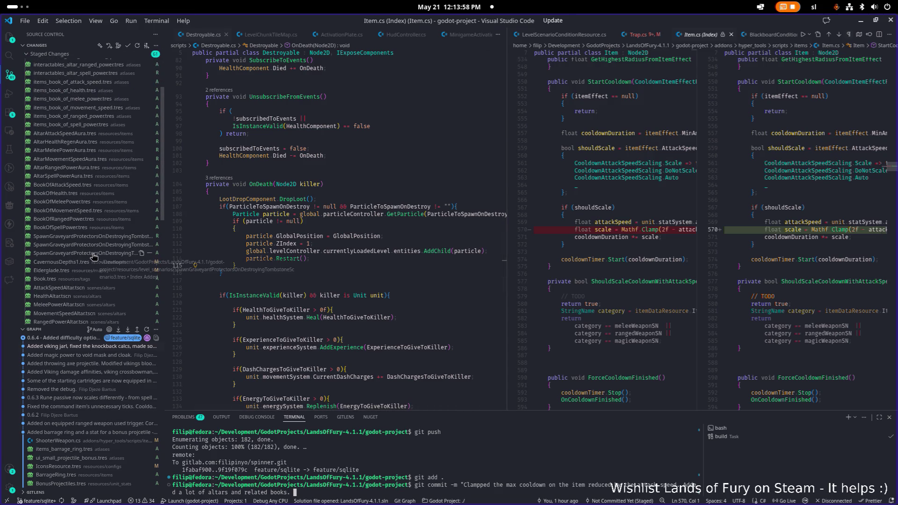
scroll(91, 256, down, 5)
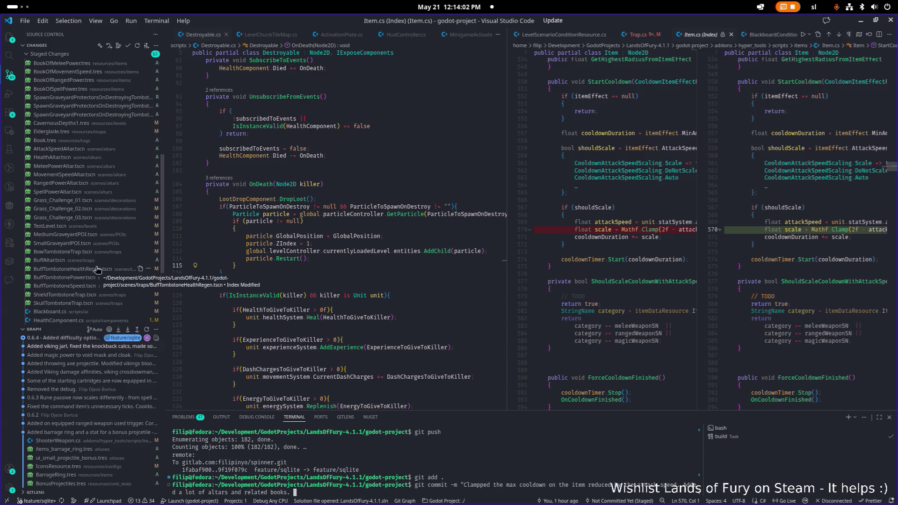
scroll(91, 274, down, 2)
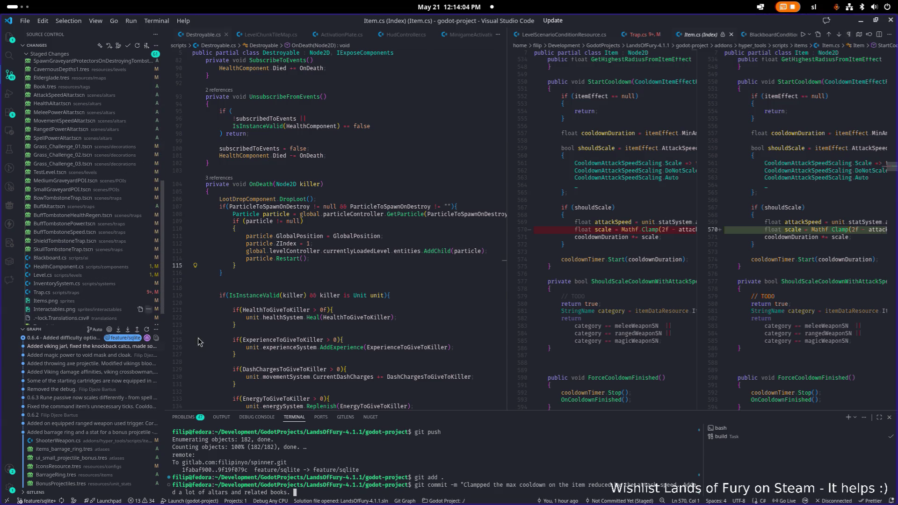
text(Added)
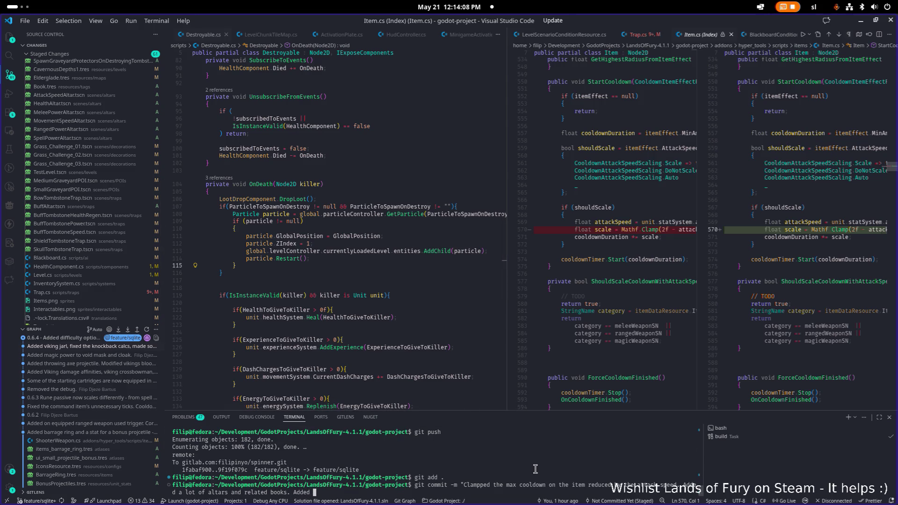
text(rote)
text(ctors)
text( of the tombsto)
text(ng th)
text(o destroyin)
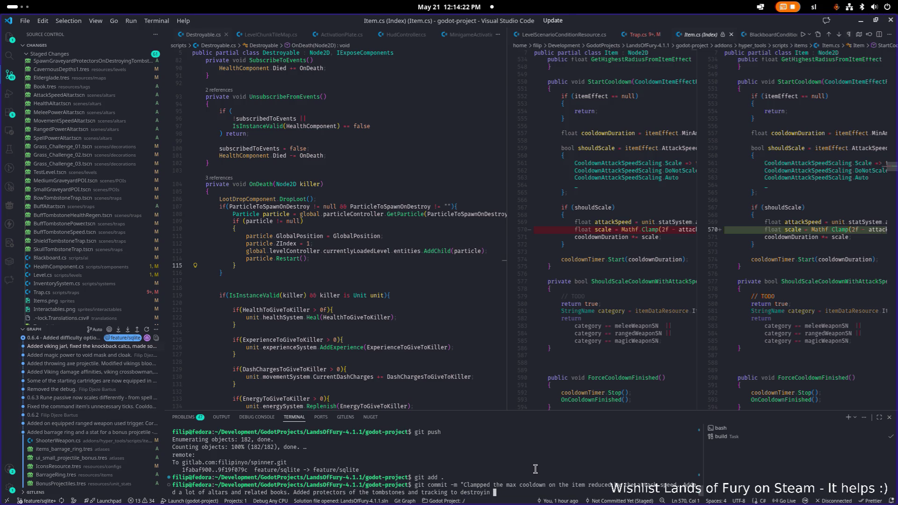
text(healthcomp)
key(BackSpace)
key(BackSpace)
key(BackSpace)
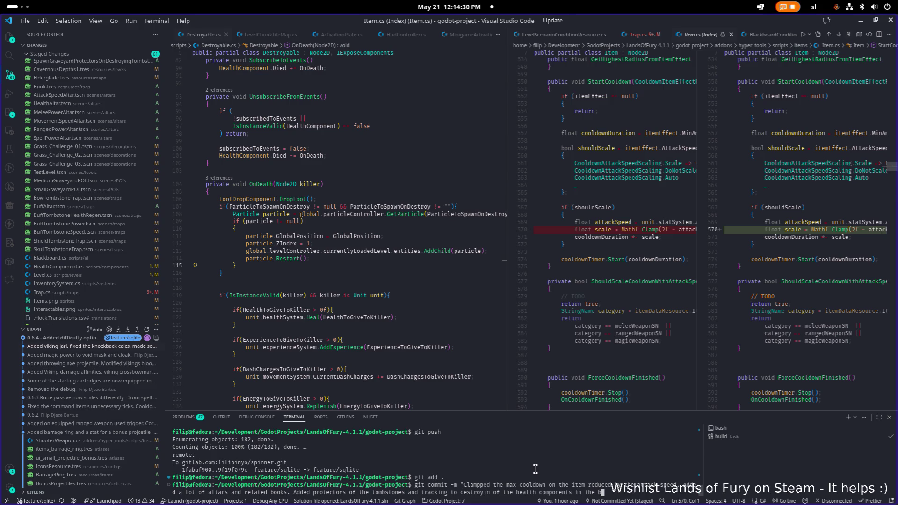
text(kboard.)
Review the staged Blackboard.cs, Level.cs and Trap.cs diffs, then run the commit.
click(70, 258)
click(47, 275)
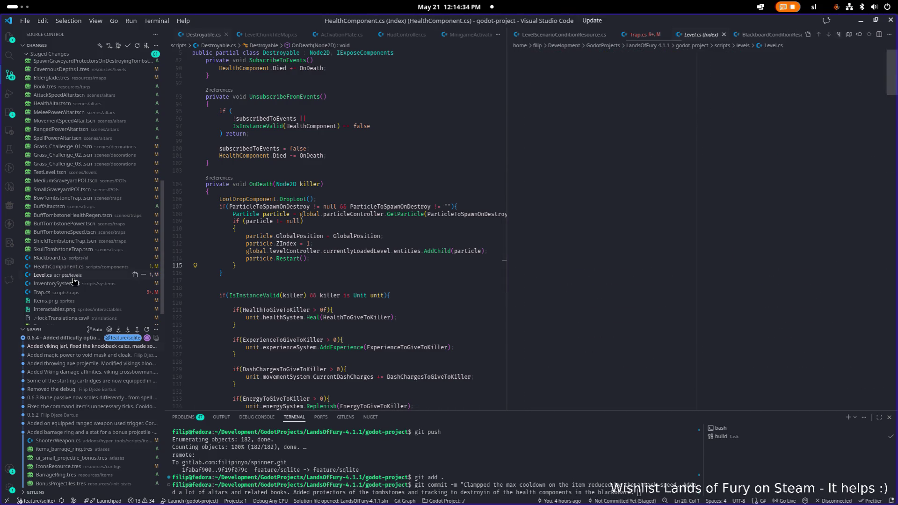
click(68, 293)
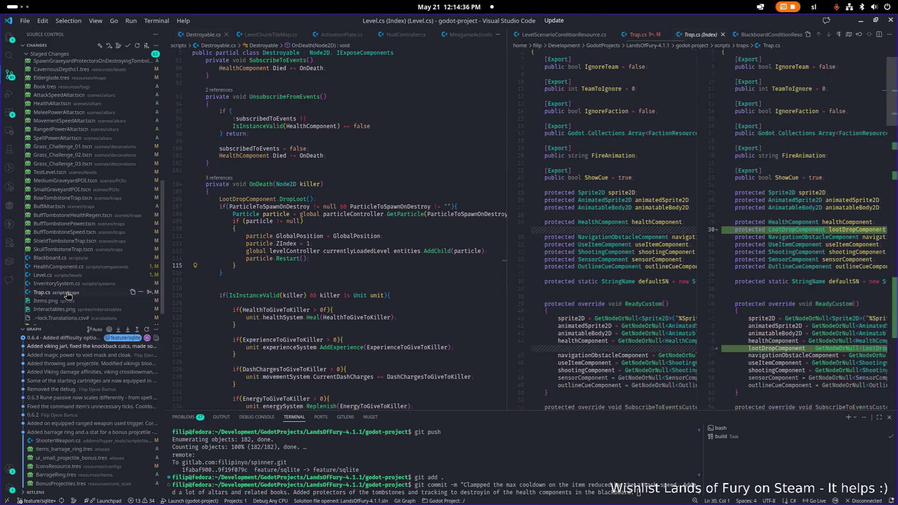
scroll(68, 292, down, 1)
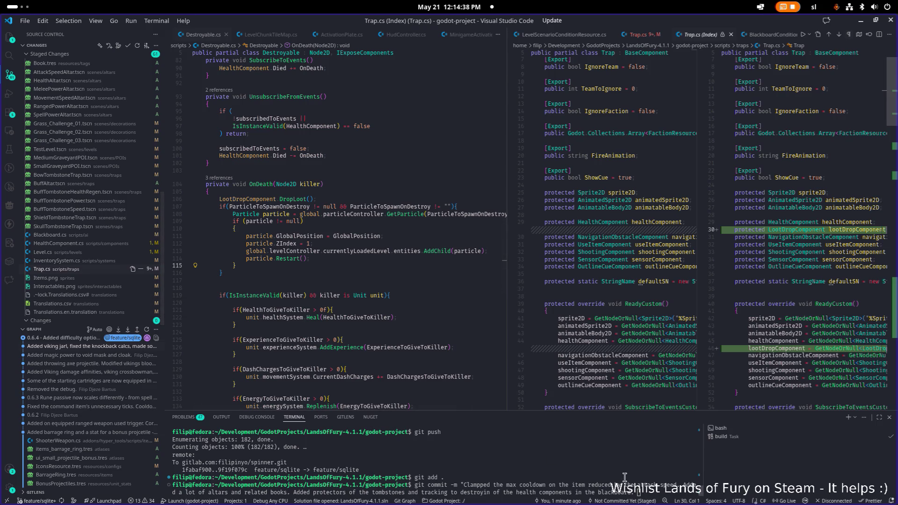
key(Return)
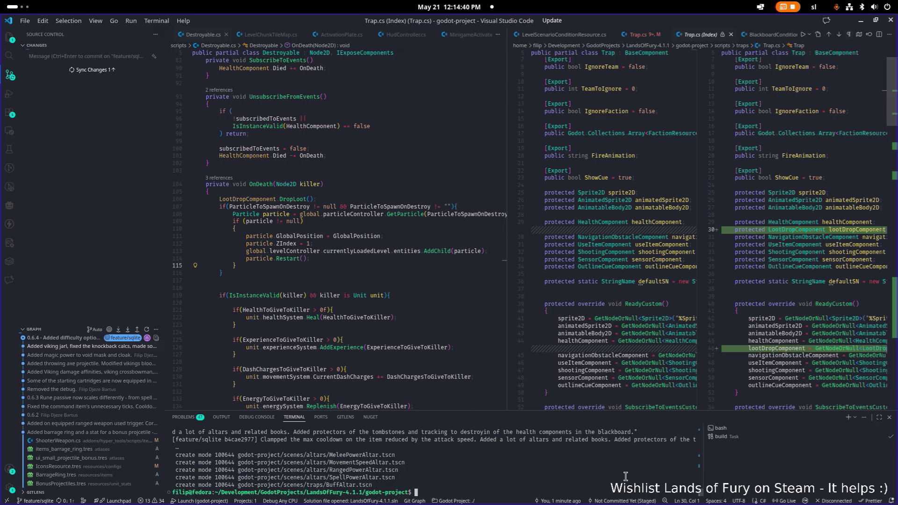
Push the new commit with git push and minimize VS Code to return to Godot.
text(git push)
key(Return)
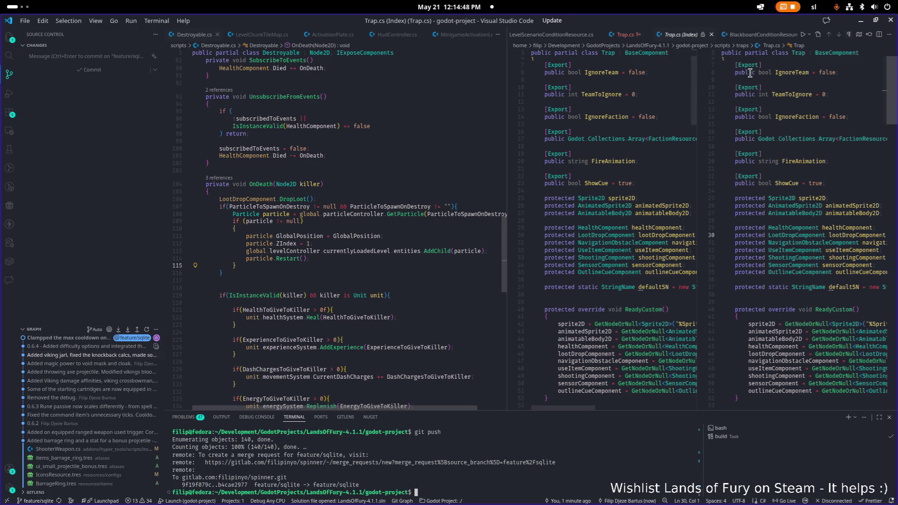
click(861, 22)
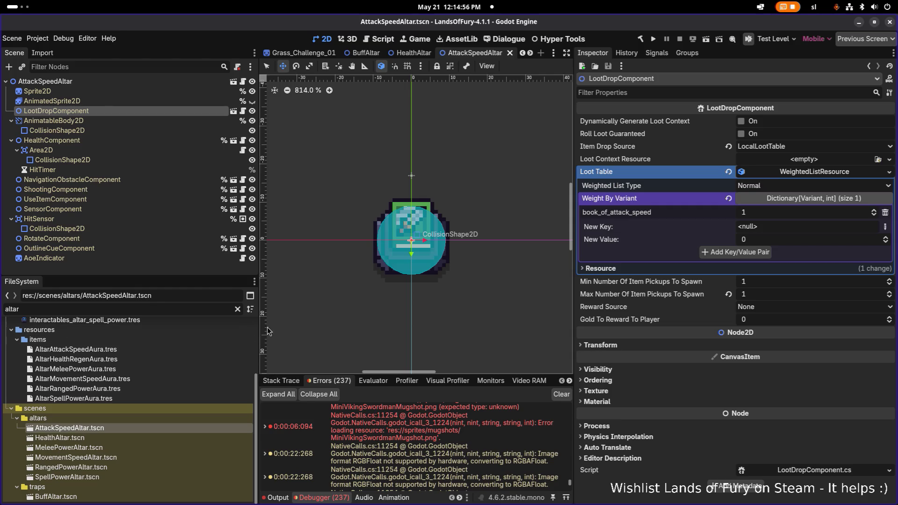
Open the BuffAltar base scene from the AttackSpeedAltar root node.
click(171, 103)
click(167, 114)
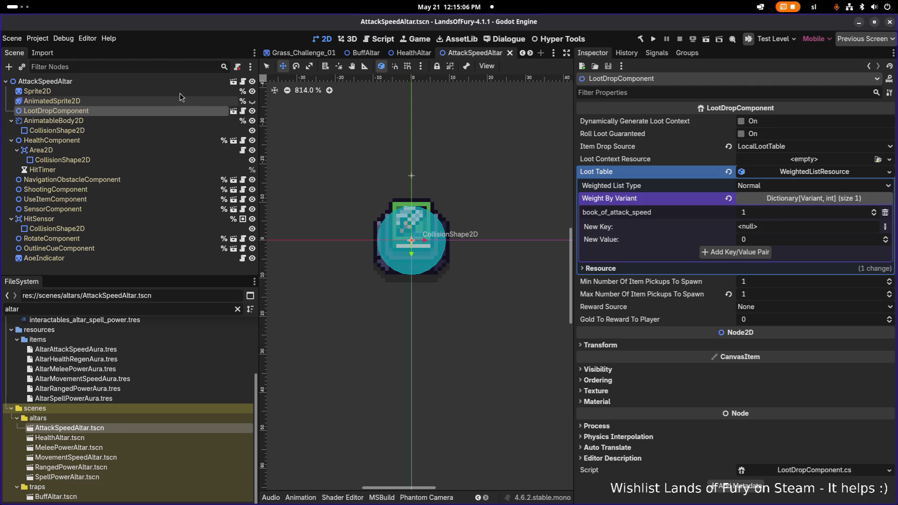
click(161, 81)
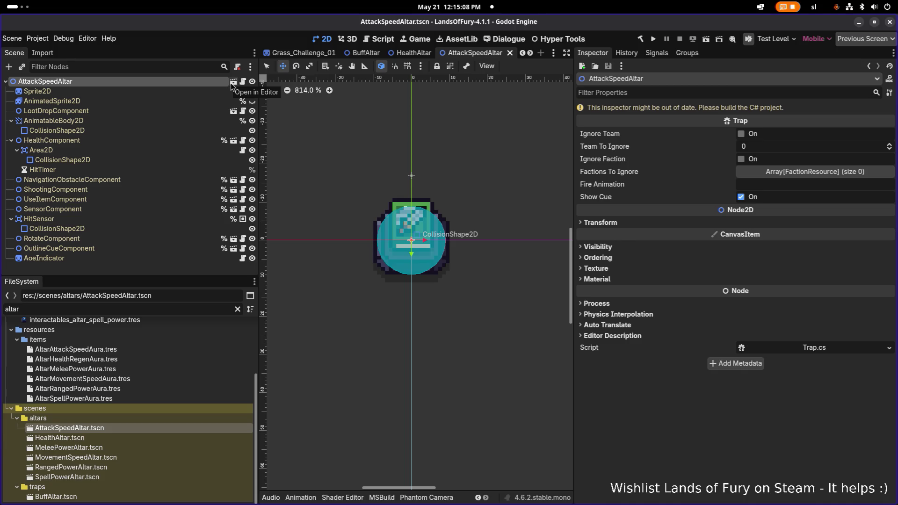
click(233, 83)
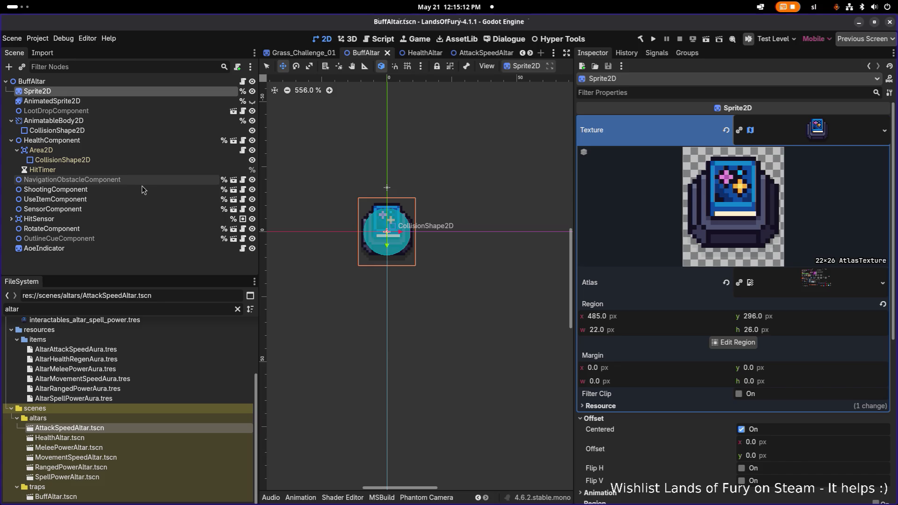
Make BuffAltar's LootDropComponent a scene-unique name and save the scene.
right_click(153, 110)
click(224, 307)
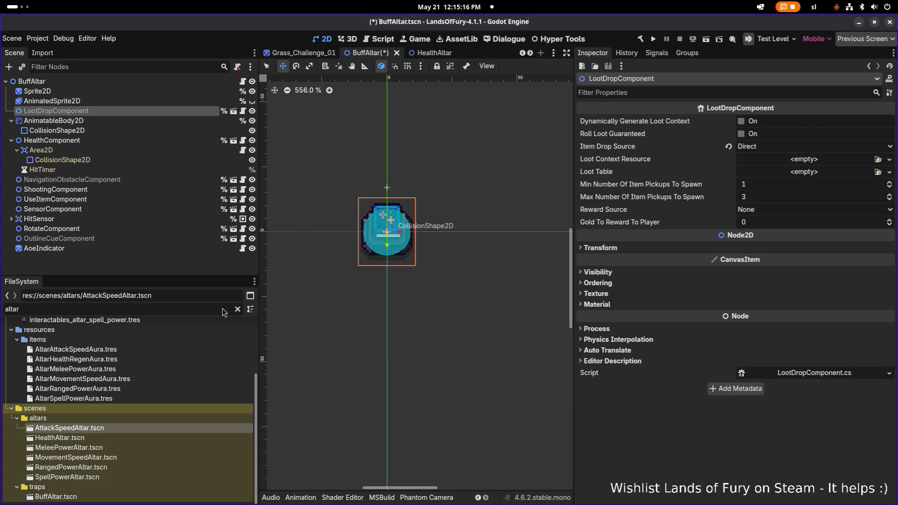
key(ctrl+s)
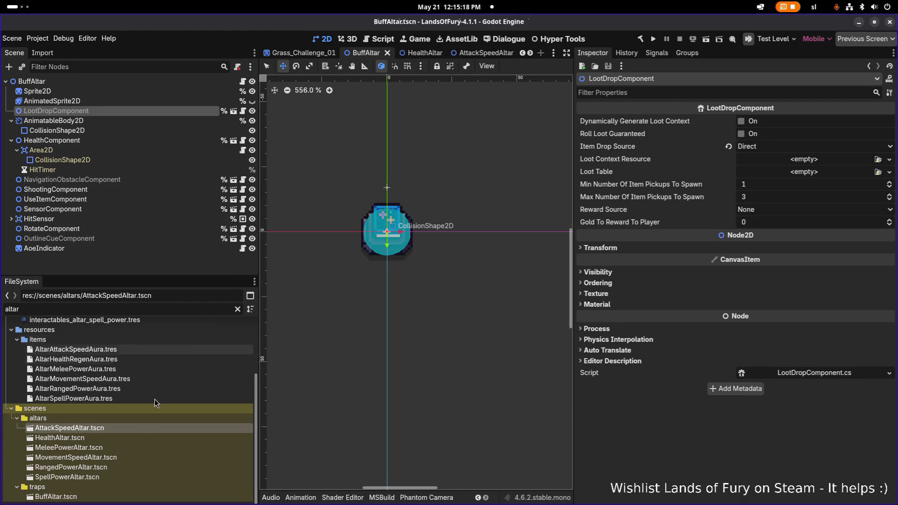
Open the HealthAltar, MeleePowerAltar and MovementSpeedAltar scenes, inspect HitSensor, then return to VS Code.
double_click(105, 440)
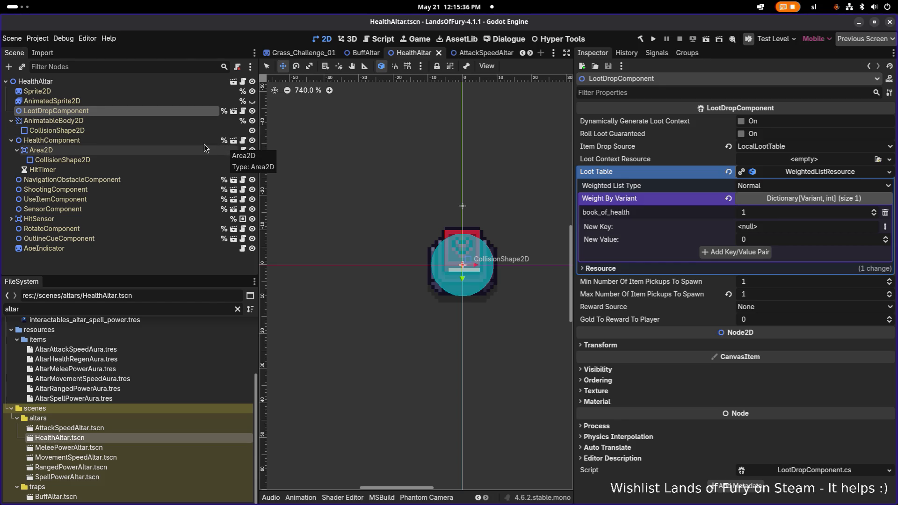
double_click(98, 448)
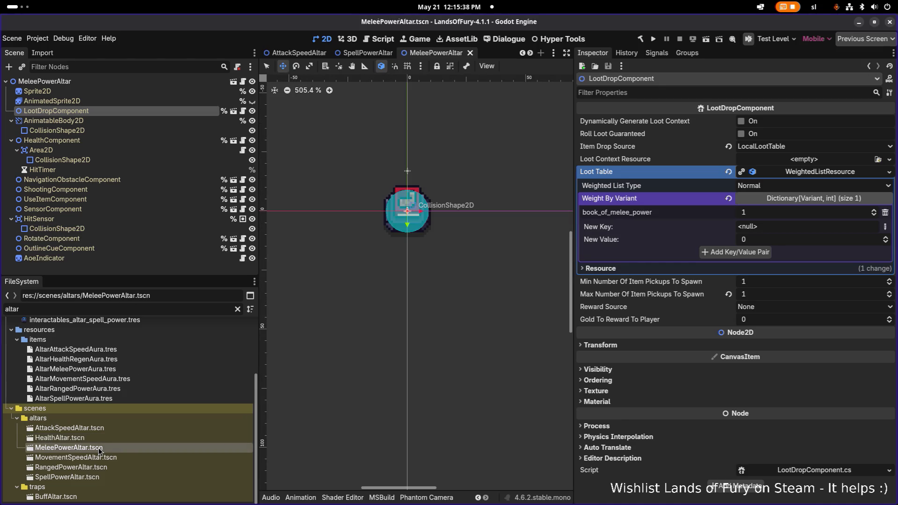
double_click(113, 457)
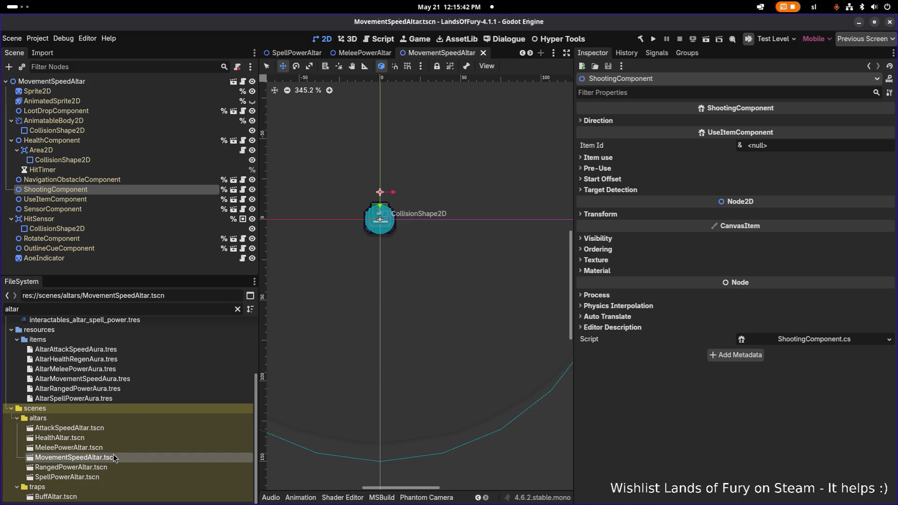
click(148, 219)
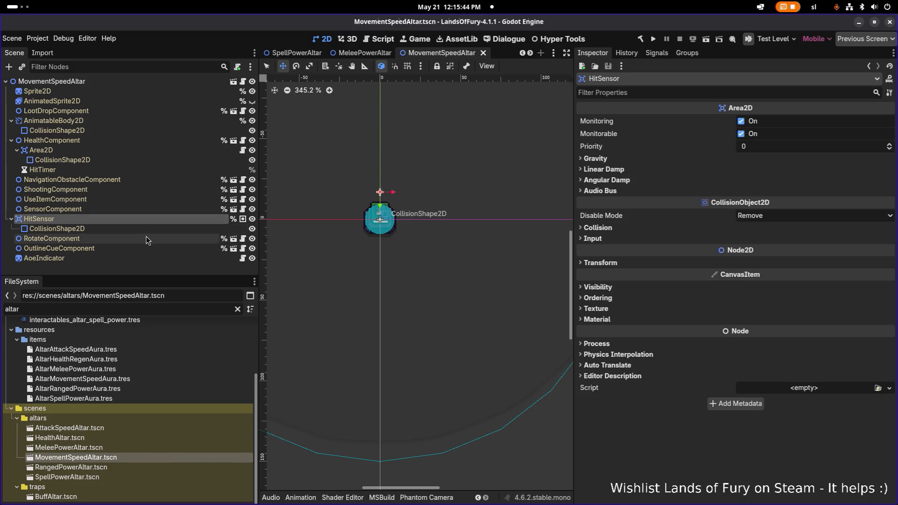
key(alt+Tab)
key(alt+Tab)
key(alt+Tab)
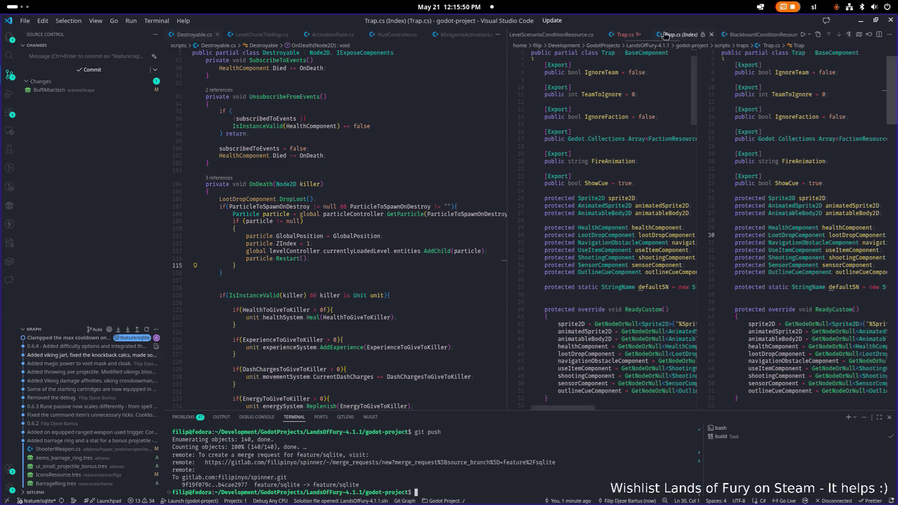
Close the staged Trap.cs diff and step through lootDropComponent matches to its use in OnDeath.
key(ctrl+w)
scroll(645, 168, down, 2)
double_click(668, 139)
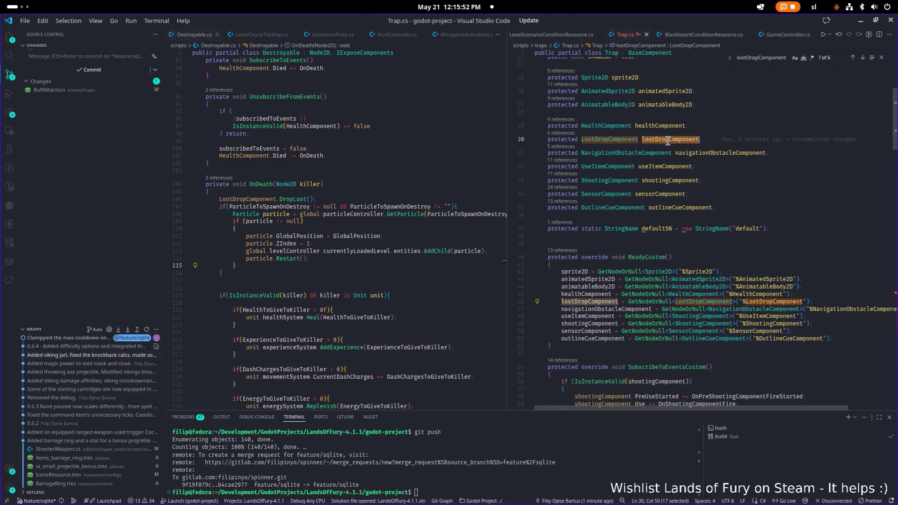
key(ctrl+f)
click(595, 303)
key(ctrl+f)
key(Return)
key(Return)
key(Return)
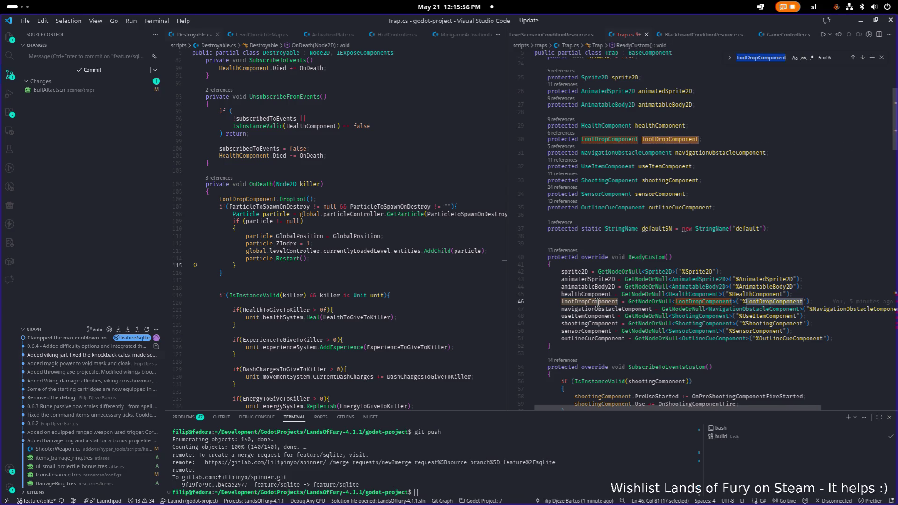
Widen the Trap.cs editor pane and place the caret on line 172 in OnDeath.
click(666, 233)
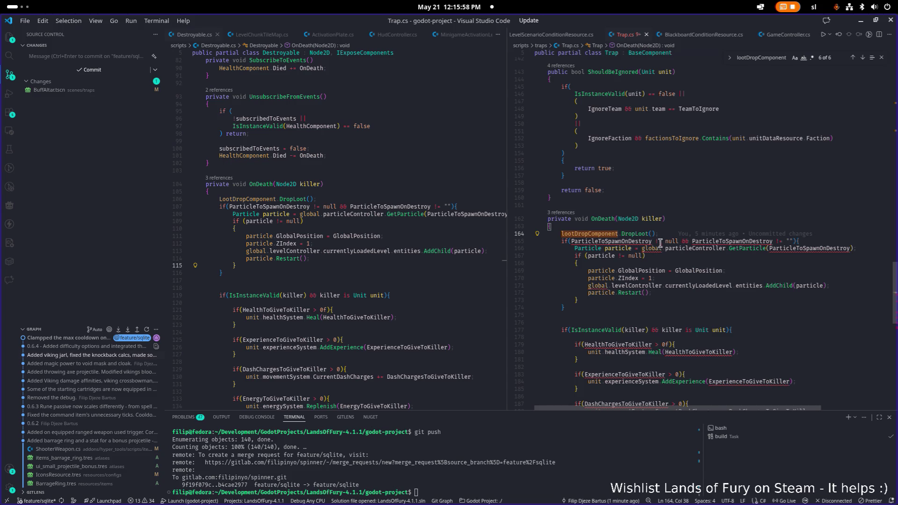
scroll(691, 237, down, 2)
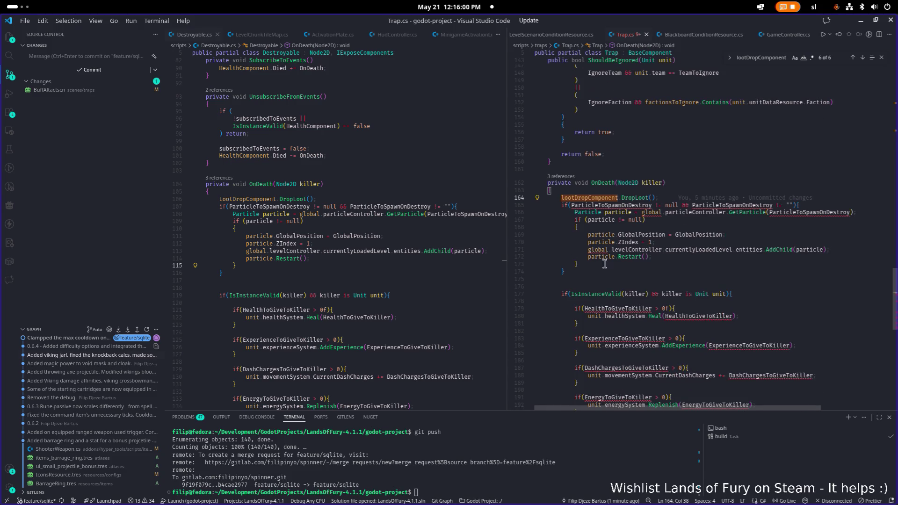
drag(507, 255, 411, 255)
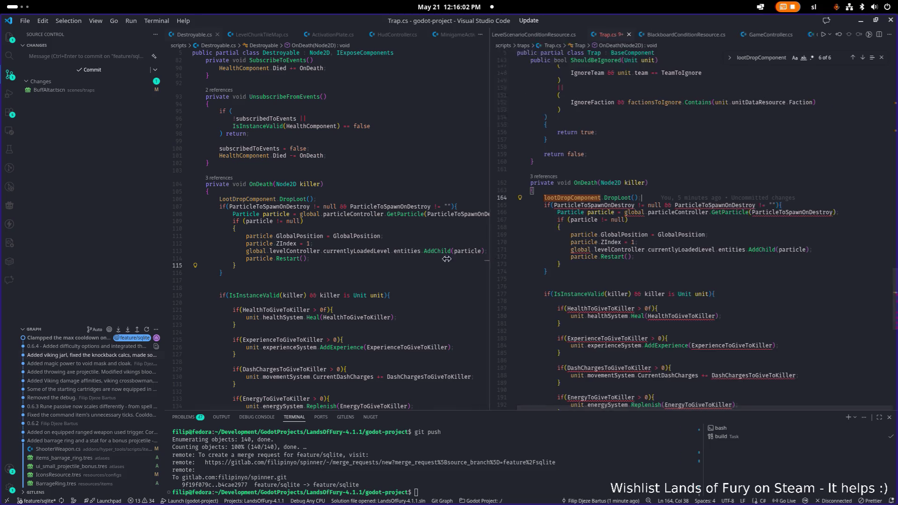
scroll(646, 213, down, 2)
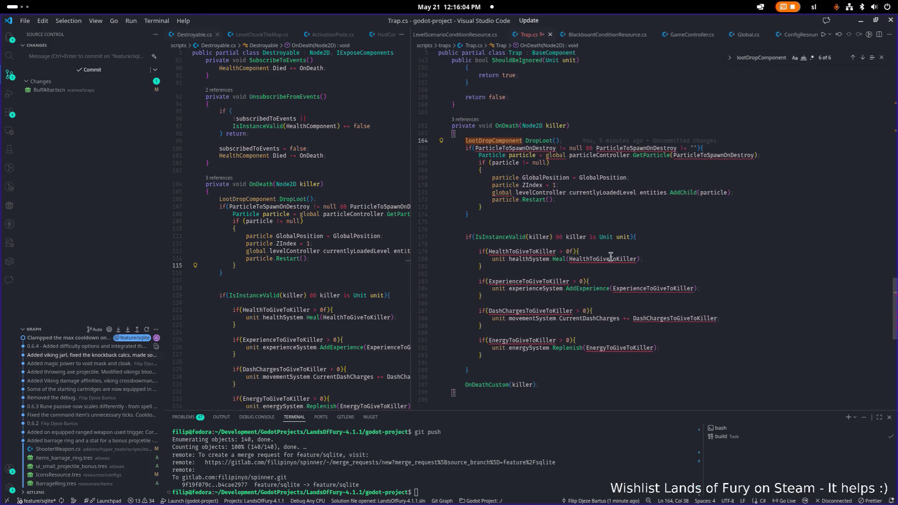
click(654, 201)
In the left pane, quick-search 'lootdd', open the first match and search it for 'drop'.
click(361, 192)
key(ctrl+p)
text(lootdd)
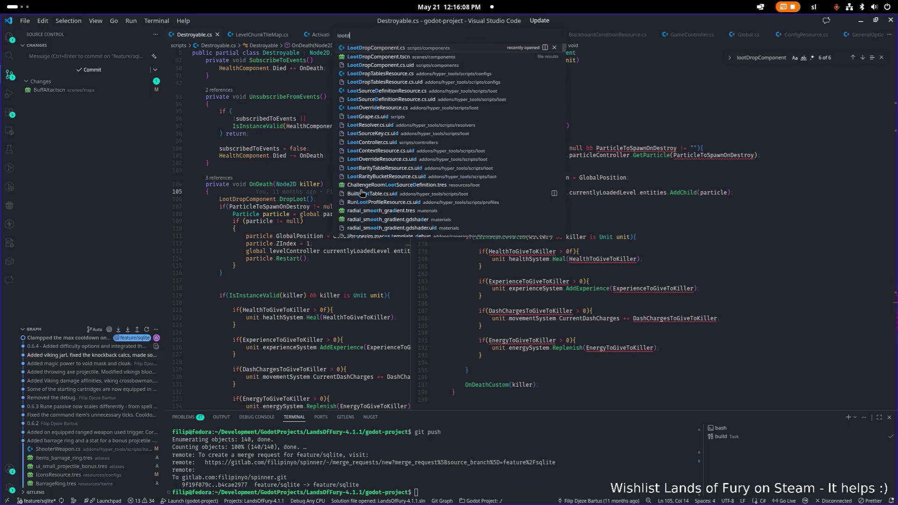
key(Return)
key(ctrl+f)
text(drop)
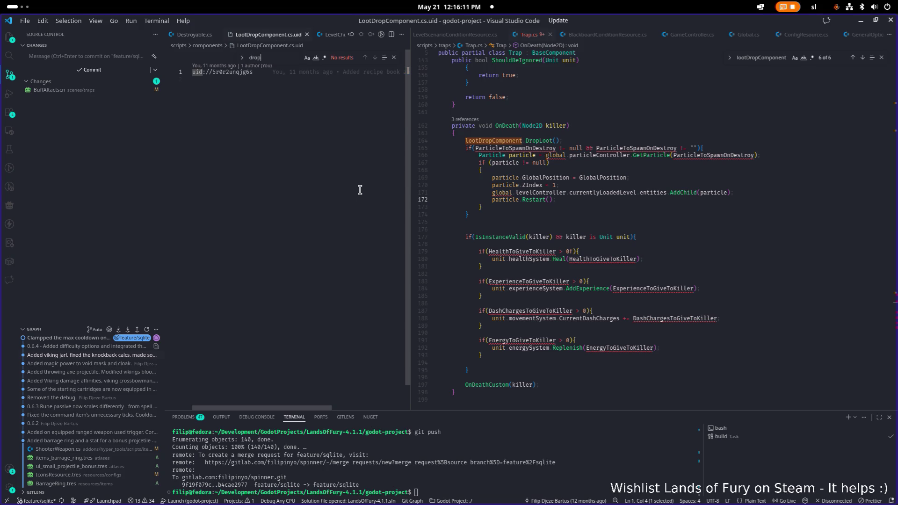
Open LootDropComponent.cs at its DropLoot method, then return to Trap.cs's OnDeath code.
key(ctrl+p)
text(lootdr)
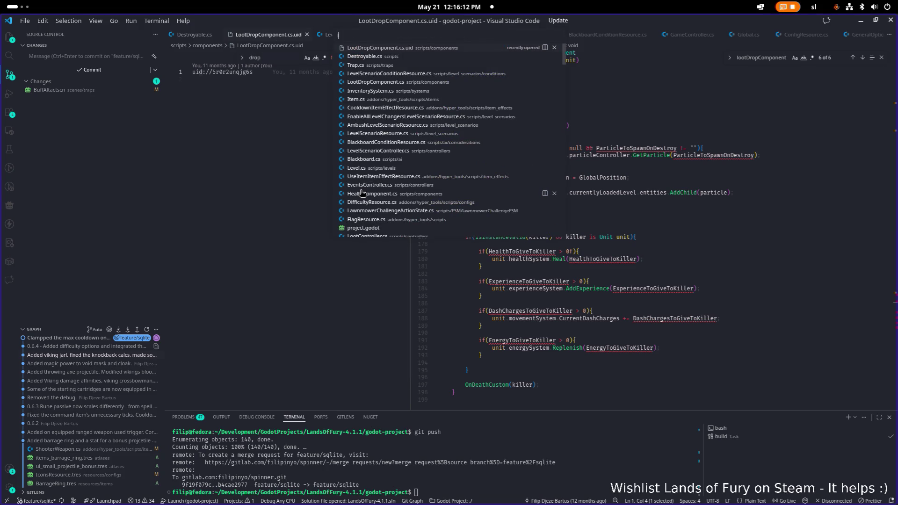
key(Return)
key(ctrl+f)
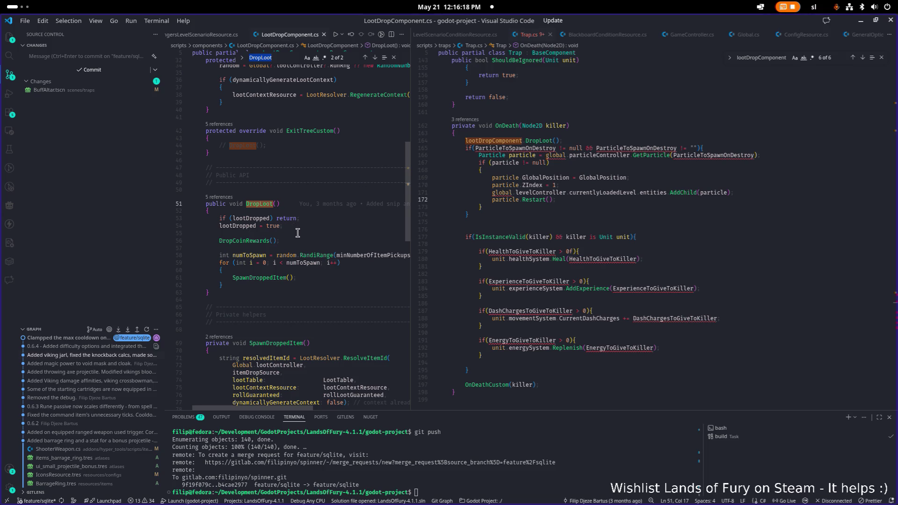
scroll(298, 233, up, 1)
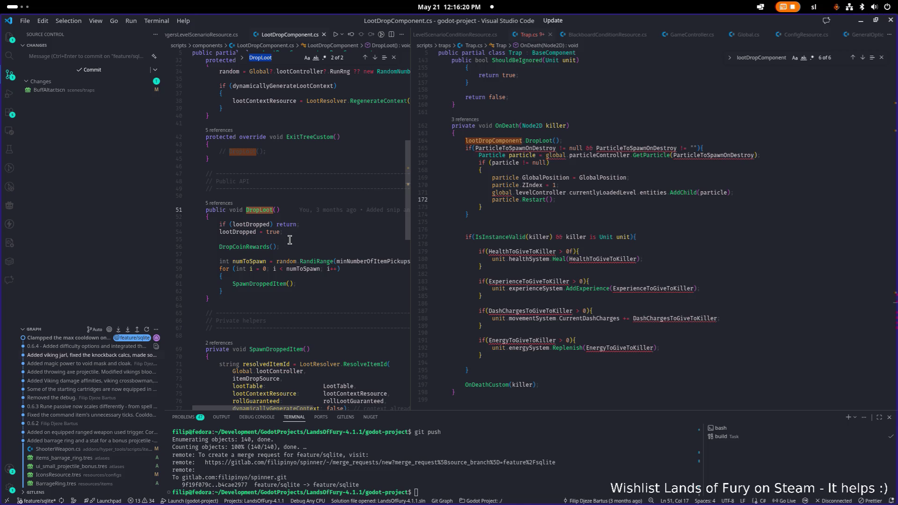
click(556, 163)
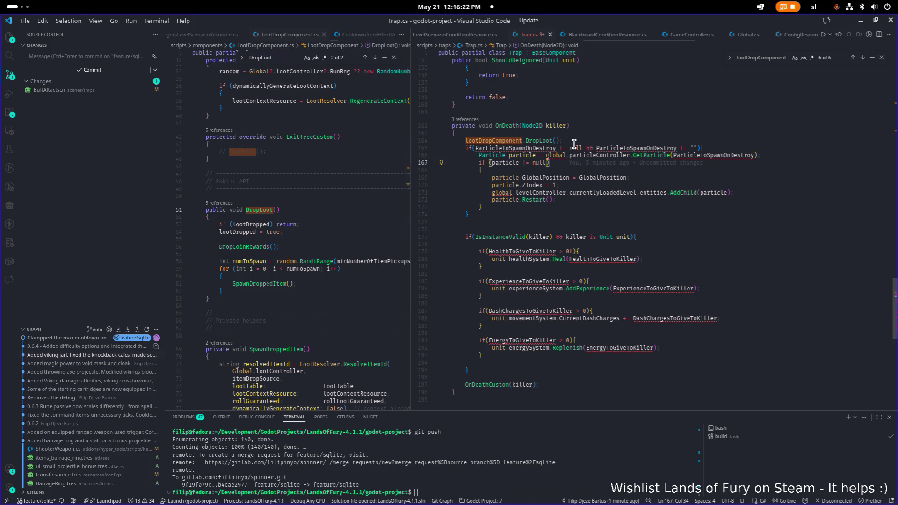